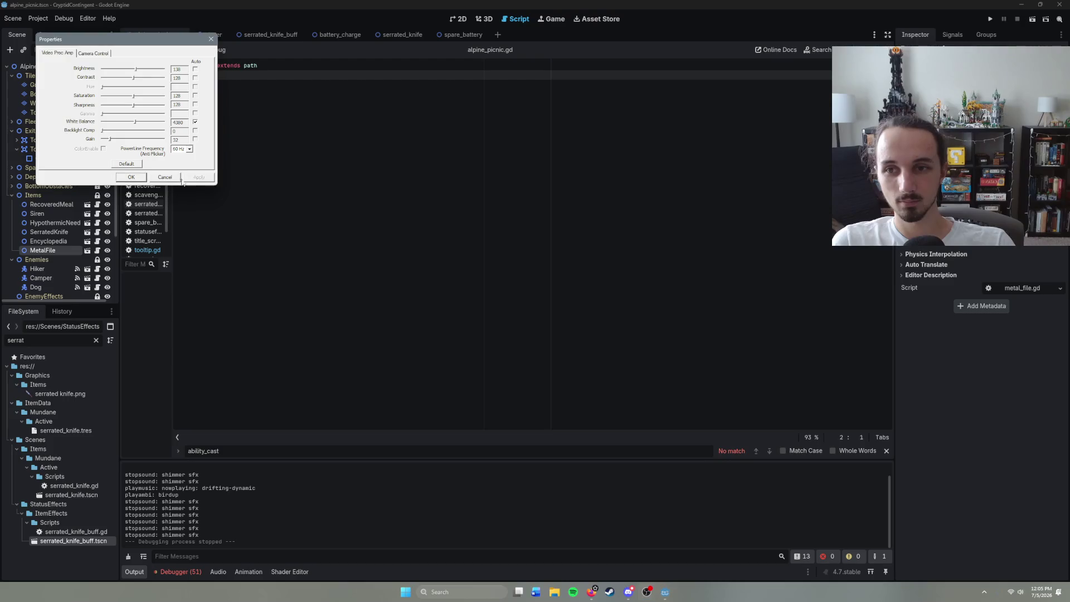
Open the path.tscn scene through the quick scene finder.
click(131, 177)
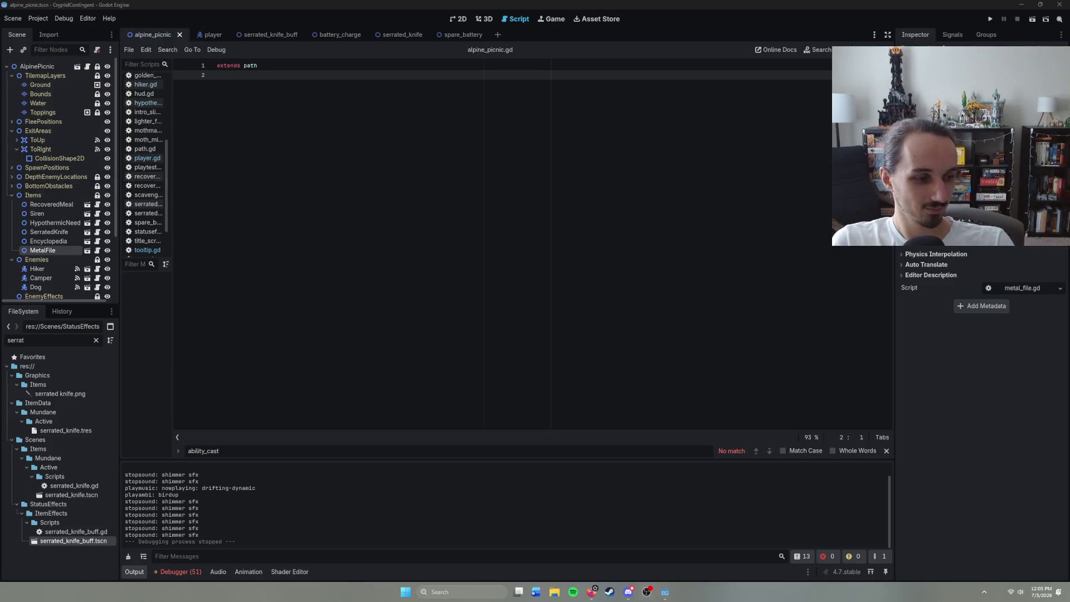
click(292, 85)
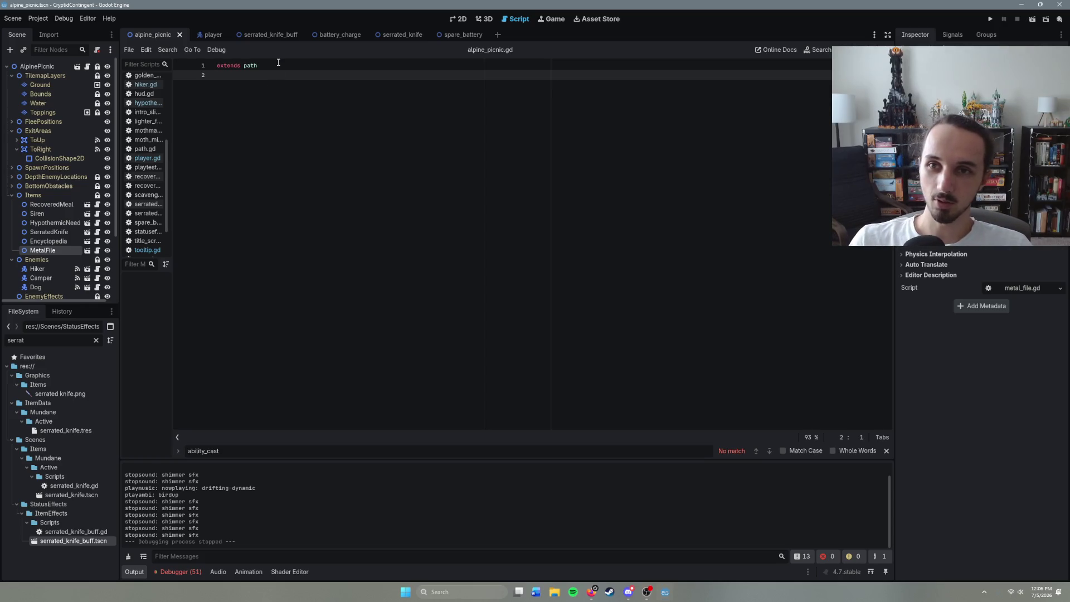
key(ctrl+shift+o)
text(P)
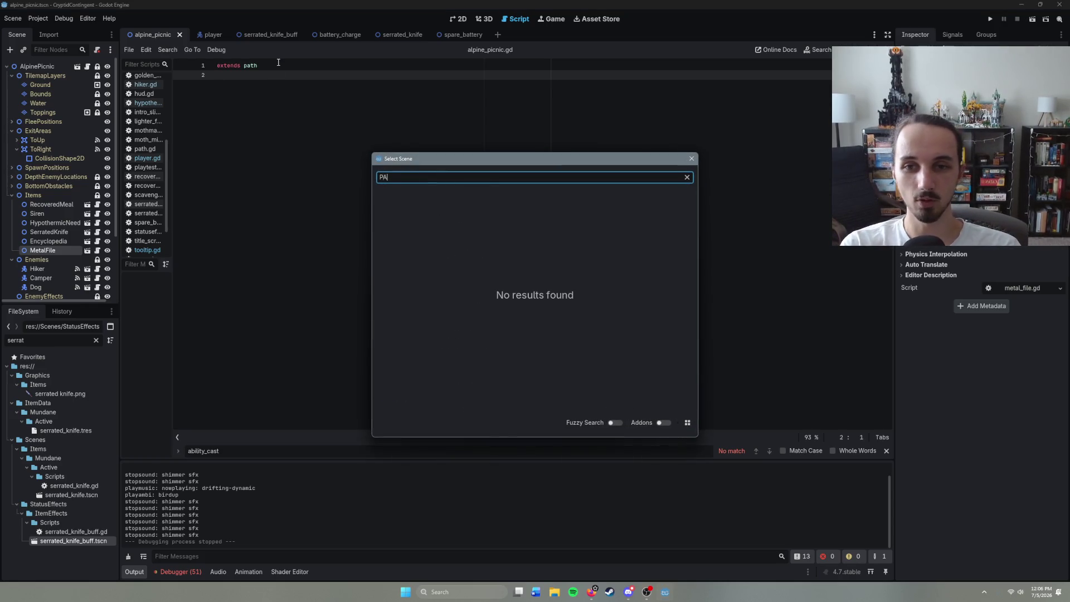
text(ath)
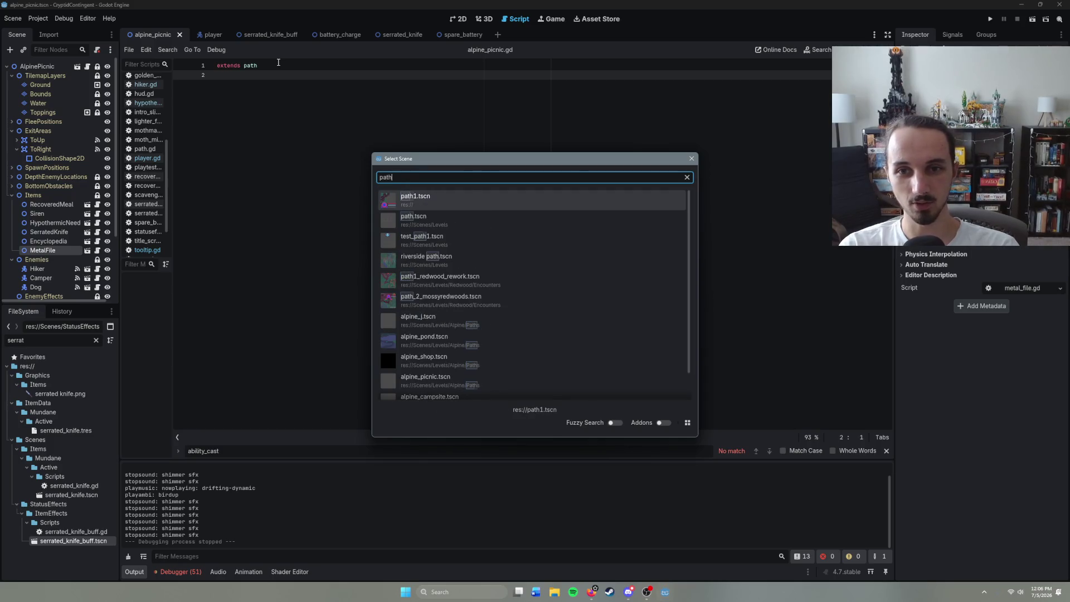
key(Down)
key(Return)
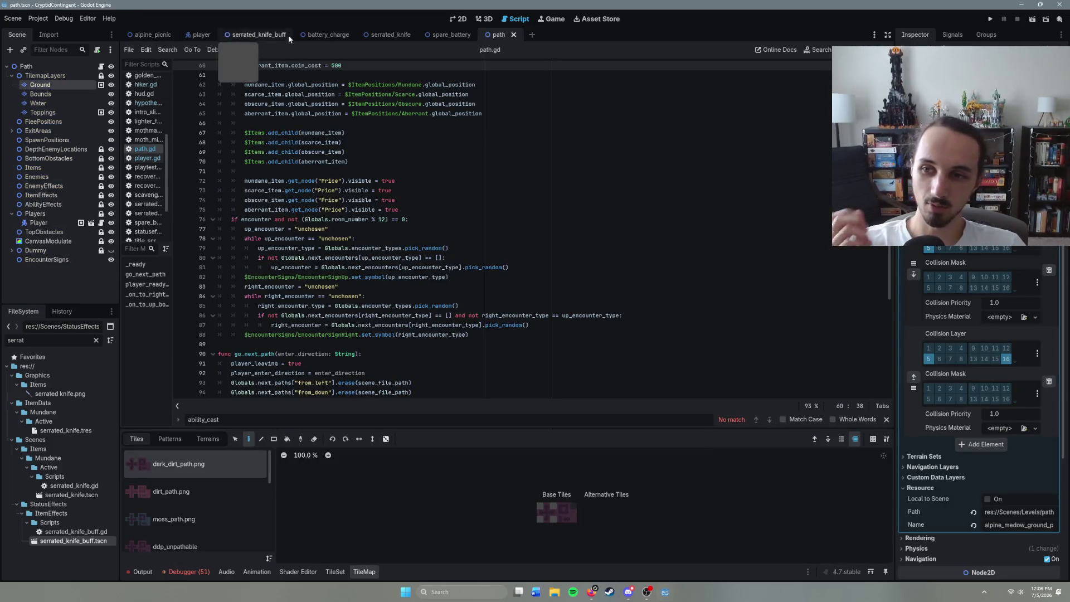
Collapse the TilemapLayers and ExitAreas groups, hide the tile editor, and select the Path root node.
click(10, 130)
click(11, 75)
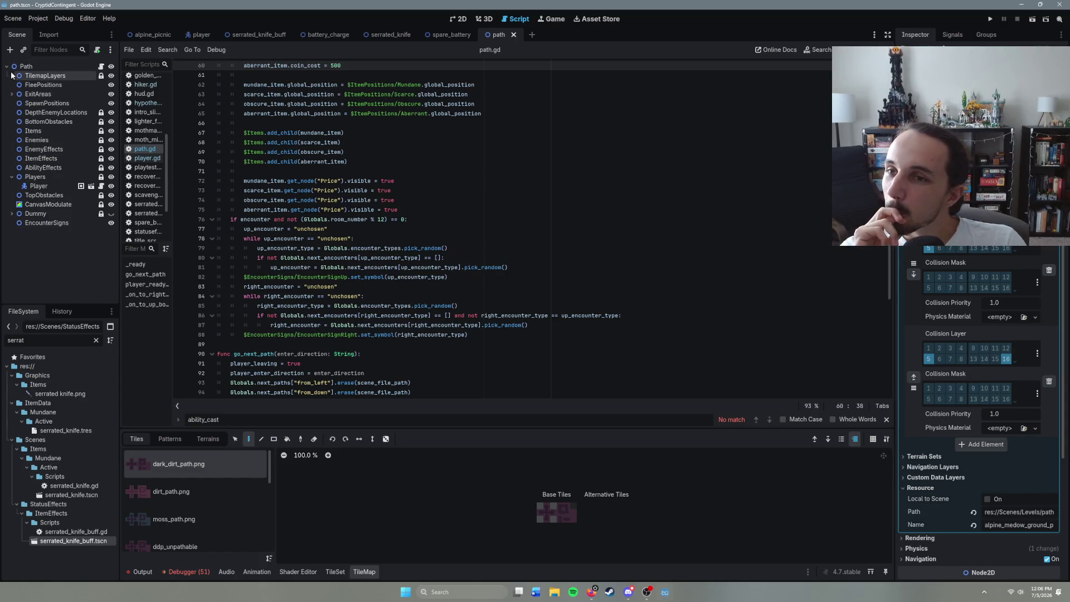
click(11, 94)
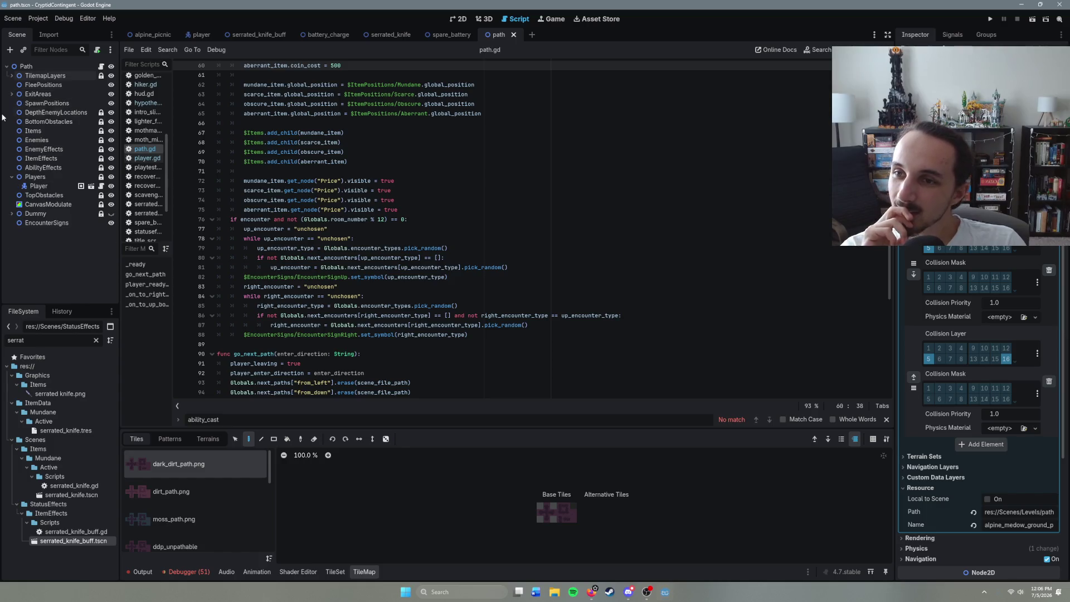
click(50, 140)
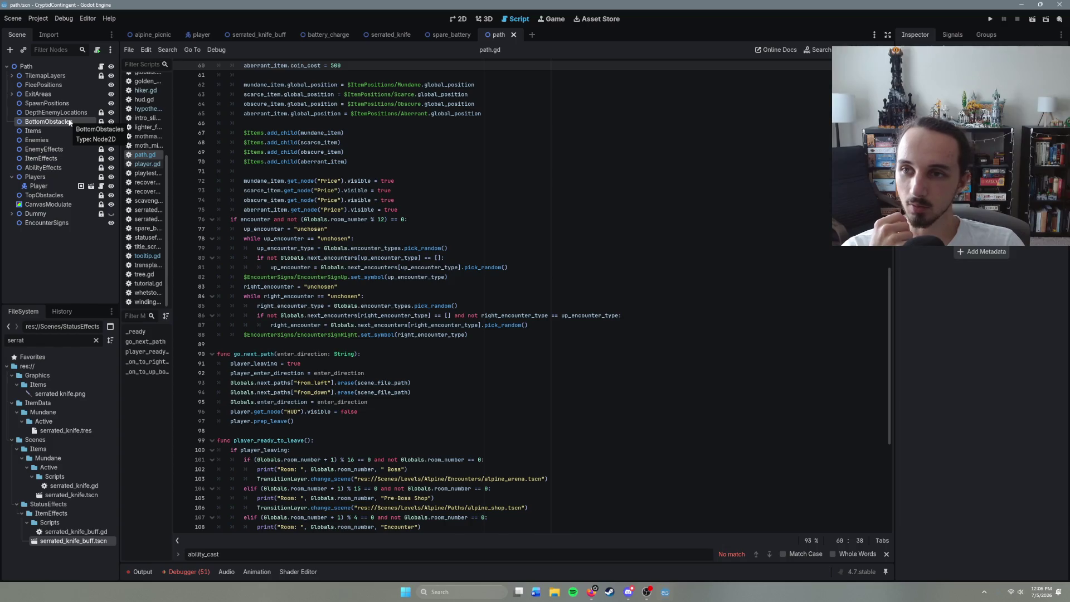
click(47, 123)
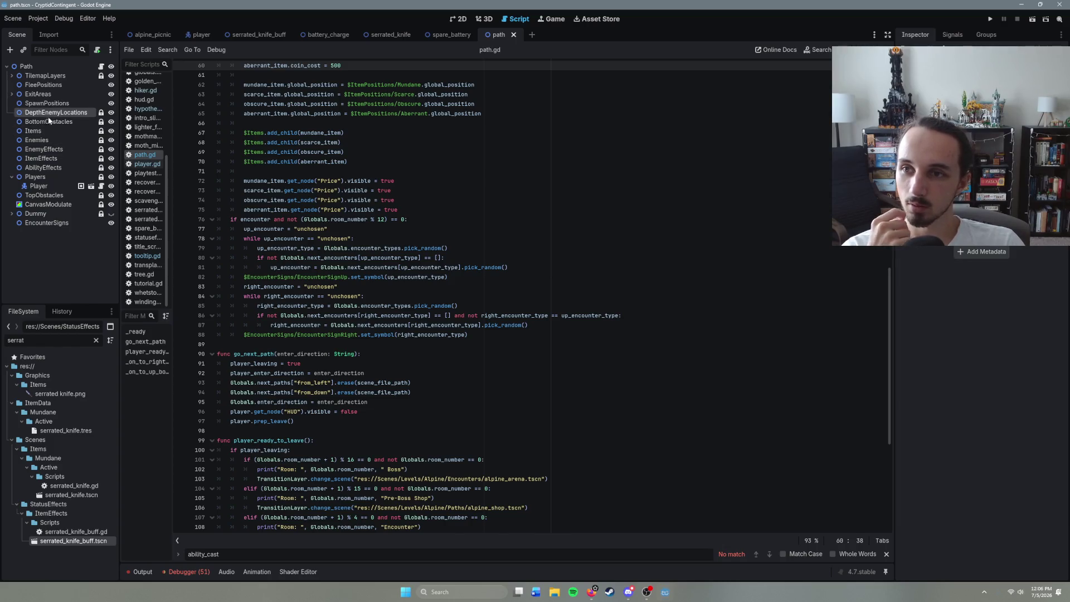
click(39, 67)
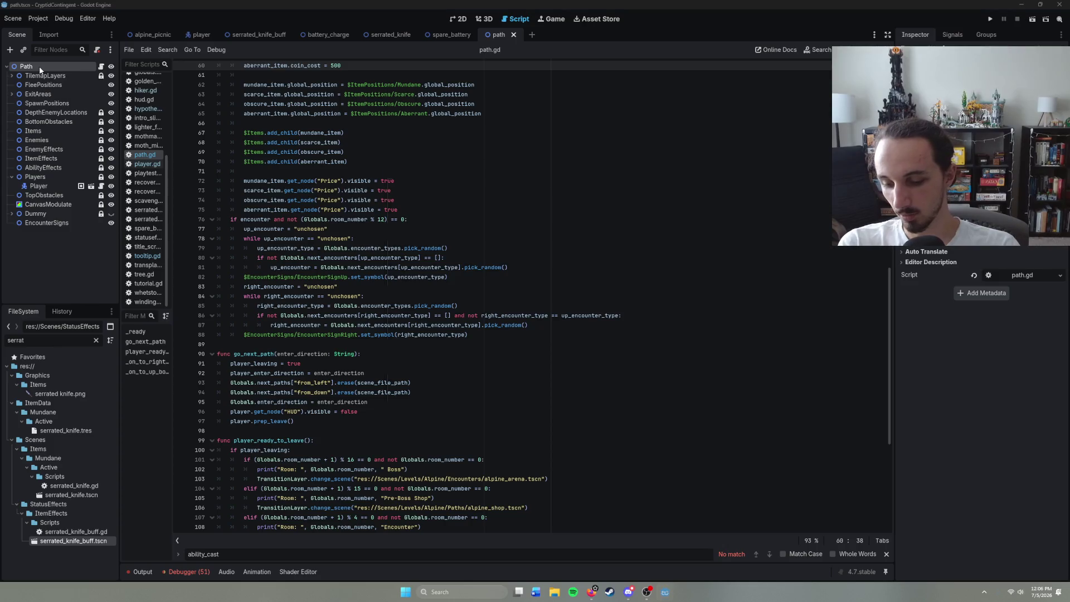
Add a Node2D child node to the Path root.
key(ctrl+shift+o)
text(node)
key(BackSpace)
key(BackSpace)
key(BackSpace)
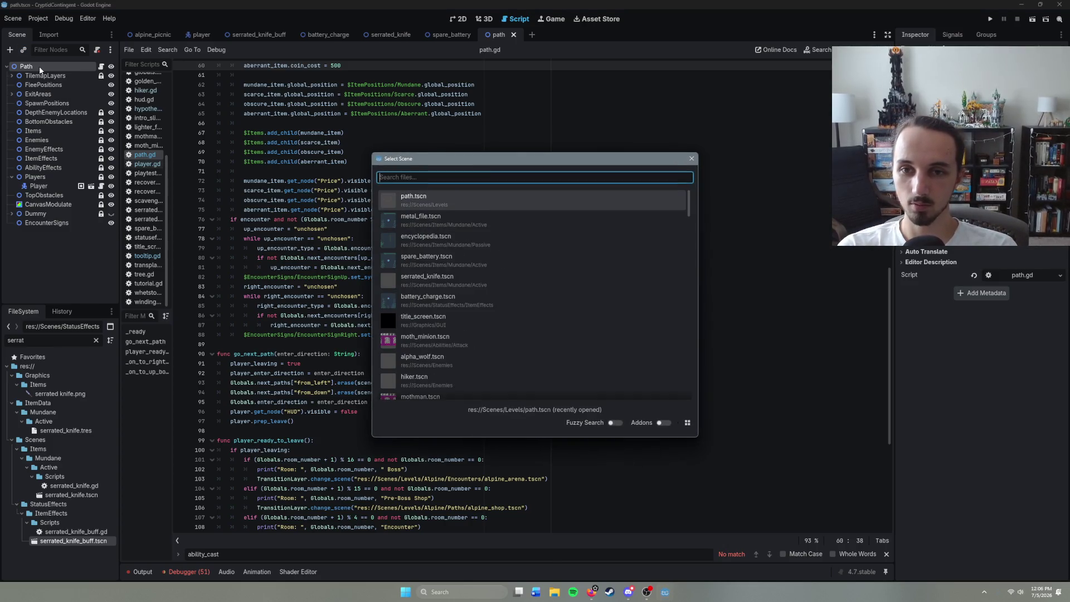
key(Escape)
key(ctrl+a)
text(node)
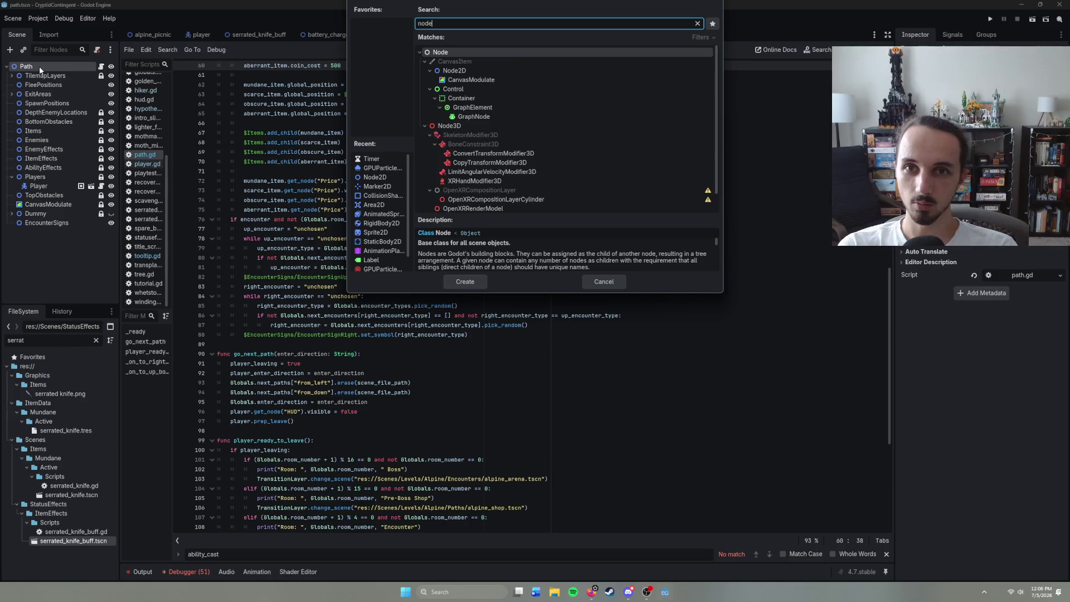
key(Down)
key(Down)
key(Return)
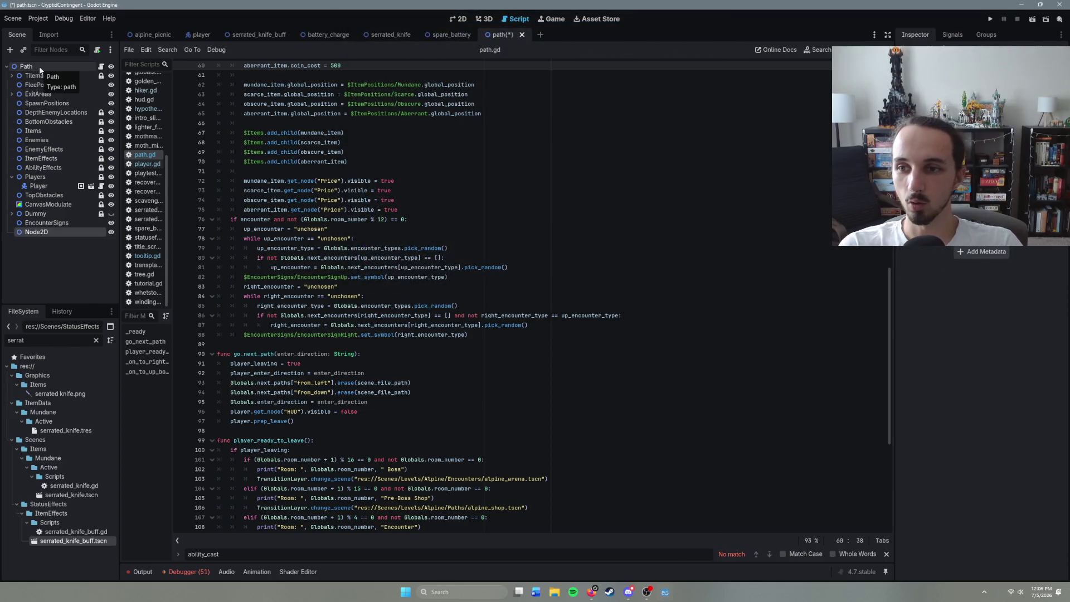
Rename the Node2D to Corpses, drag it above Items, and save the scene.
double_click(55, 231)
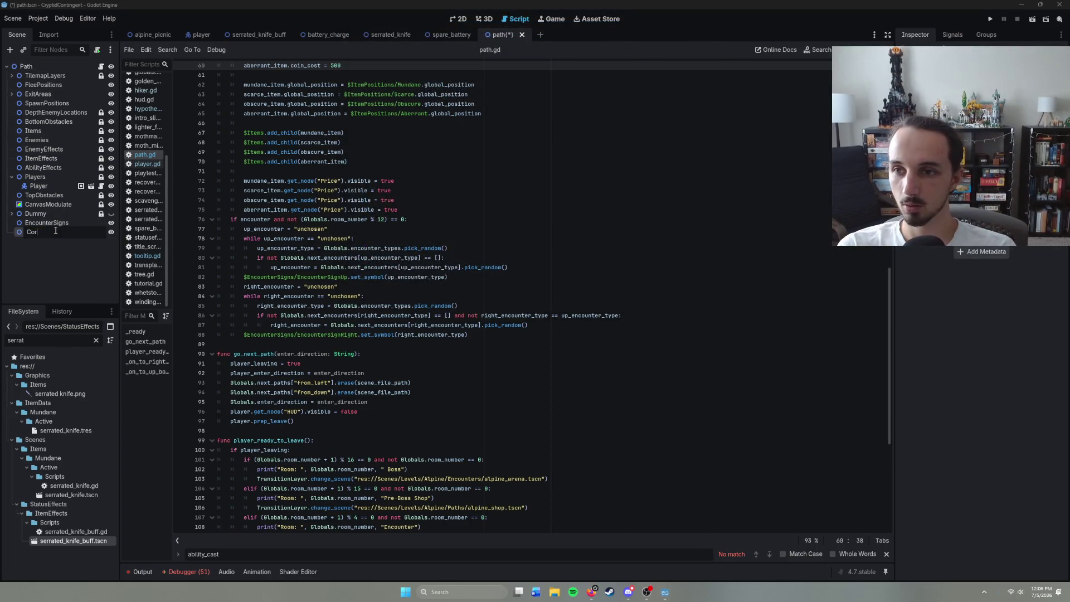
text(Corpses)
key(Return)
drag(55, 231, 56, 129)
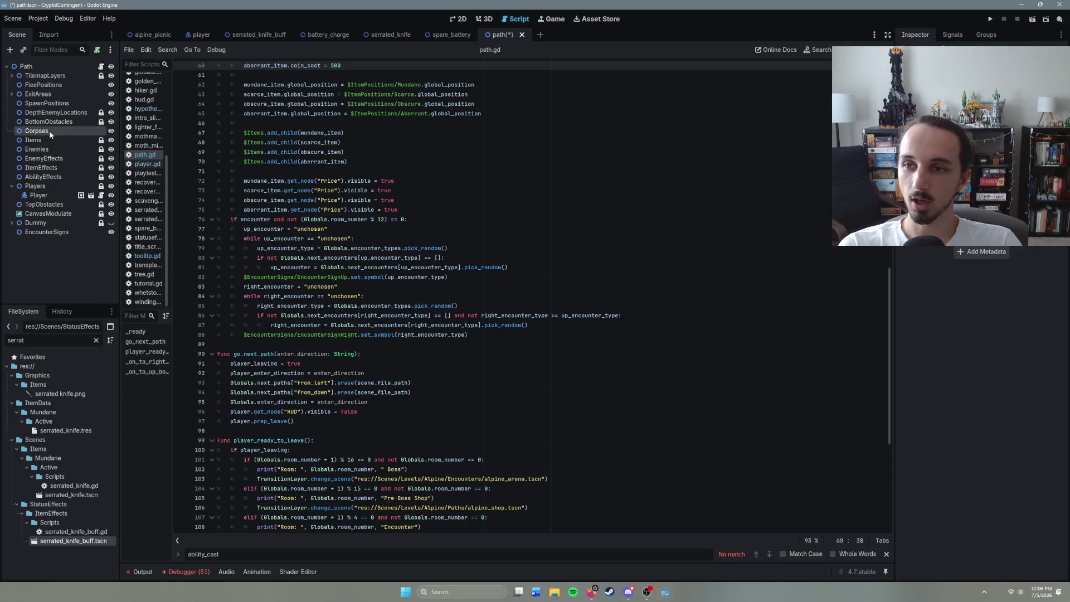
key(ctrl+s)
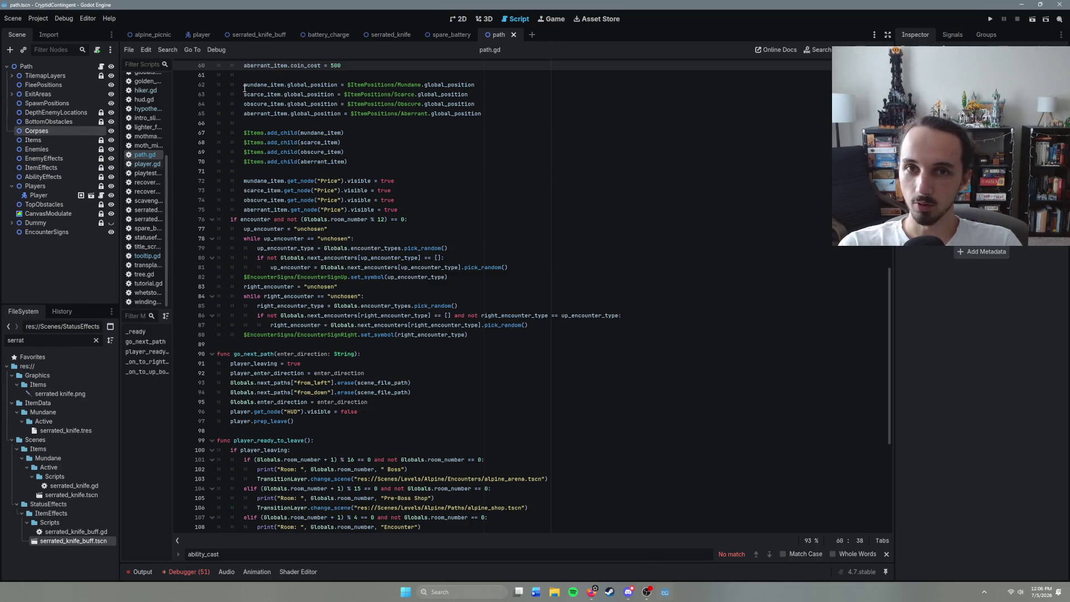
Open the enemy.tscn scene to show its enemy.gd script.
key(ctrl+shift+o)
text(enemy)
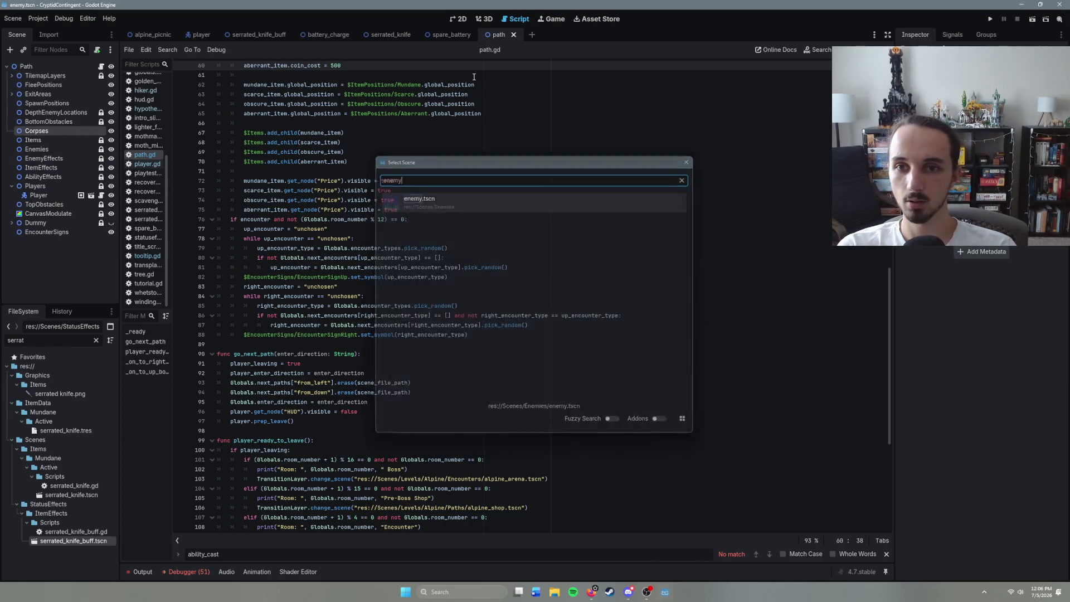
key(Return)
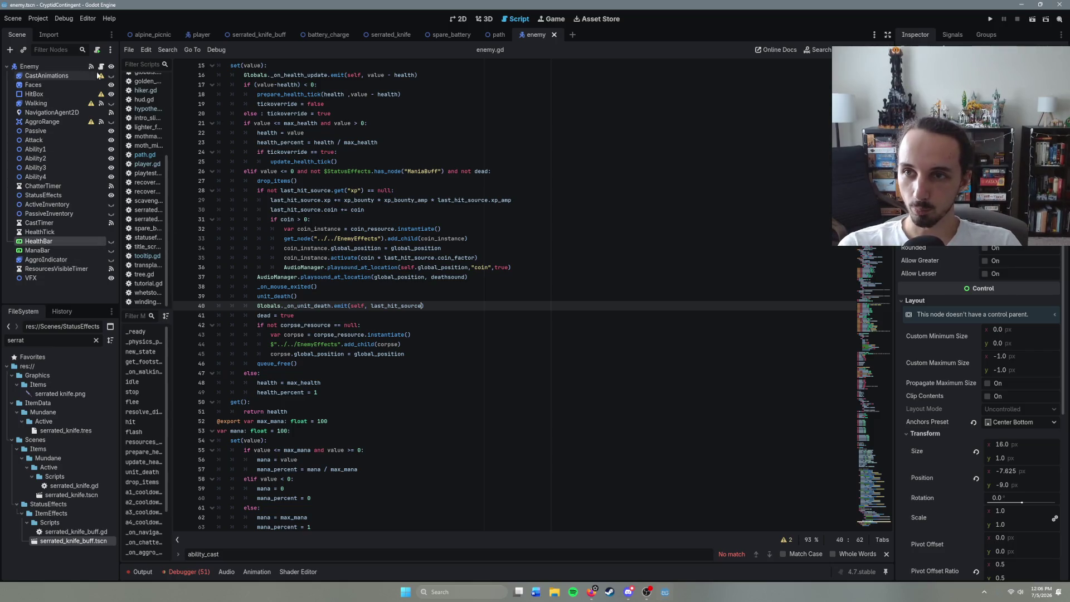
click(102, 67)
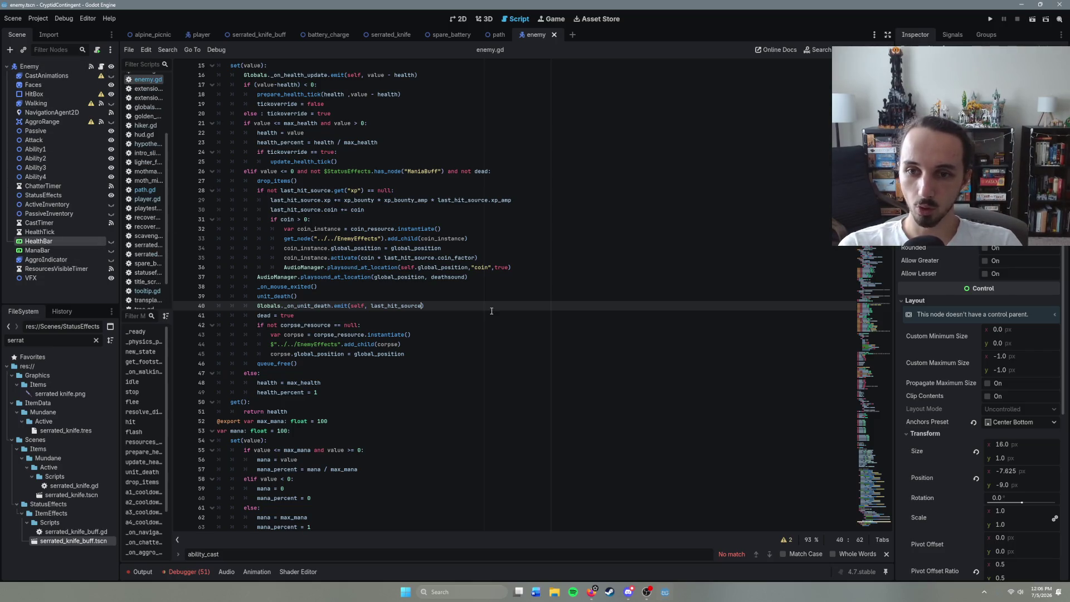
On line 44 of enemy.gd, replace EnemyEffects with Corpses as the corpse parent.
click(319, 367)
click(430, 352)
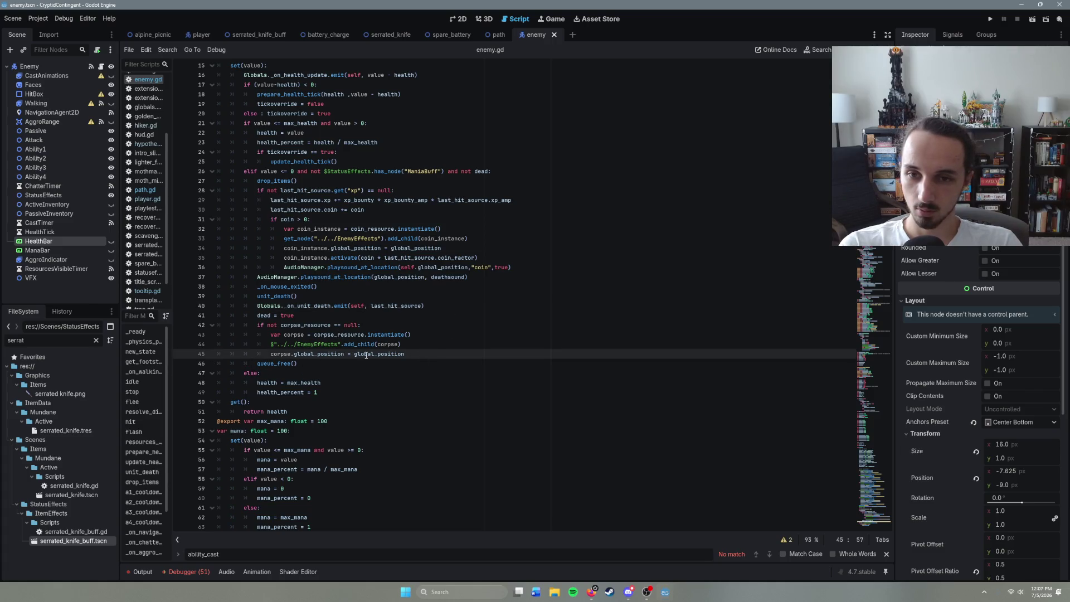
double_click(300, 345)
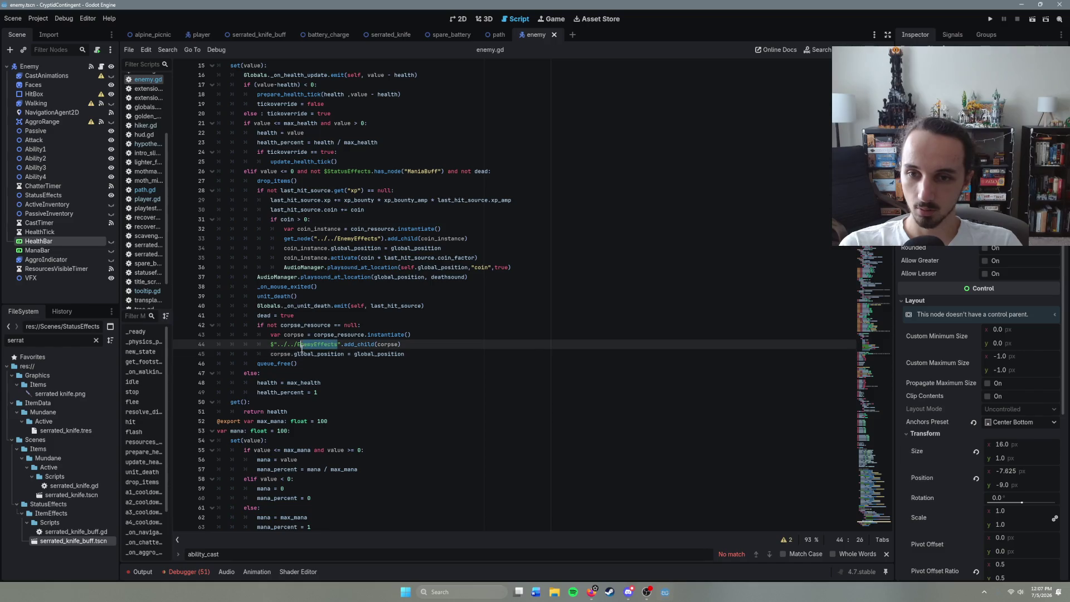
text(Corpses)
click(415, 342)
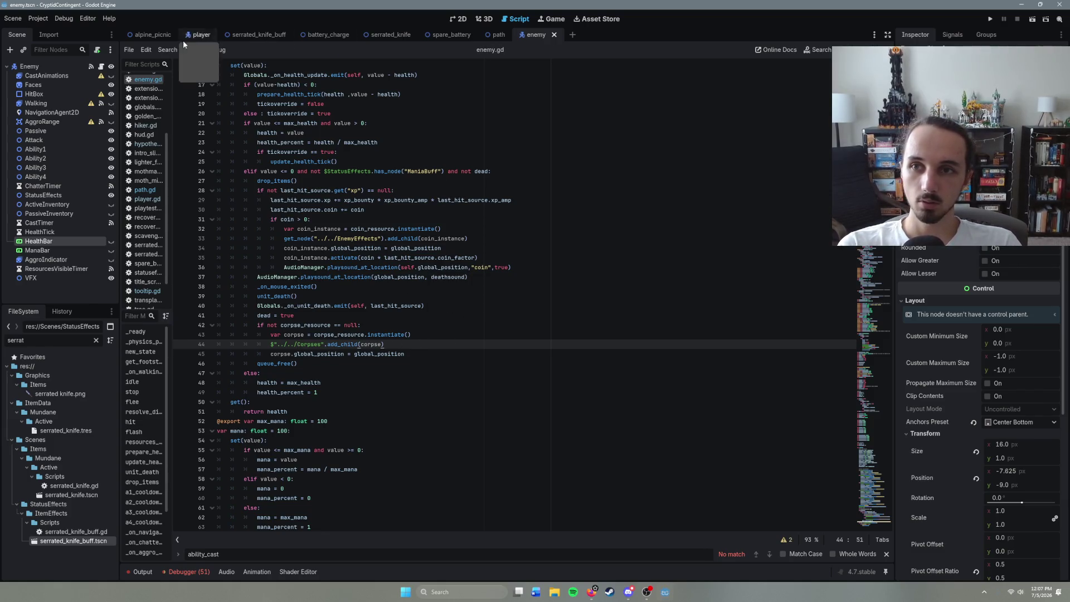
click(148, 35)
Run the scene, pick up the metal file, and fight an enemy for coins.
key(F6)
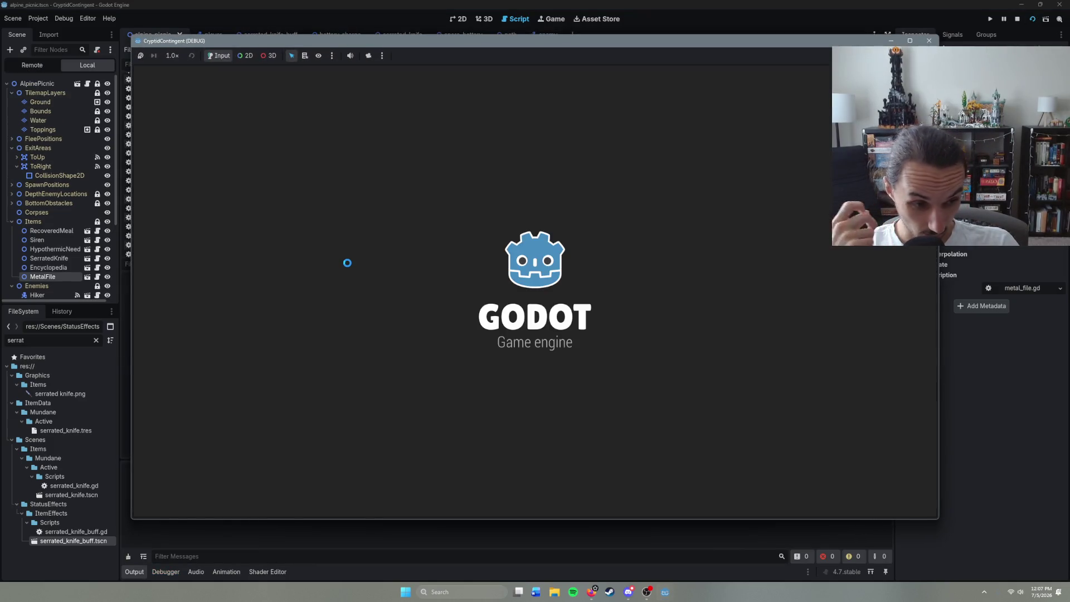
key(Up)
key(Left)
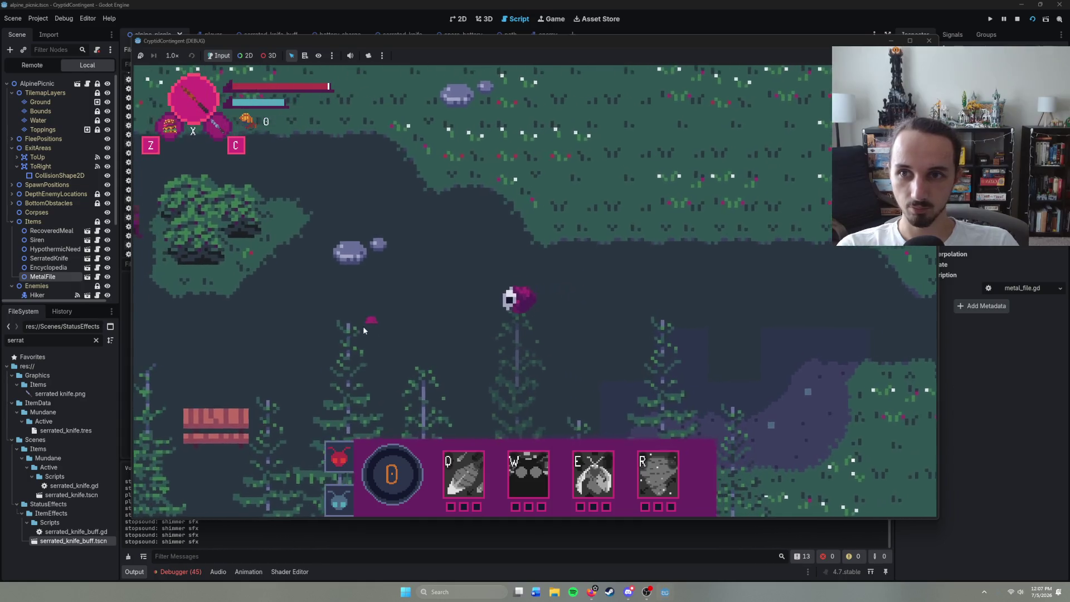
key(Left)
key(Down)
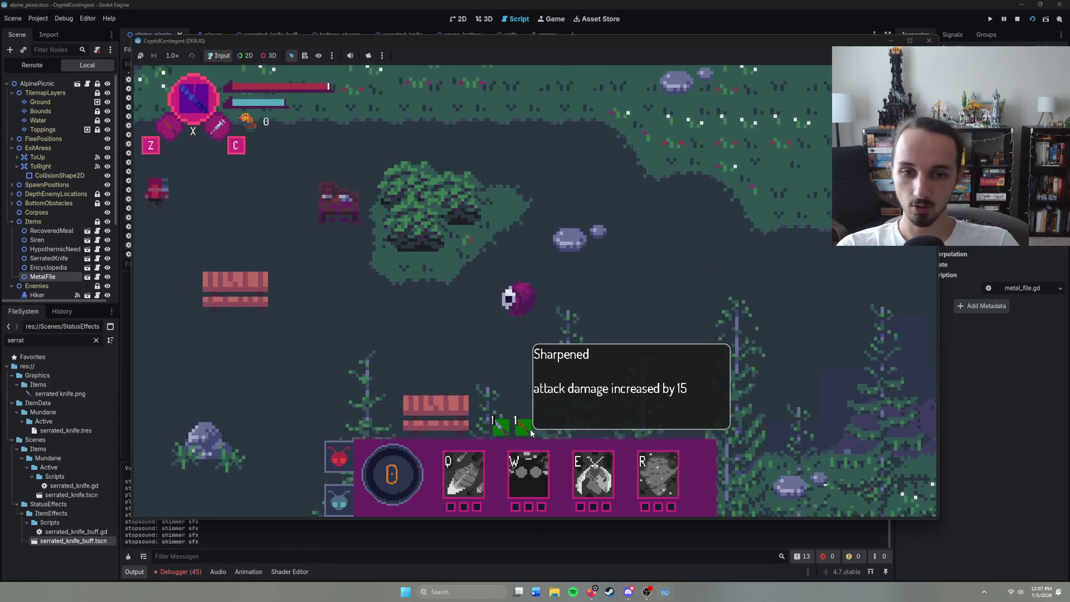
key(Up)
key(Left)
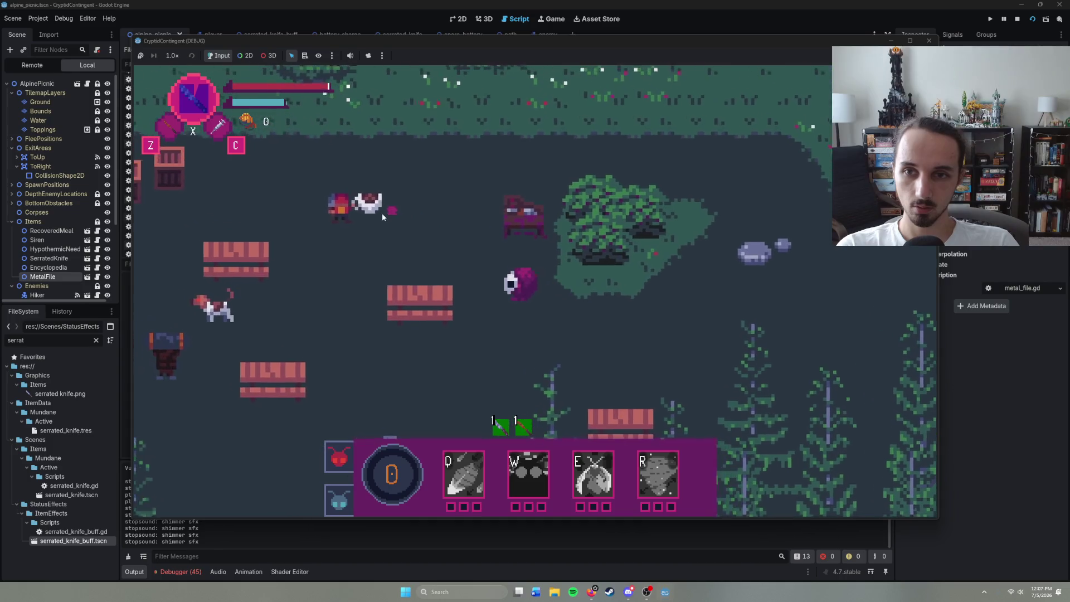
key(Right)
key(Down)
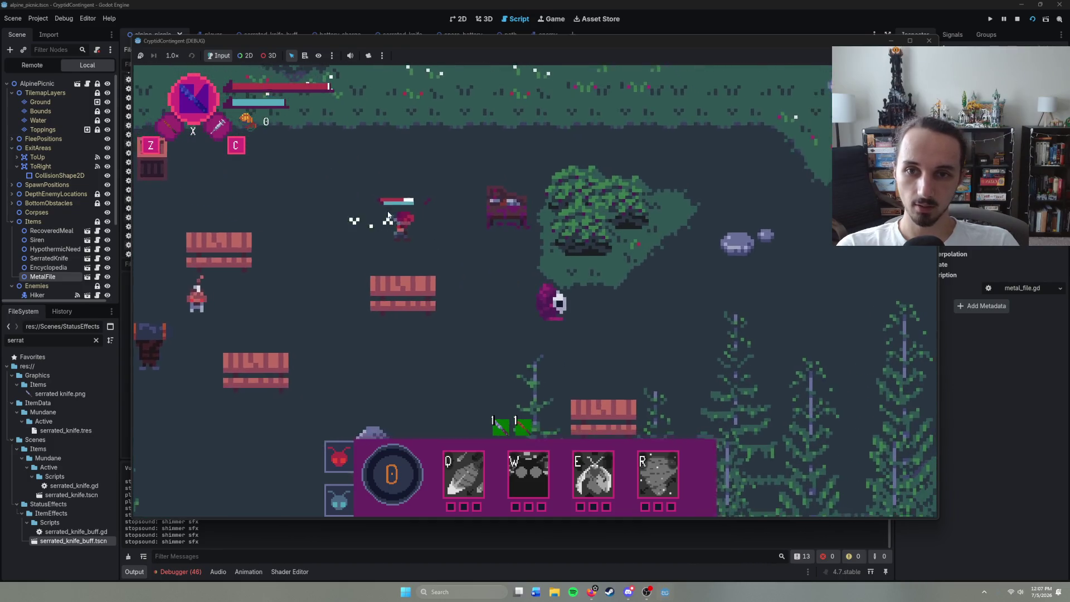
key(Right)
key(Down)
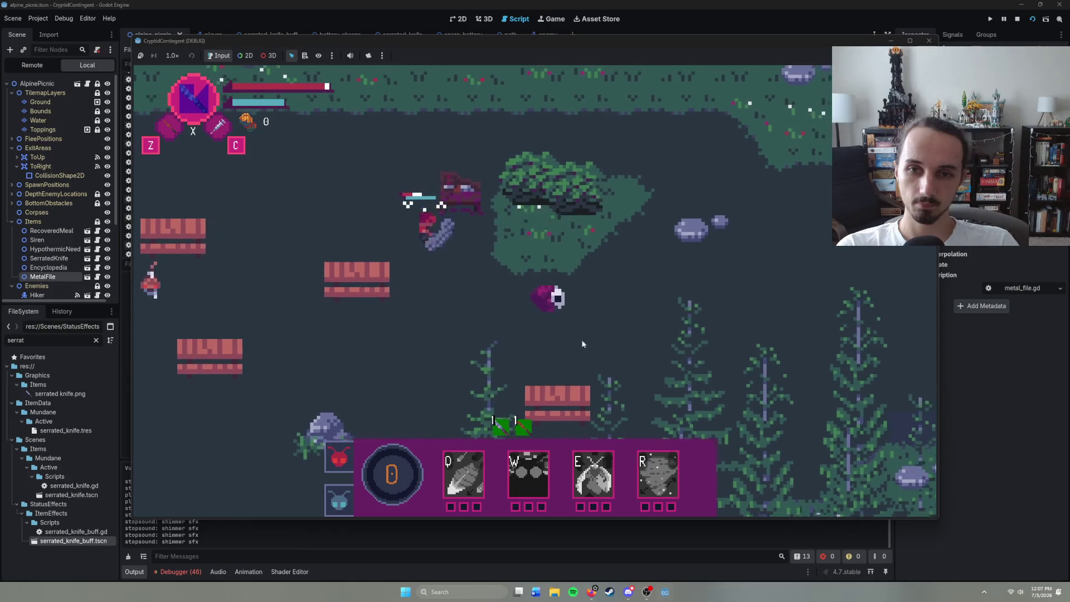
mouse_move(523, 428)
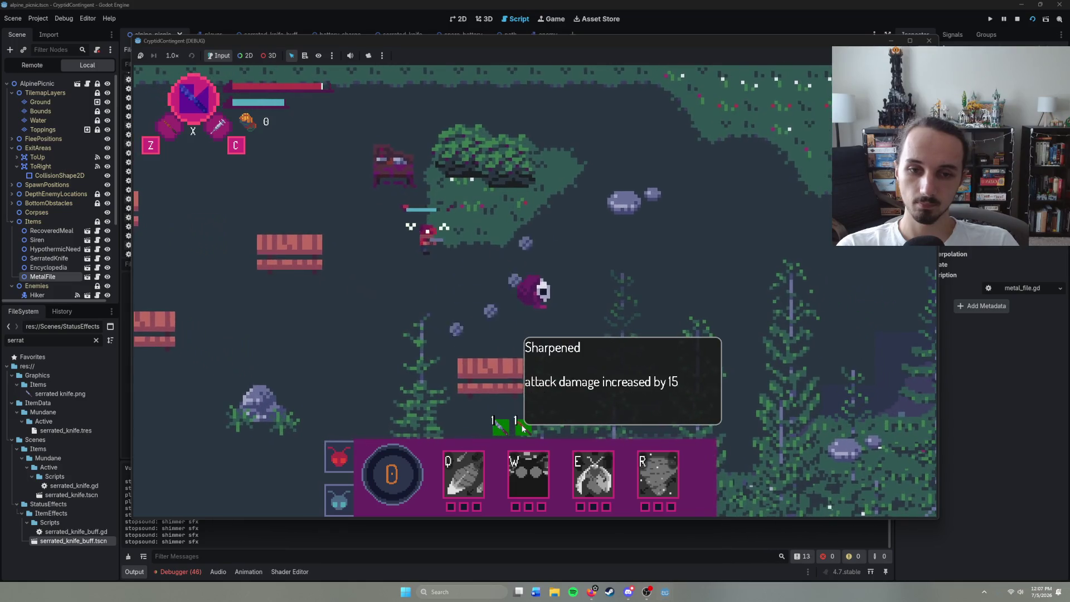
key(Right)
key(Down)
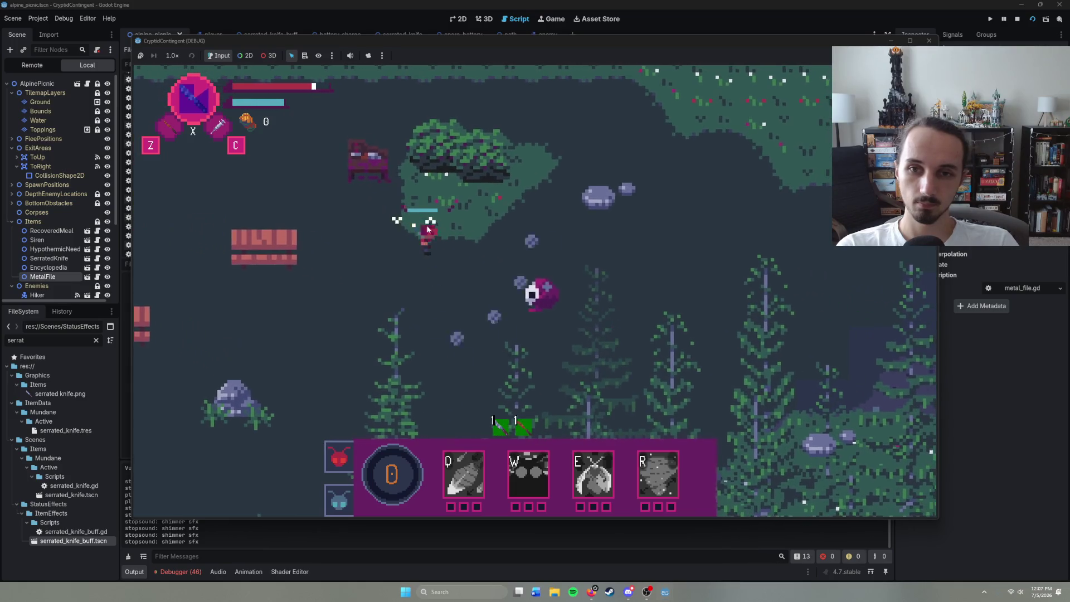
key(Left)
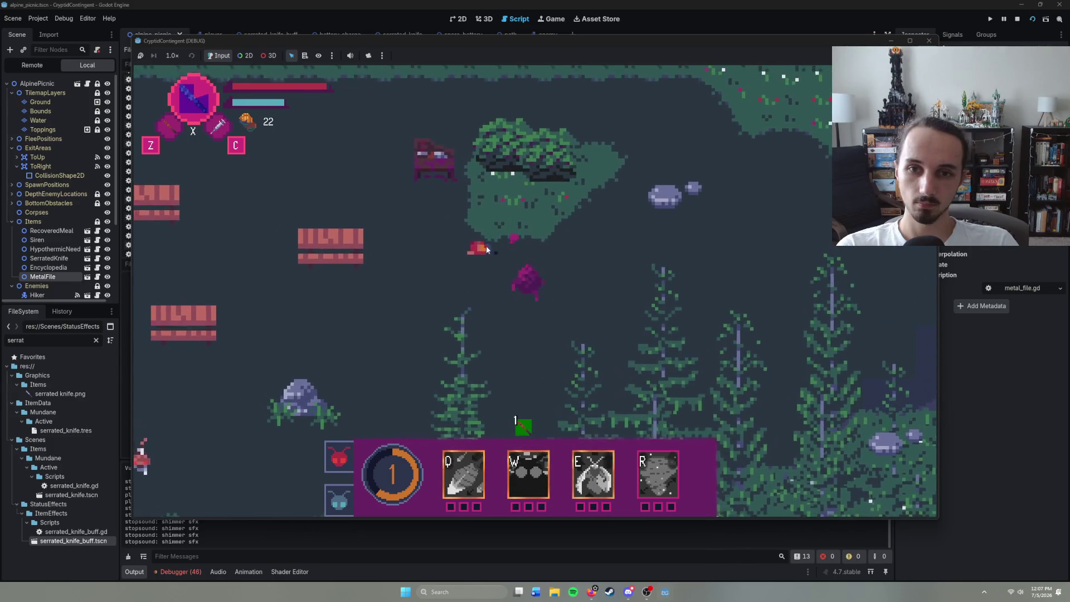
key(Left)
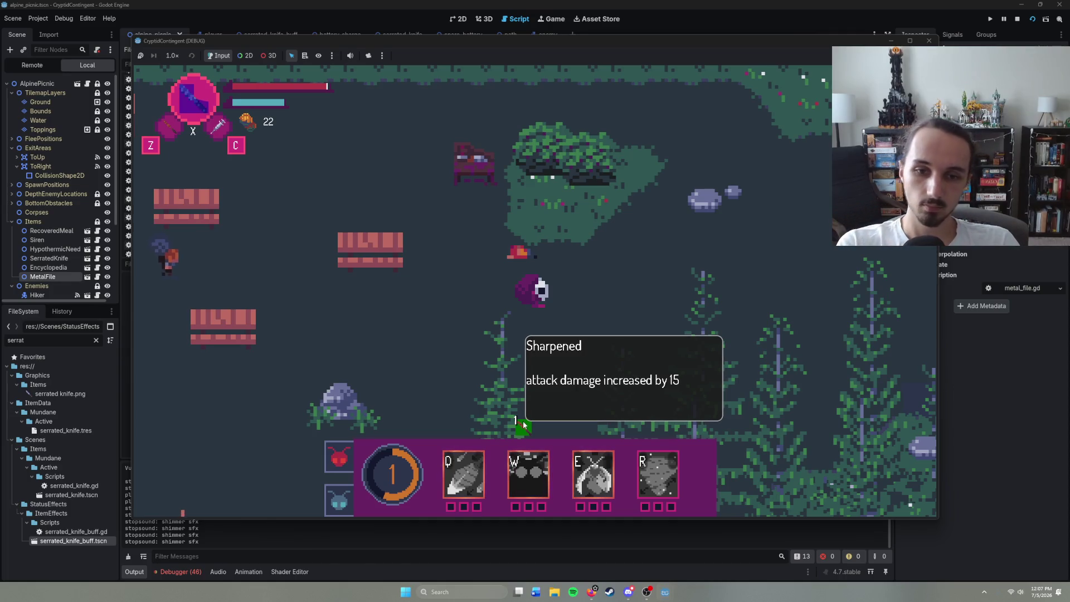
Toggle the inventory to check the Metal File, then stop the game with F8.
key(Tab)
mouse_move(190, 182)
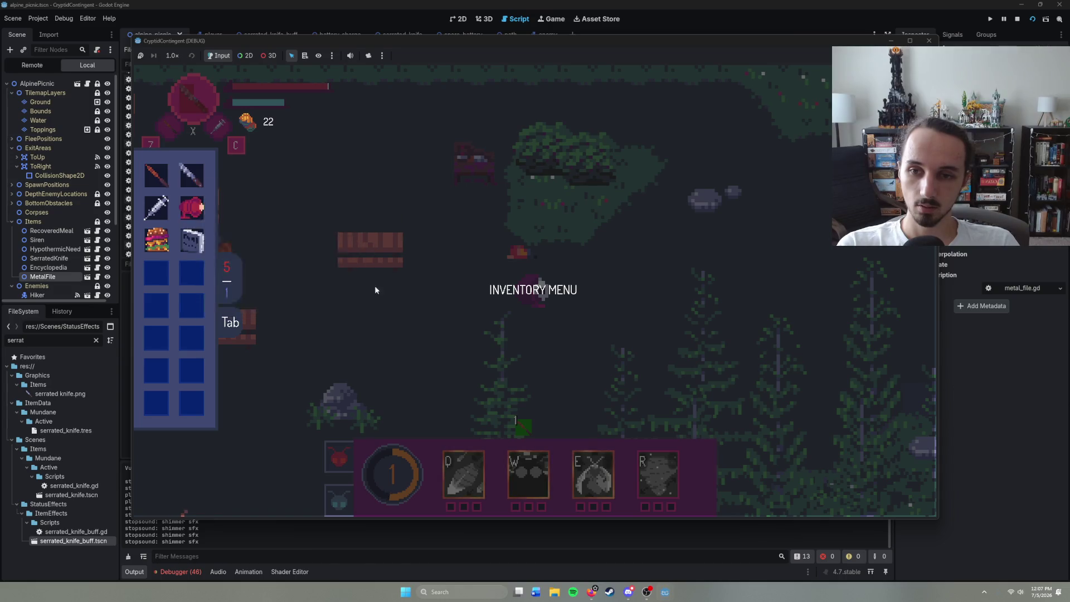
key(Tab)
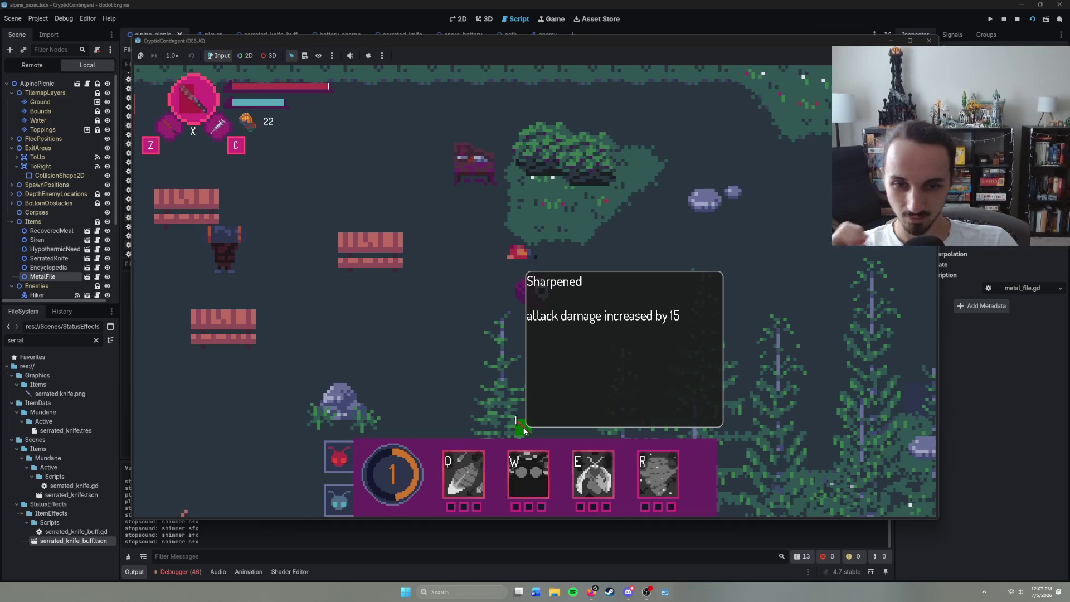
key(Tab)
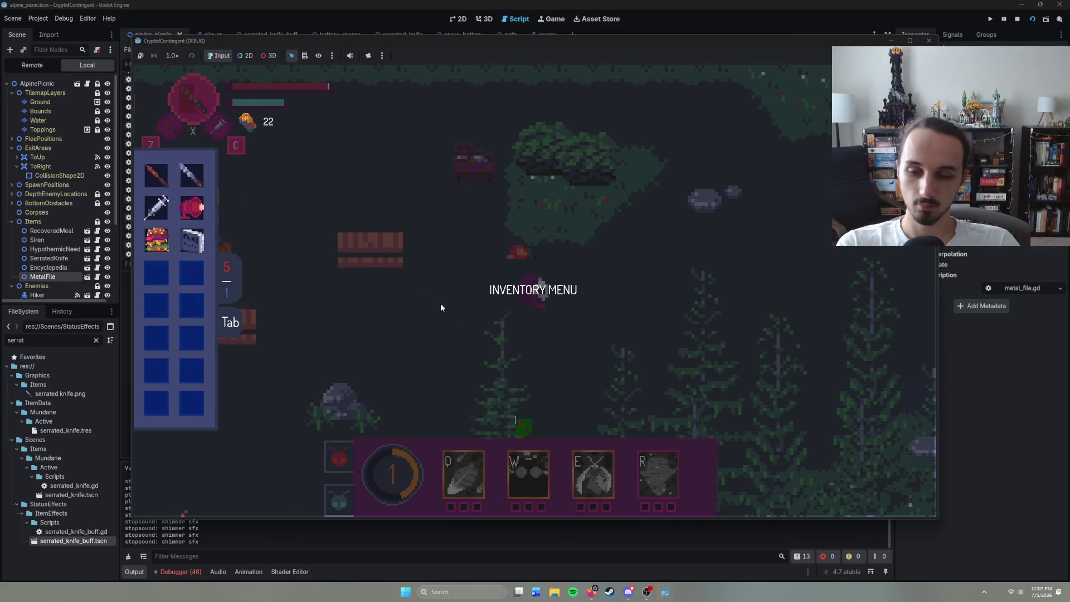
key(Tab)
right_click(563, 317)
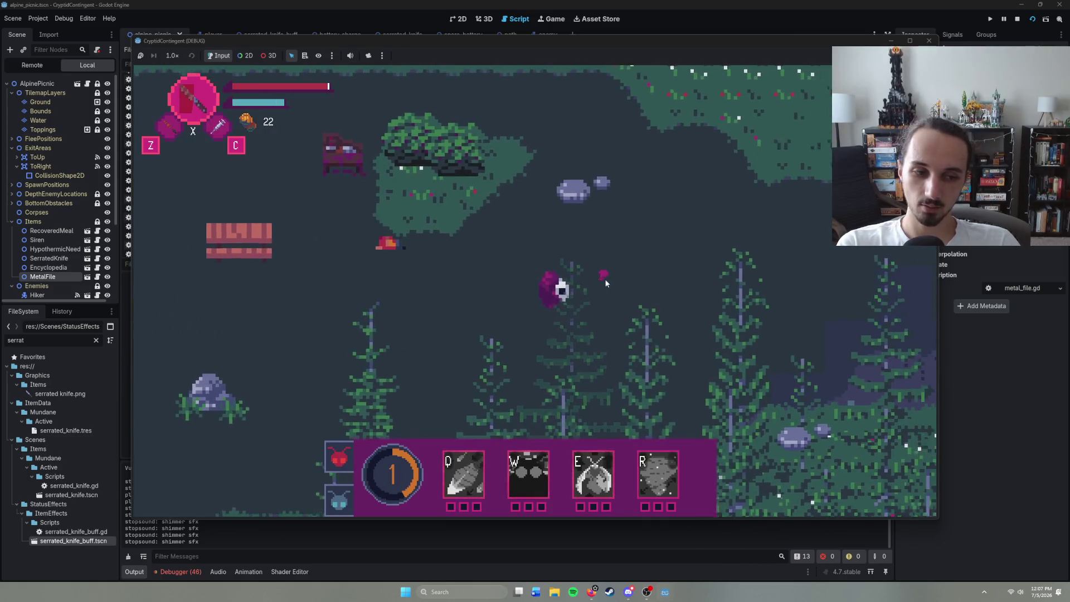
right_click(511, 256)
key(Tab)
key(Tab)
key(F8)
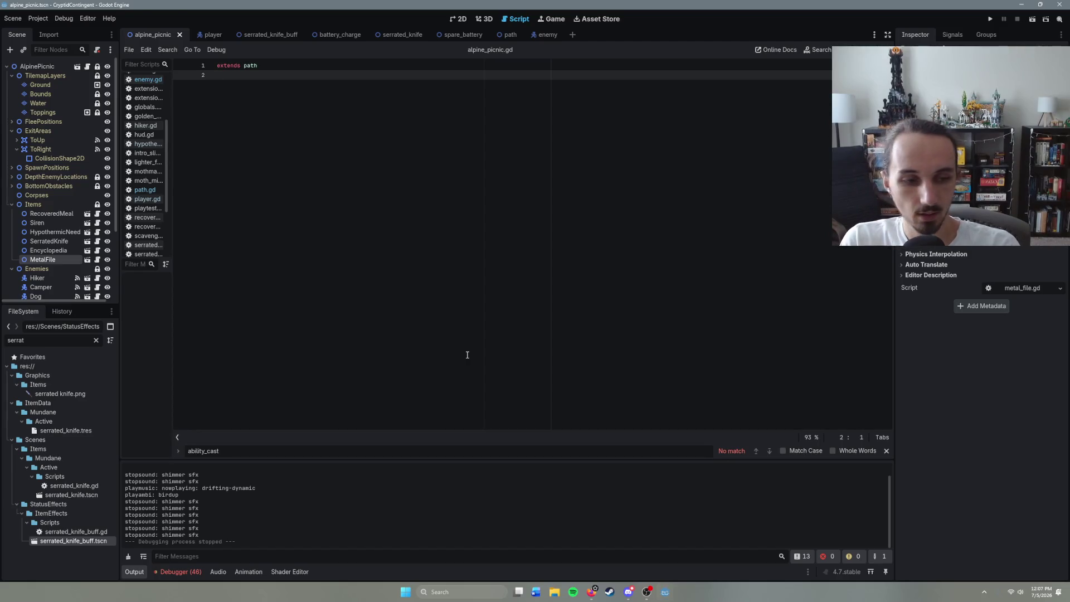
click(591, 592)
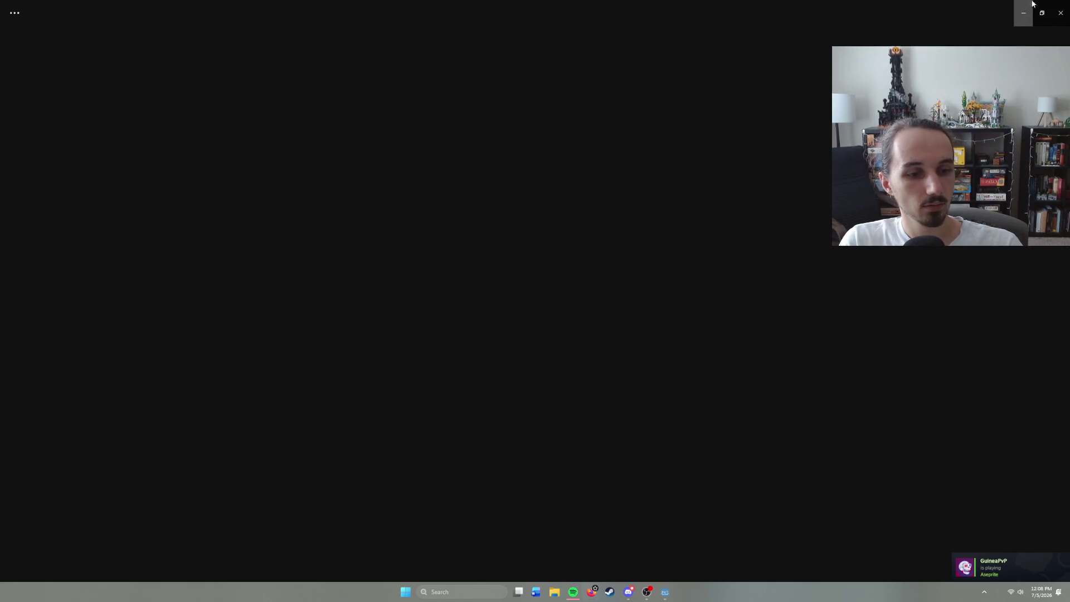
click(1060, 13)
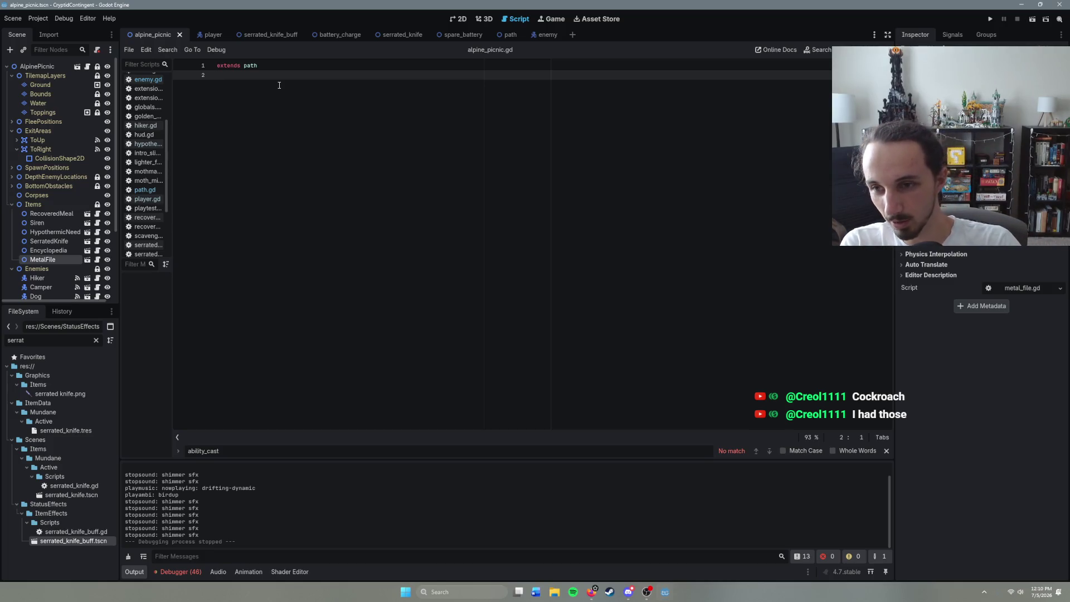
Clear the FileSystem filter and open passive_item.tscn by searching 'item' in the scene finder.
click(95, 340)
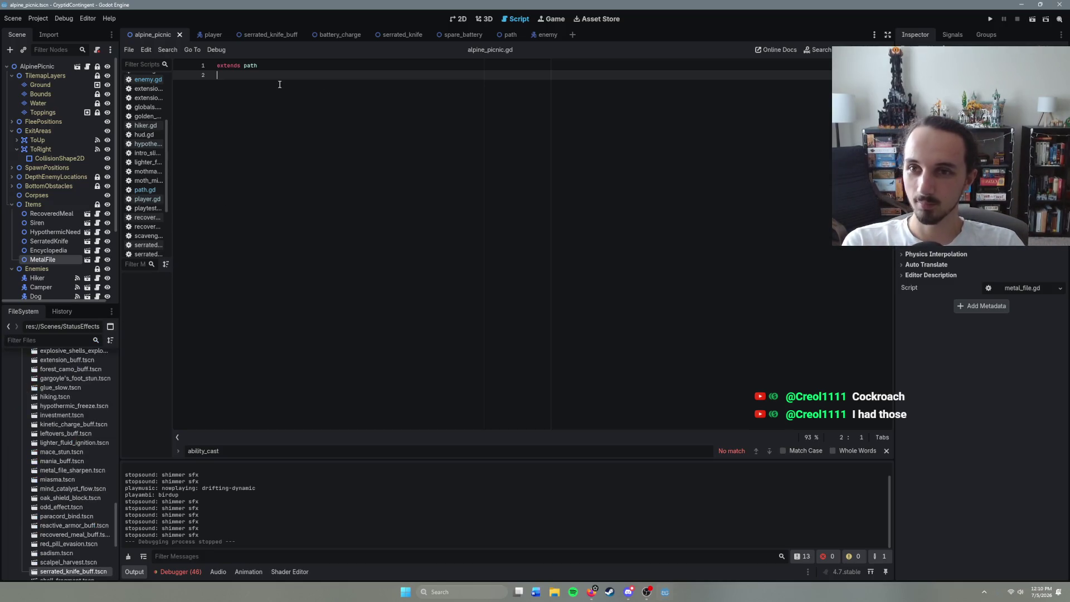
key(ctrl+shift+o)
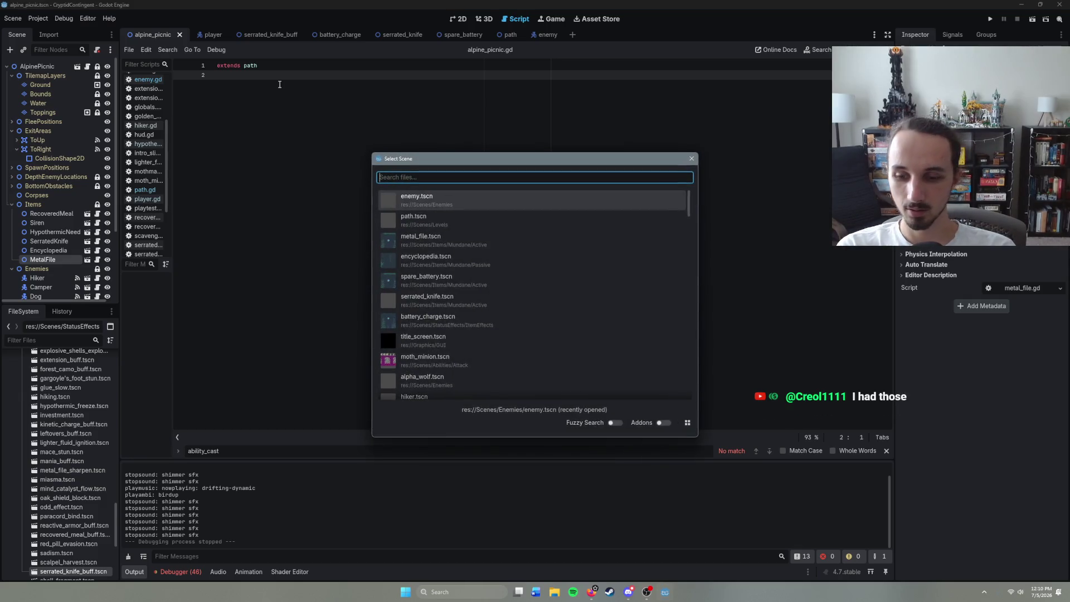
text(ser)
key(BackSpace)
key(BackSpace)
key(BackSpace)
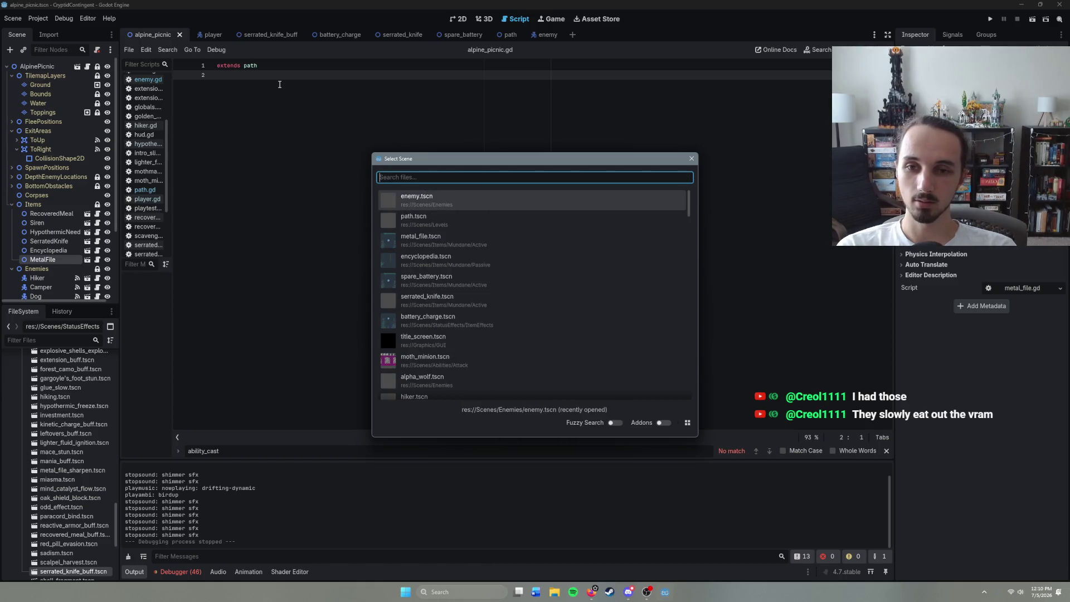
text(item)
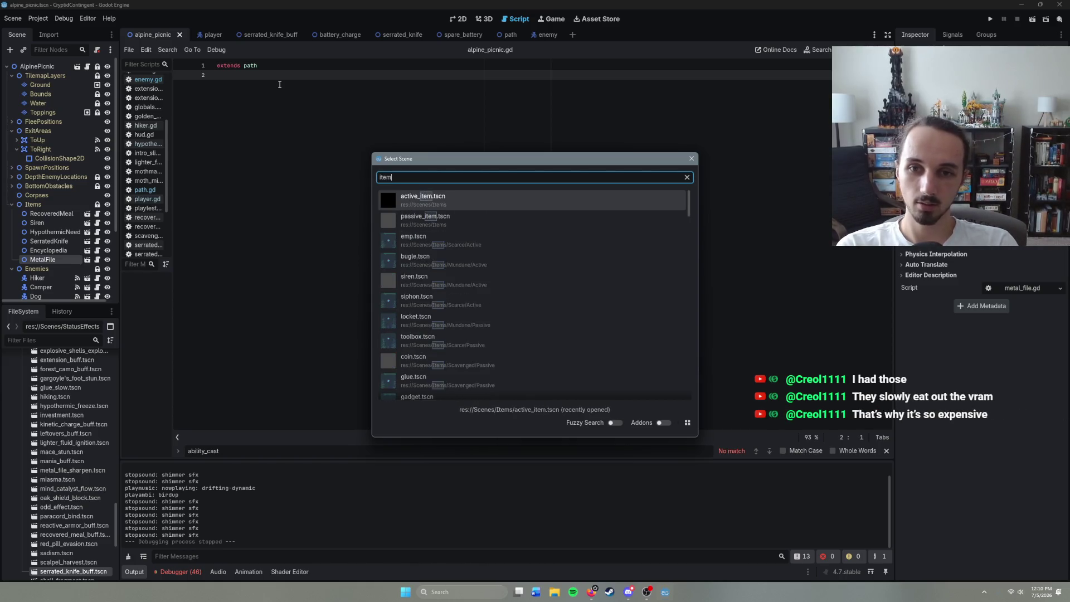
key(Down)
key(Return)
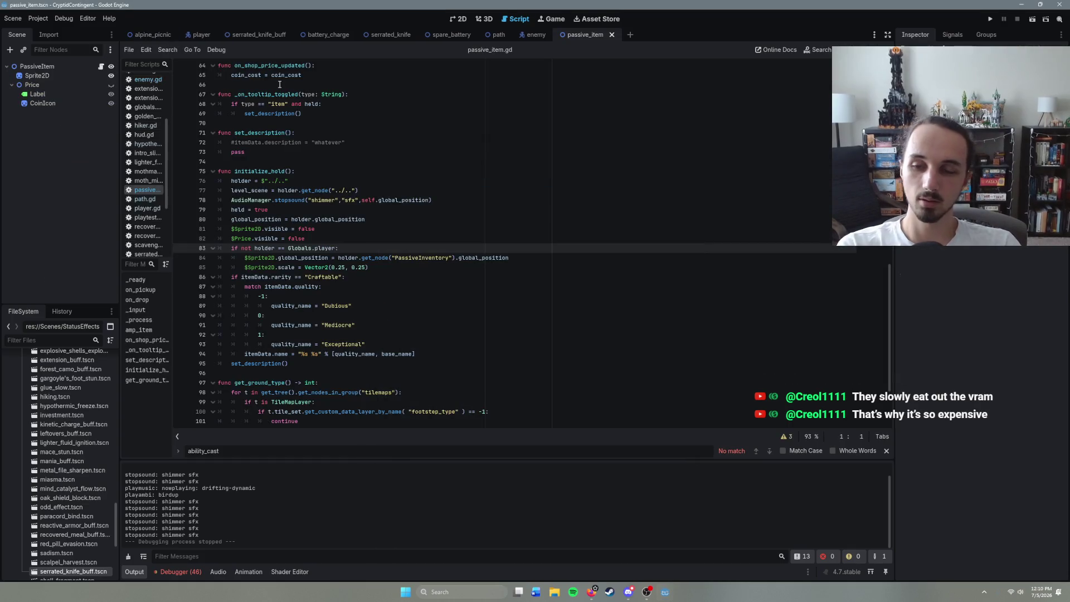
mouse_move(380, 262)
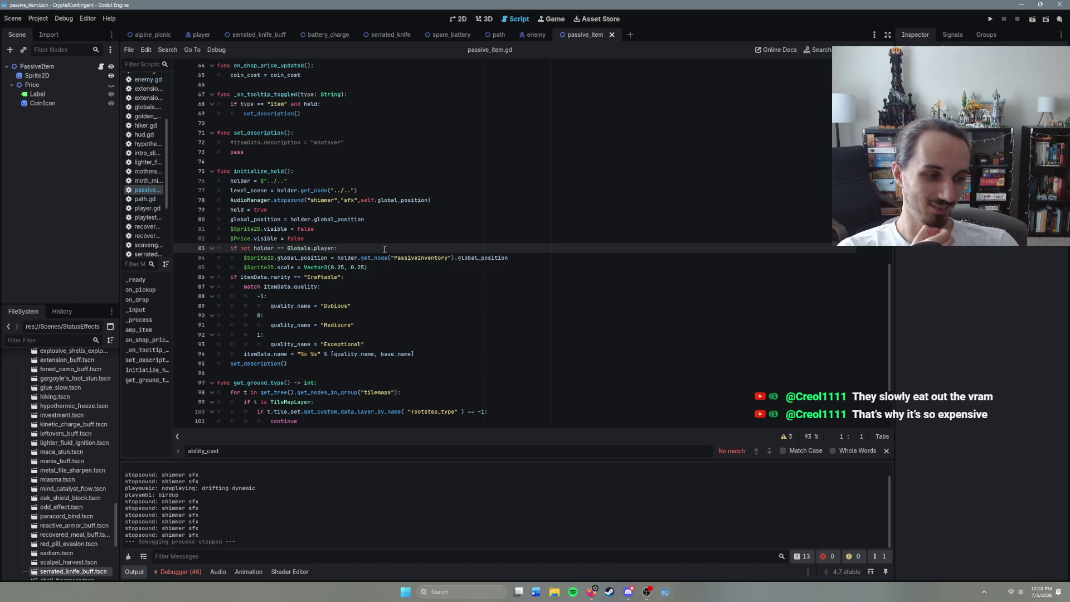
click(376, 249)
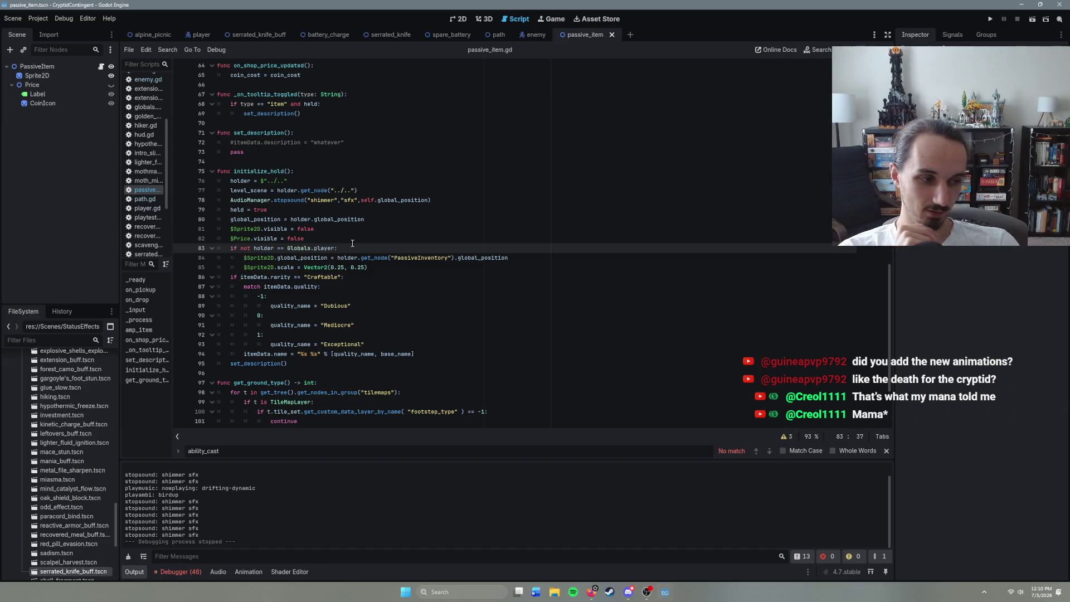
key(Up)
key(Up)
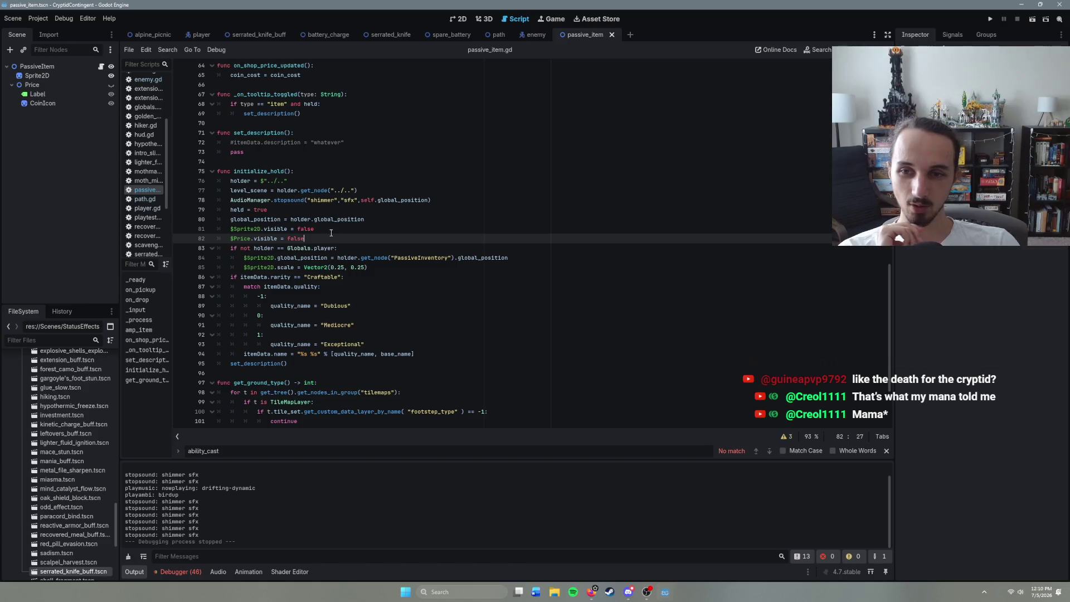
key(Up)
key(Up)
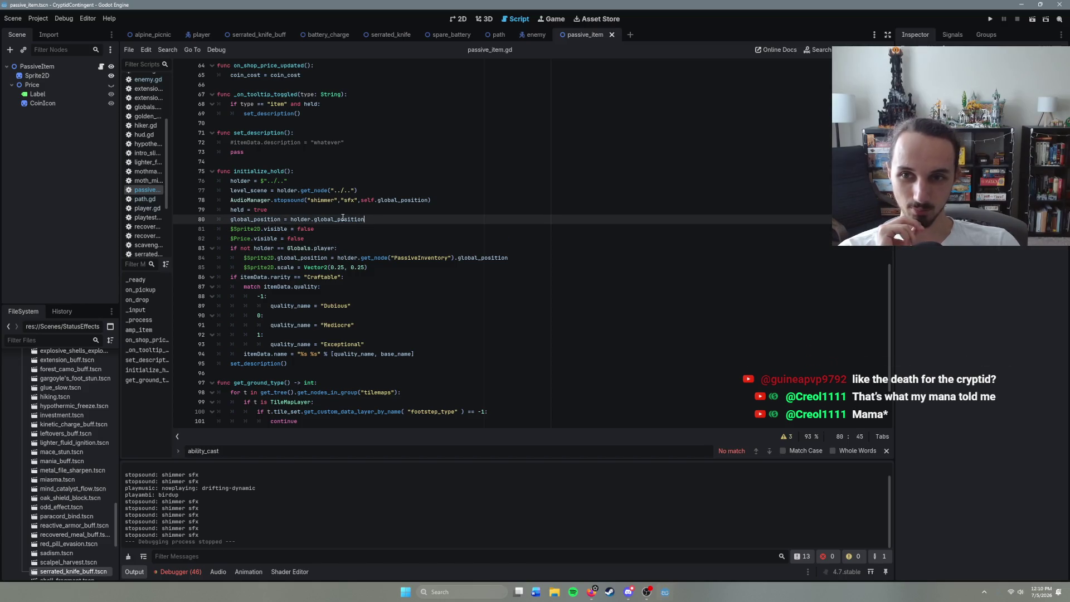
click(476, 200)
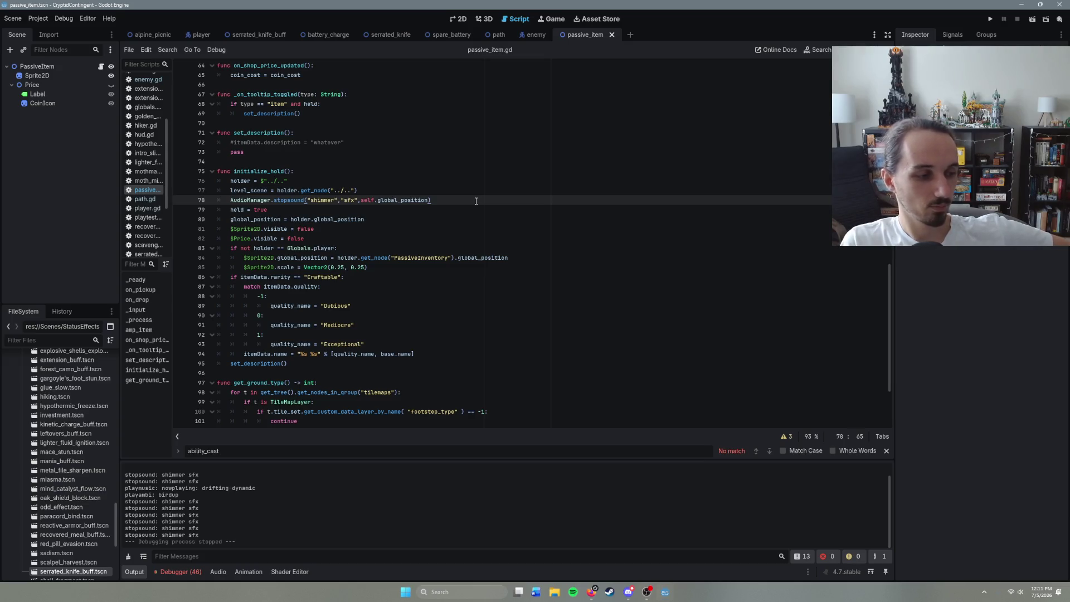
key(Down)
key(Down)
key(Down)
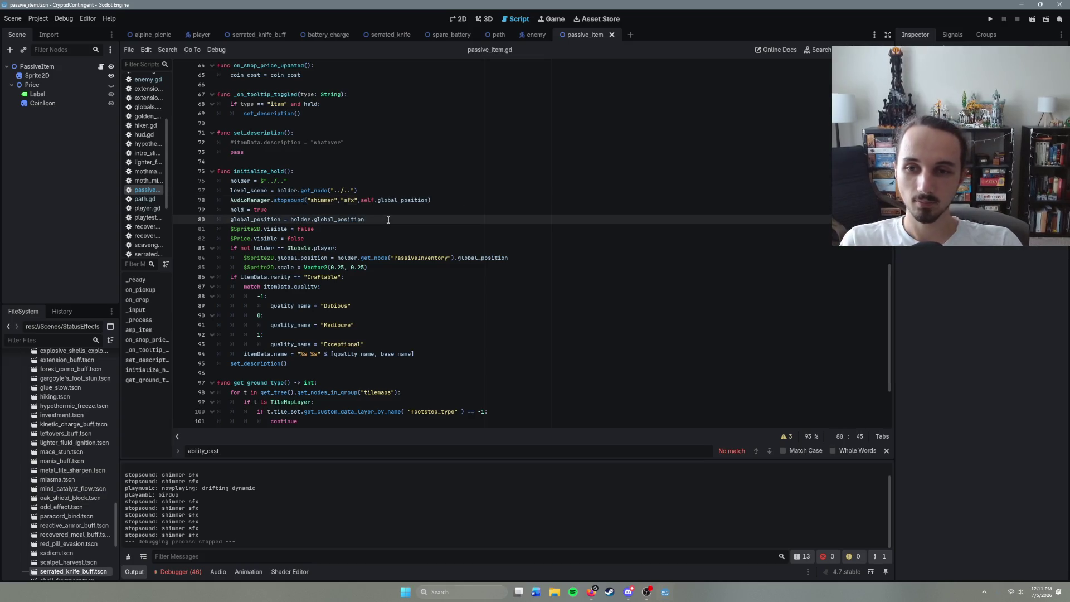
click(401, 258)
key(Down)
key(Down)
key(Down)
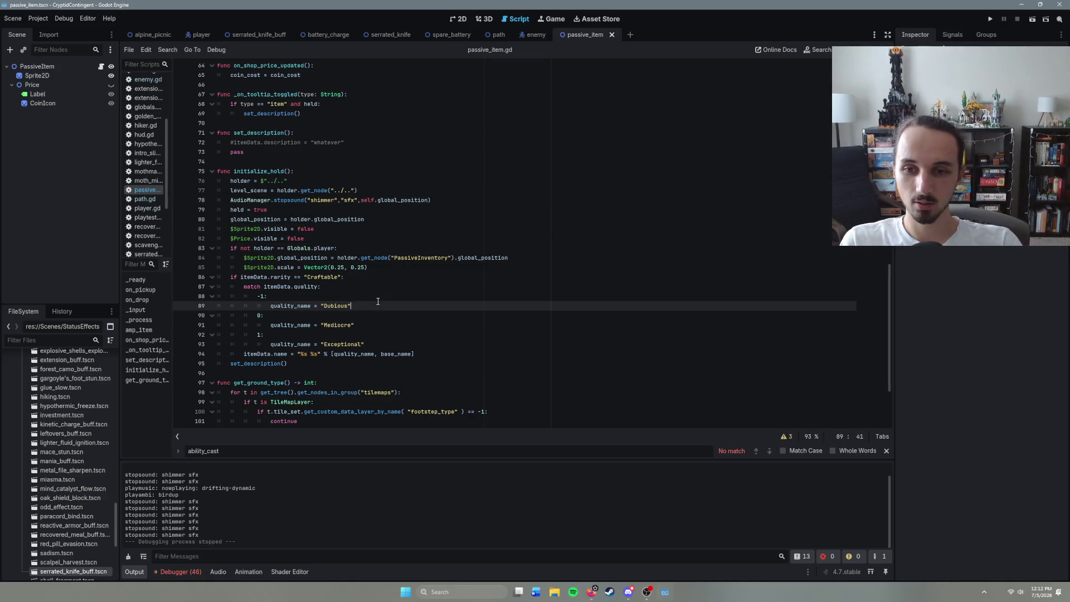
click(289, 355)
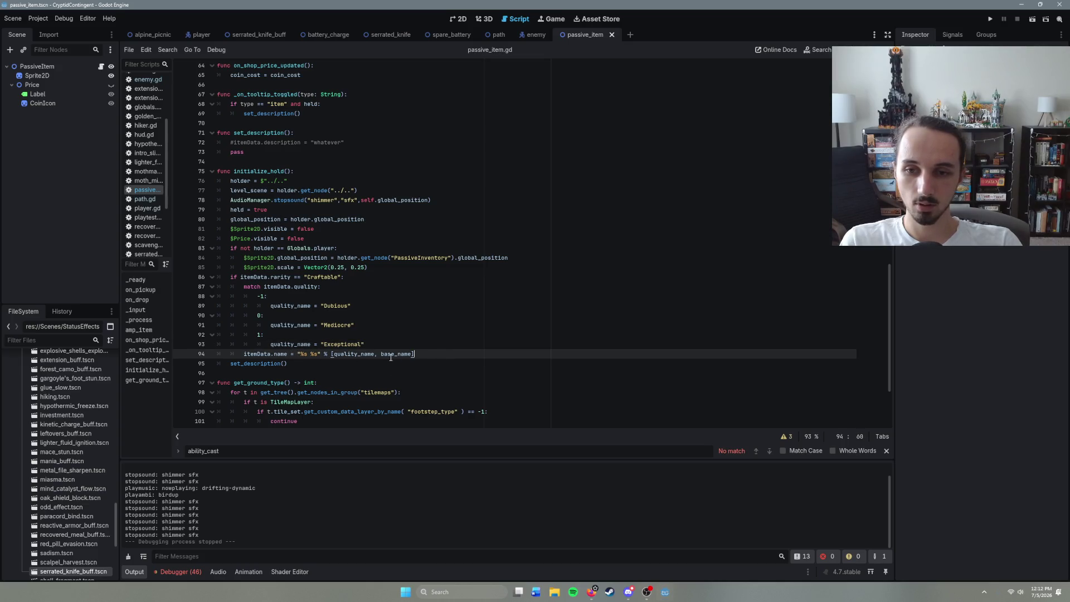
scroll(369, 344, up, 2)
Scroll to the top of passive_item.gd and select itemData.name on line 21 of _ready.
scroll(369, 344, up, 13)
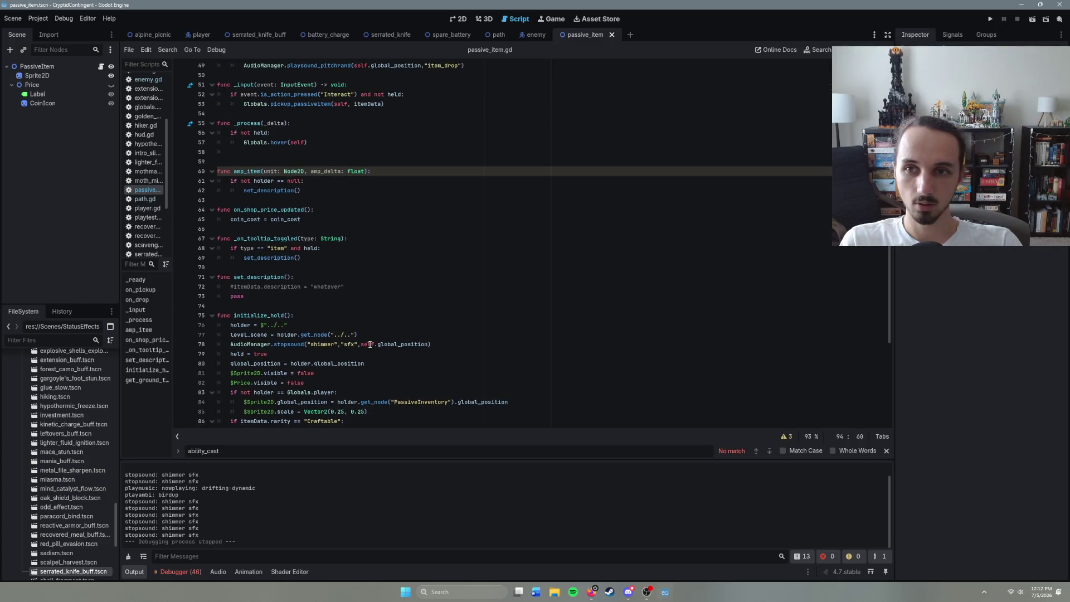
scroll(370, 344, up, 6)
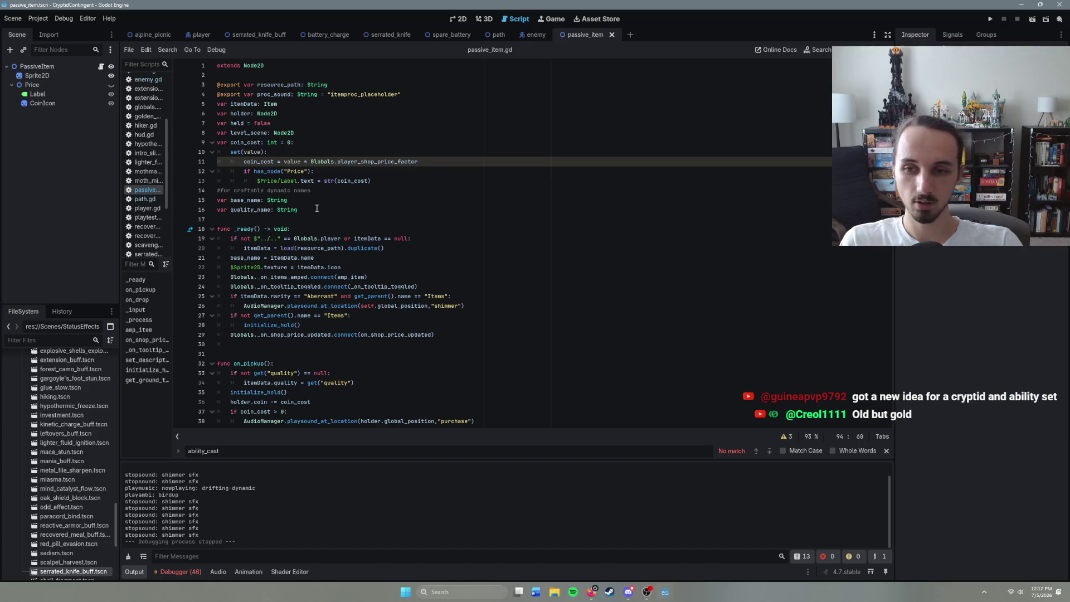
click(323, 257)
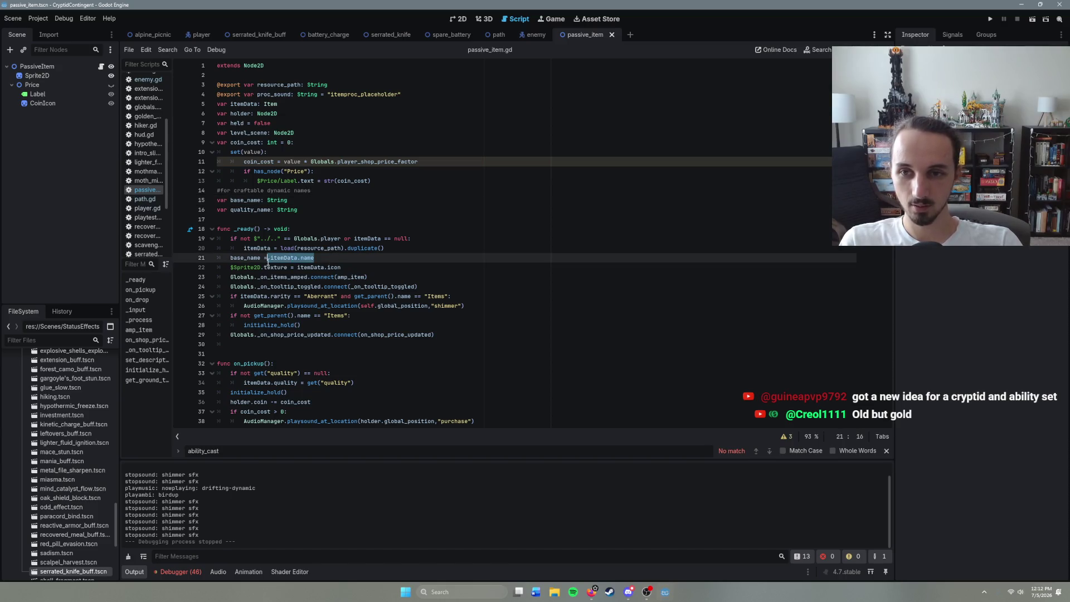
drag(319, 258, 282, 266)
key(End)
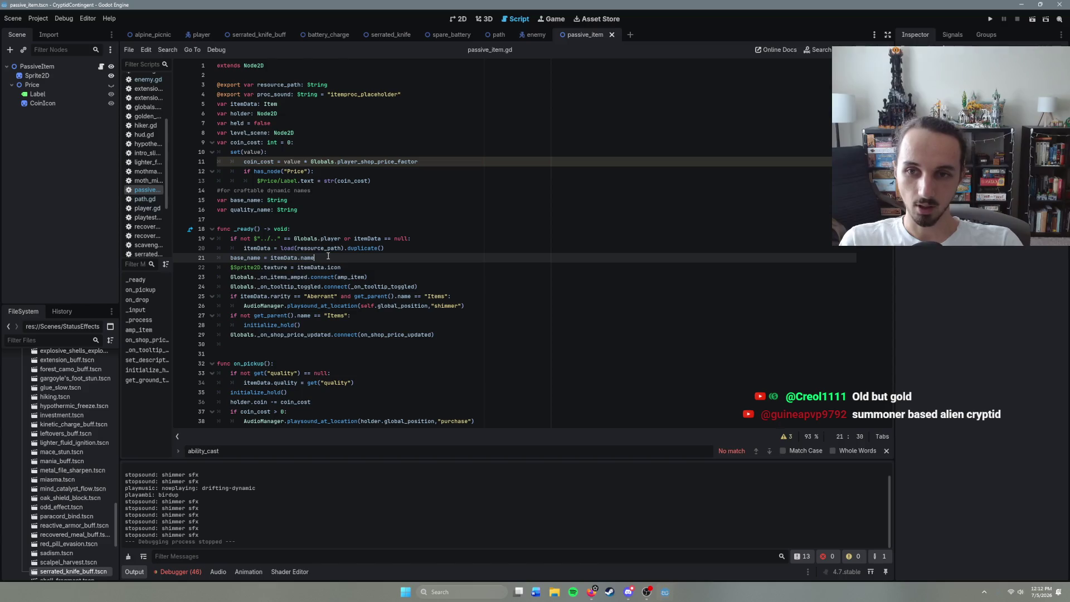
key(ctrl+shift+Left)
key(ctrl+shift+Left)
key(ctrl+shift+Left)
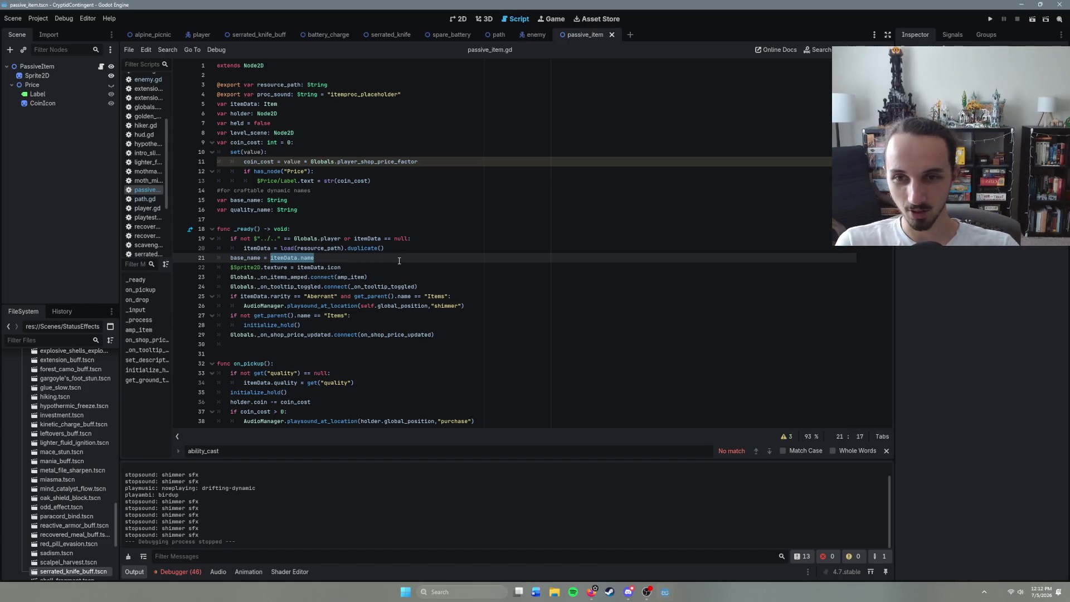
Select the base_name assignment on line 21, then place the caret on itemData.icon in line 22.
click(374, 261)
mouse_move(319, 260)
mouse_down()
mouse_move(228, 258)
mouse_move(356, 267)
mouse_move(231, 256)
mouse_up()
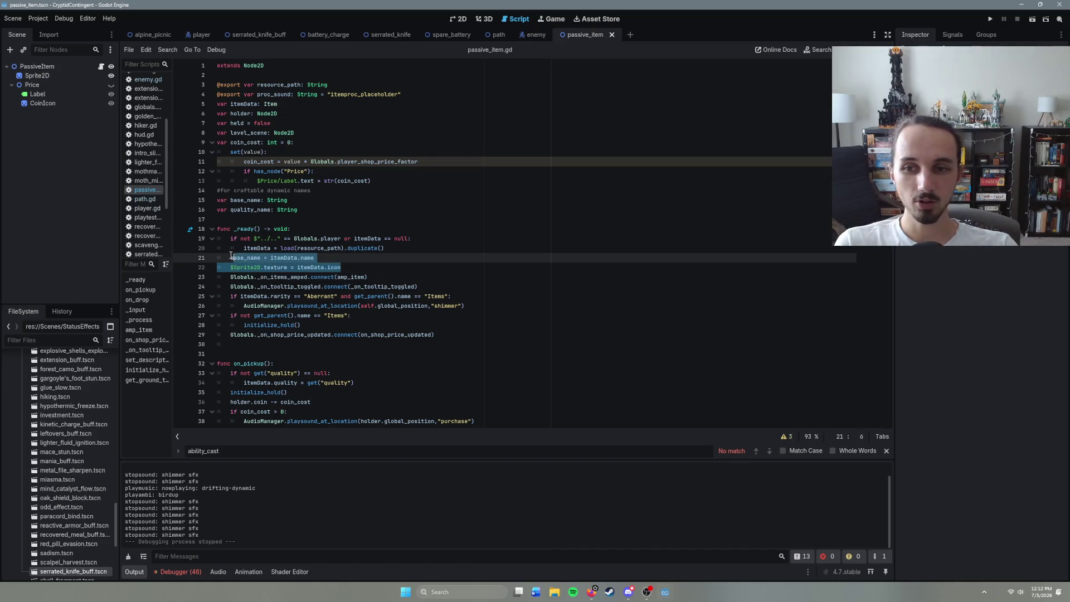
click(360, 274)
click(335, 267)
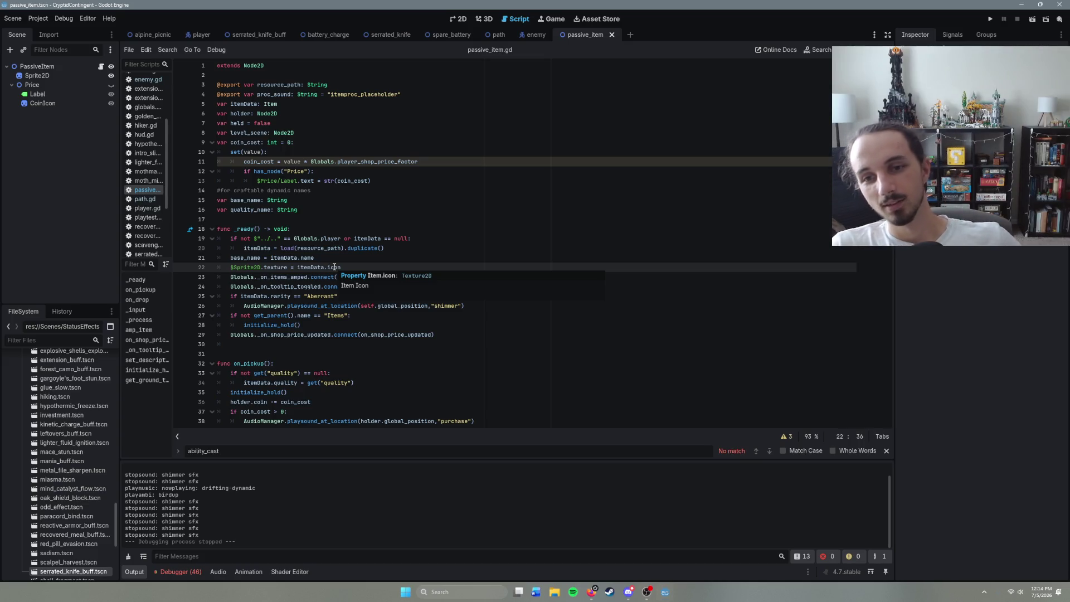
Review lines 21–23 of _ready setting $Sprite2D.texture = itemData.icon, then switch to Steam.
click(409, 277)
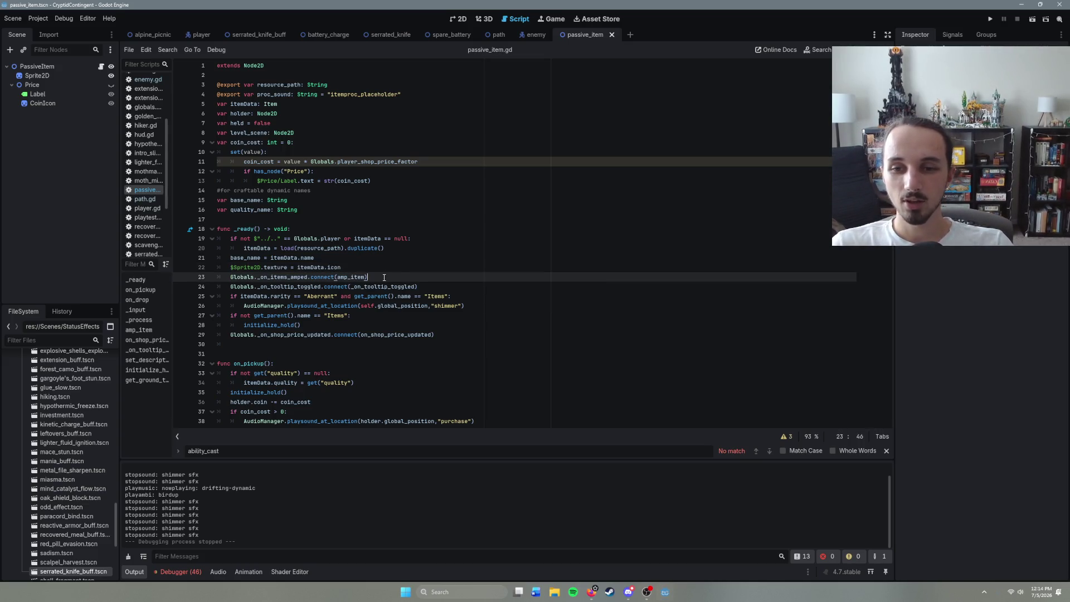
mouse_move(409, 277)
mouse_down()
mouse_move(312, 277)
mouse_move(232, 258)
mouse_up()
click(445, 284)
click(398, 274)
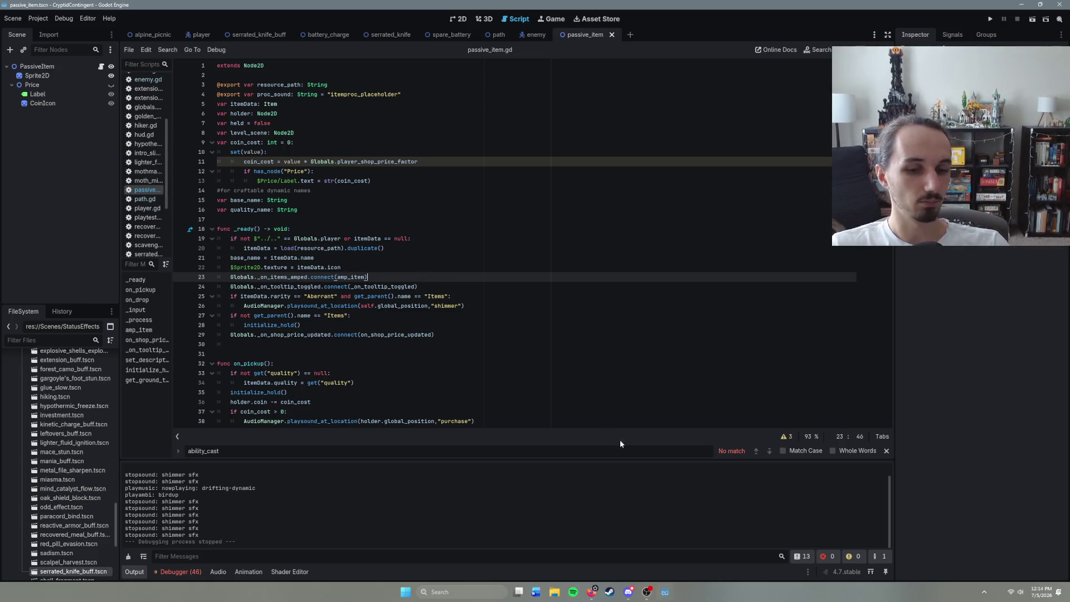
key(alt+Tab)
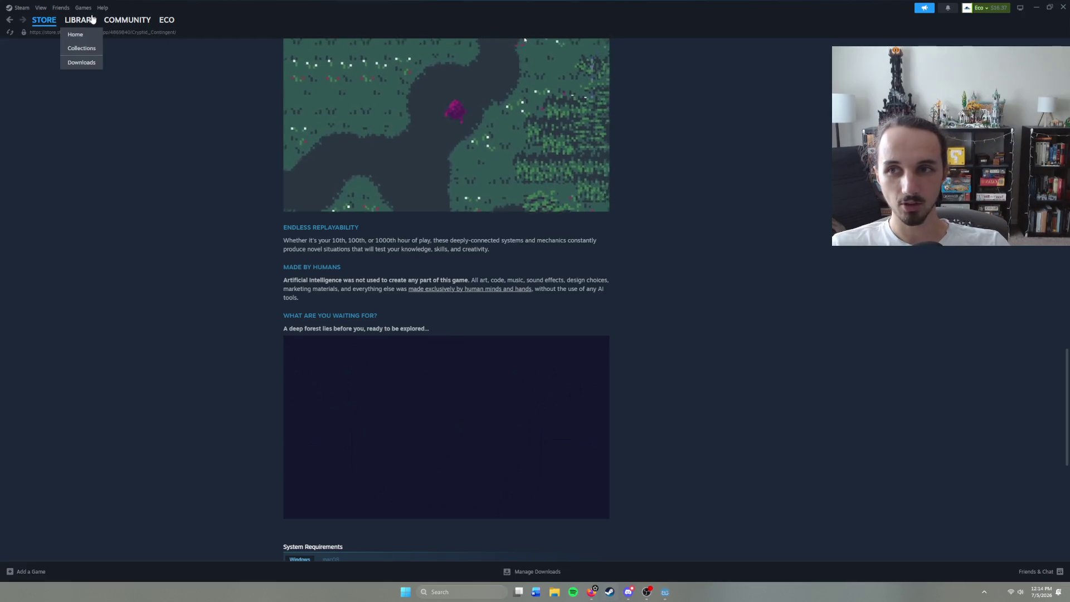
Go to the Steam store front page and search for daggerfall.
click(80, 19)
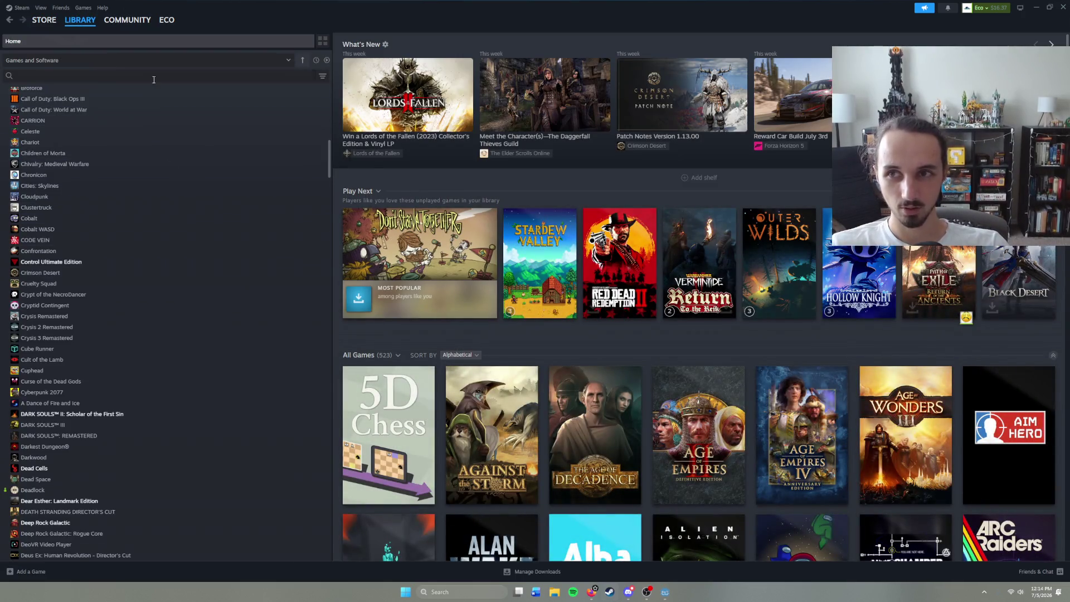
click(44, 20)
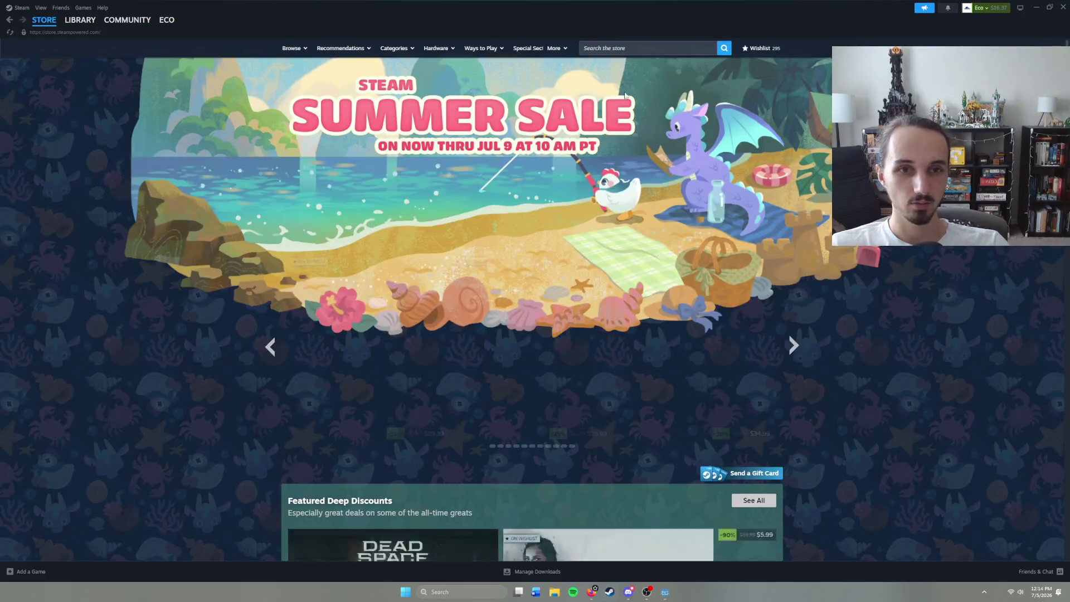
click(654, 50)
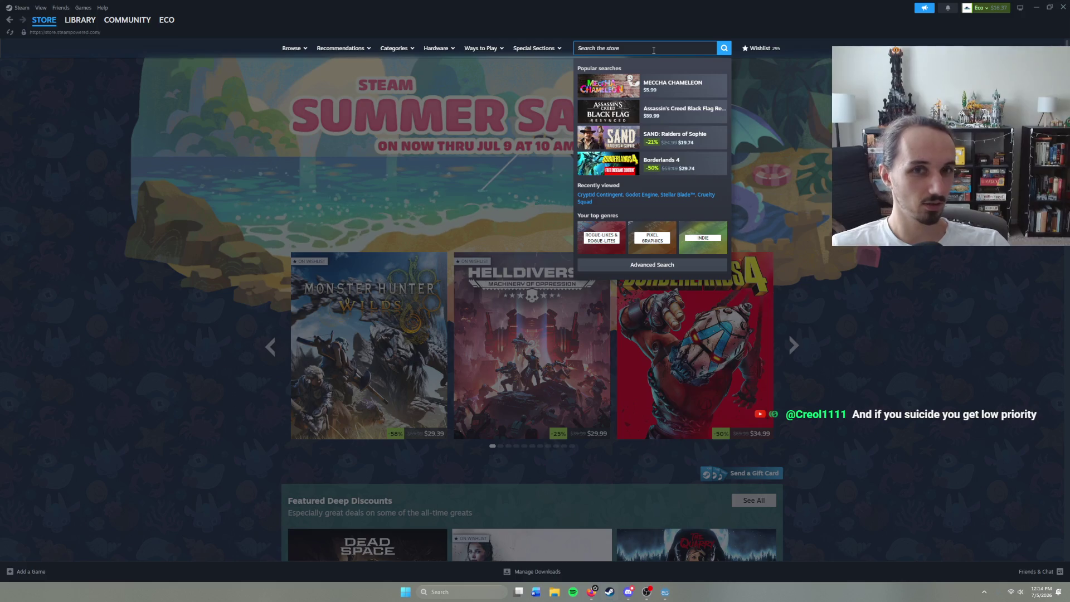
text(daggerfall)
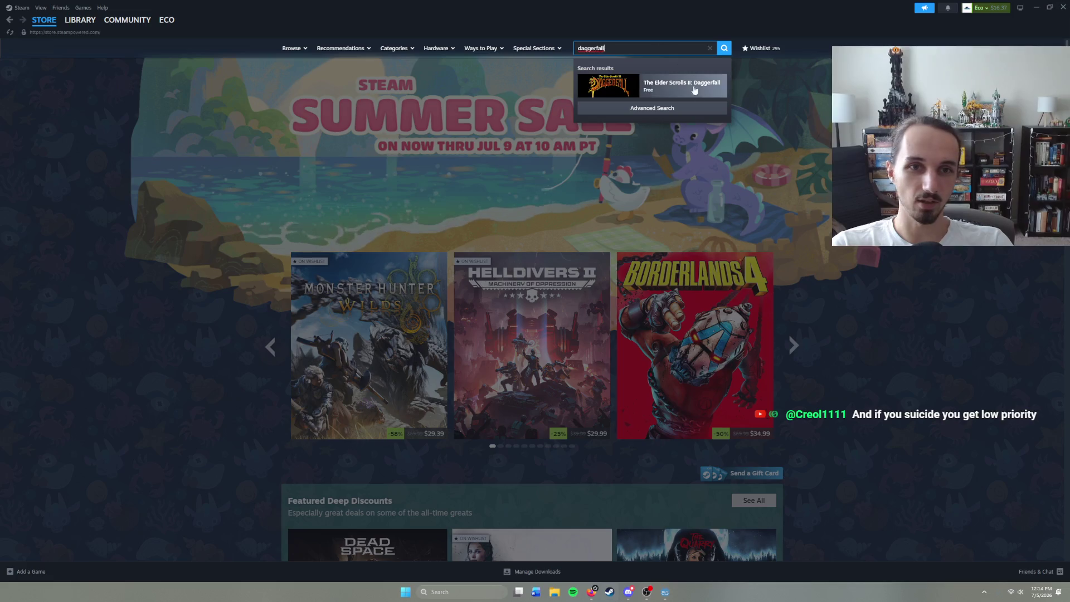
Change the search to morrowind, clear it, and bring the Godot editor back.
drag(653, 50, 510, 57)
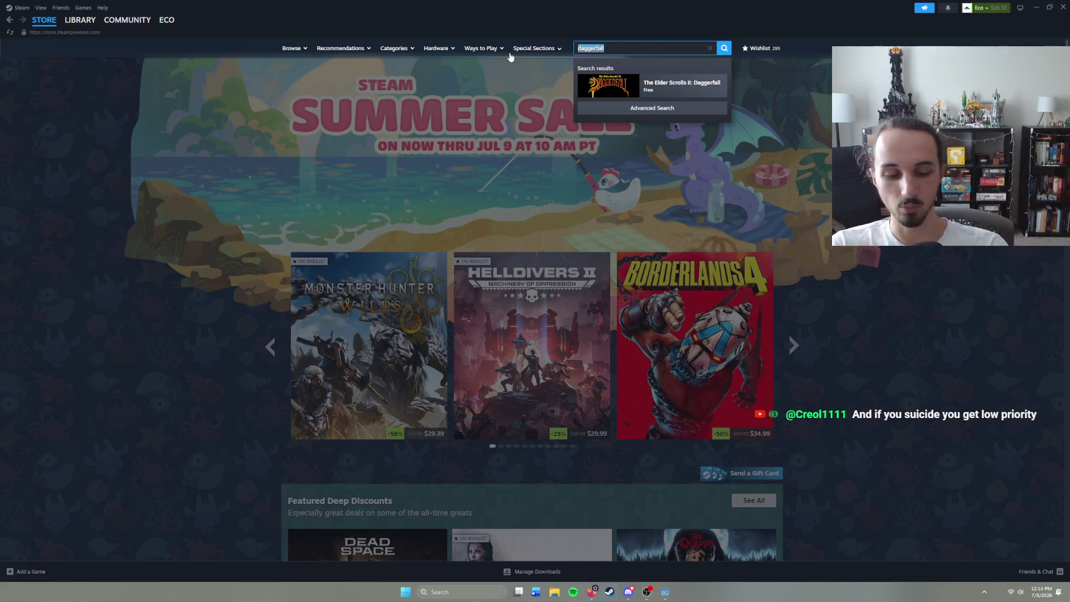
text(morrow)
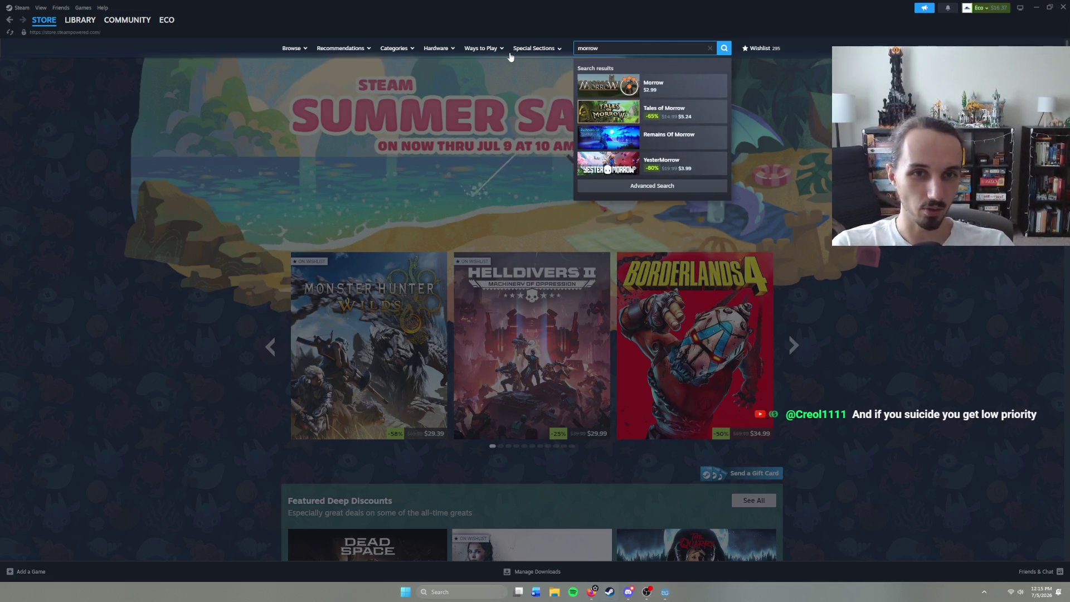
text(w)
key(BackSpace)
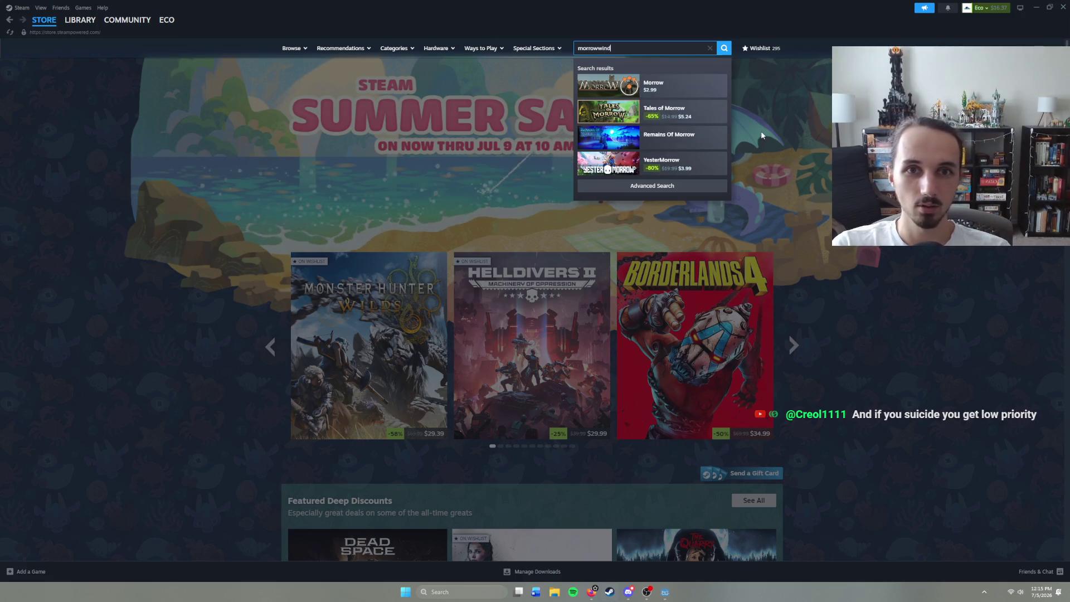
text(in)
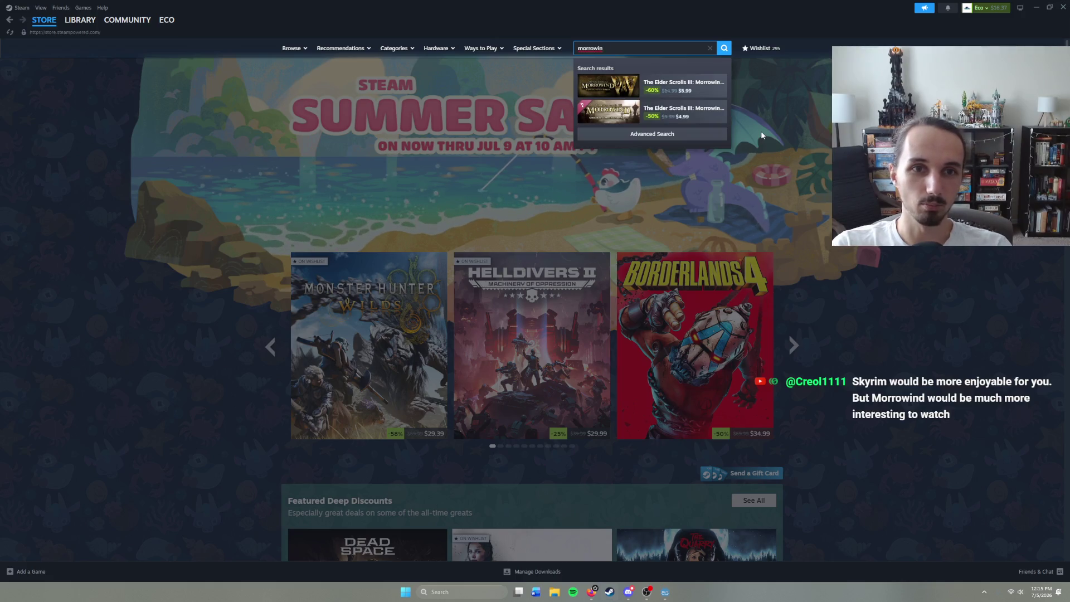
key(ctrl+a)
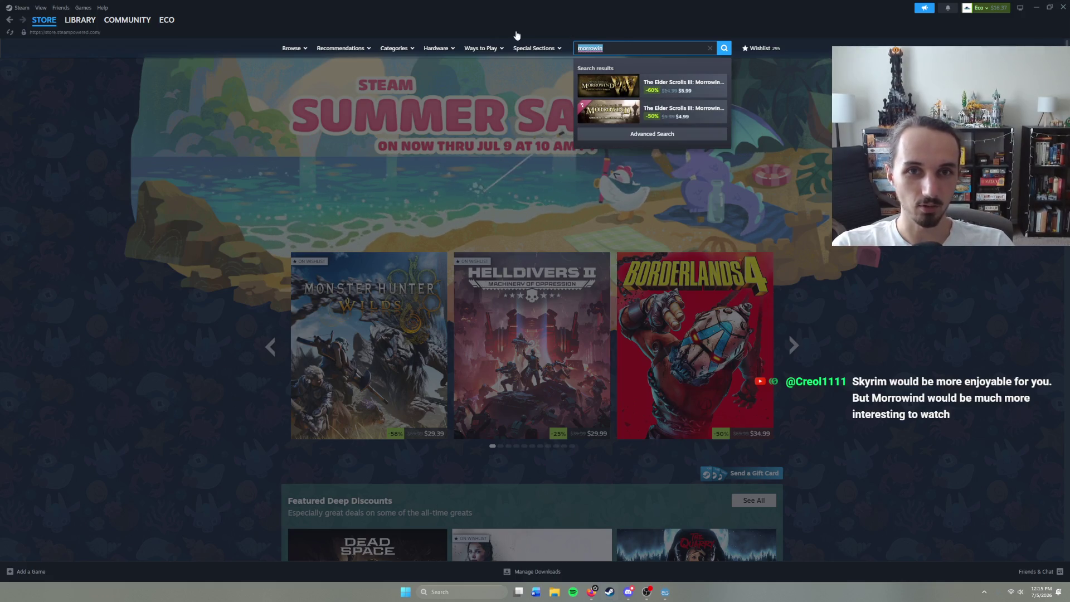
key(BackSpace)
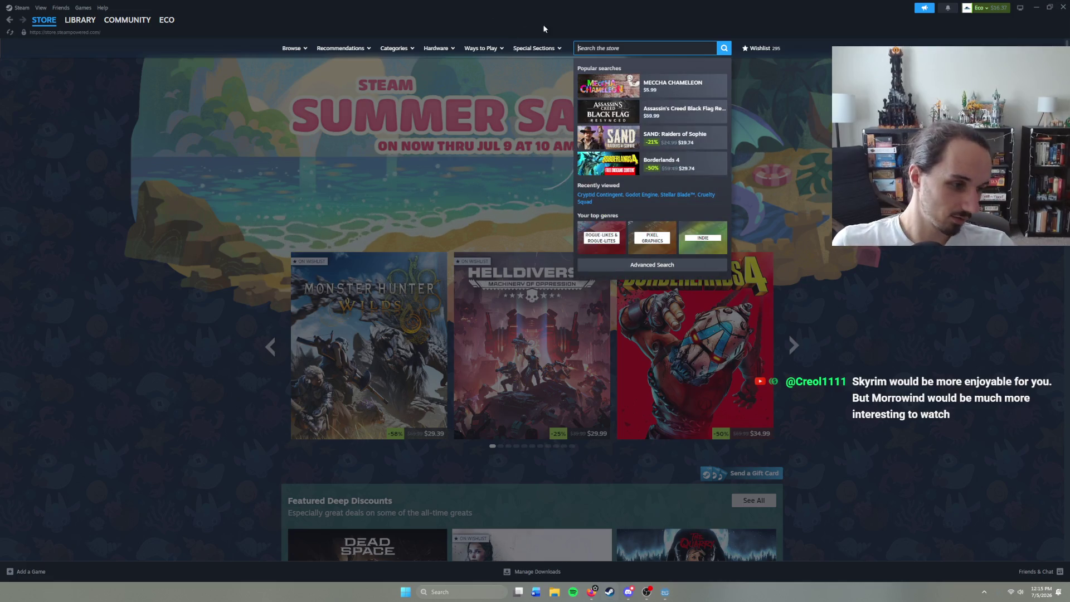
click(1062, 8)
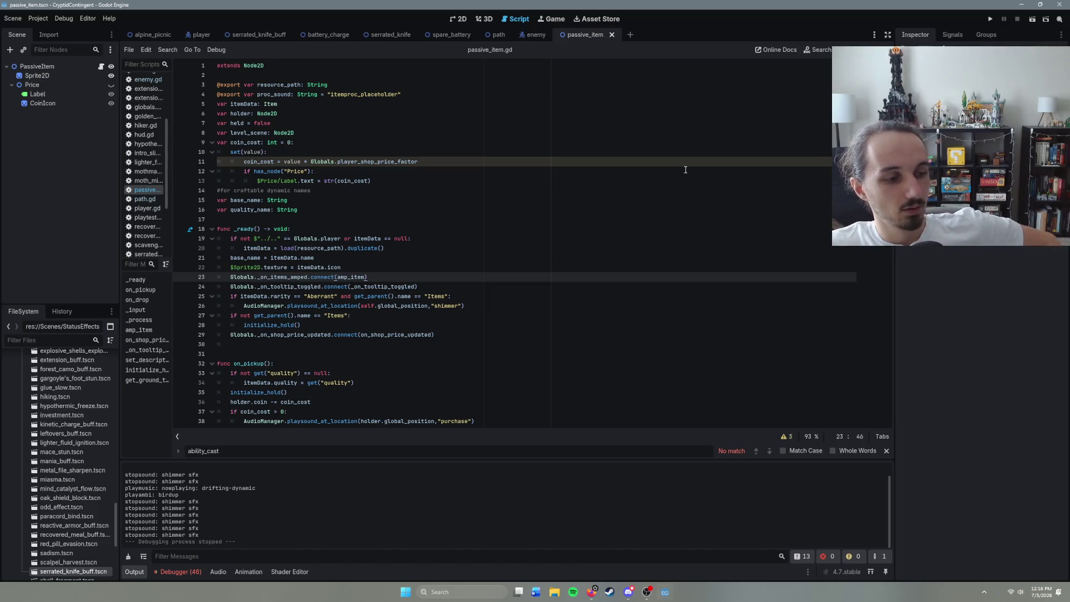
click(609, 592)
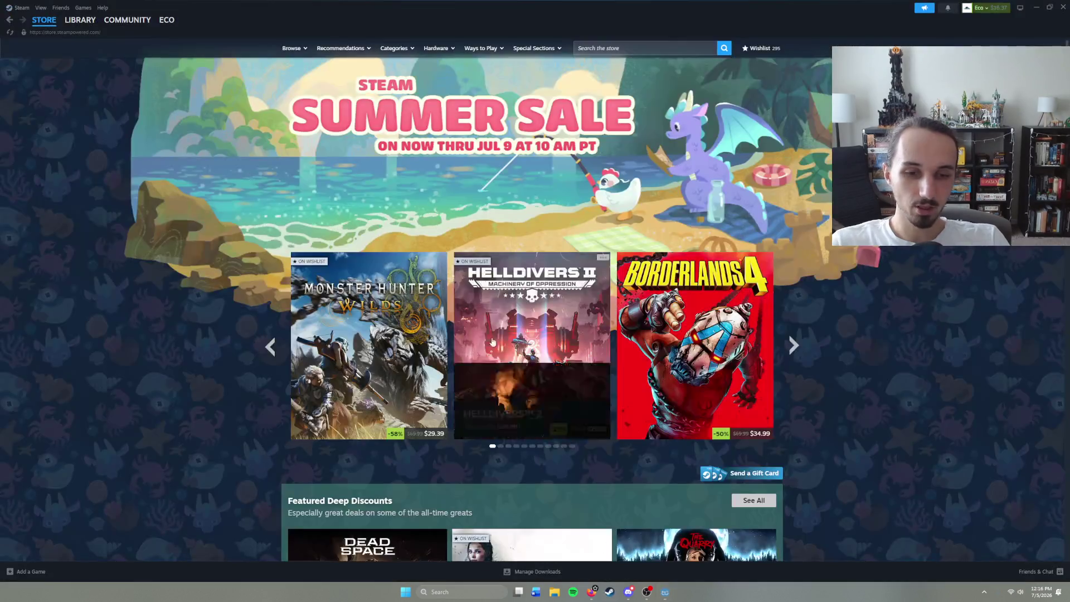
Search morrowind, open the Game of the Year Edition page, and page through its screenshots.
click(648, 43)
text(morrow)
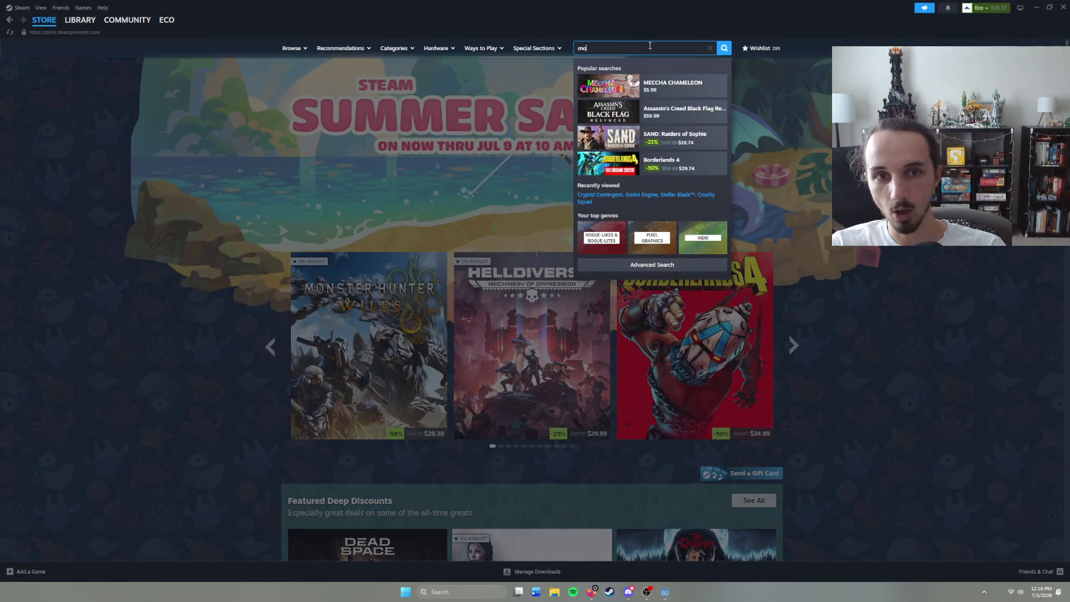
text(in)
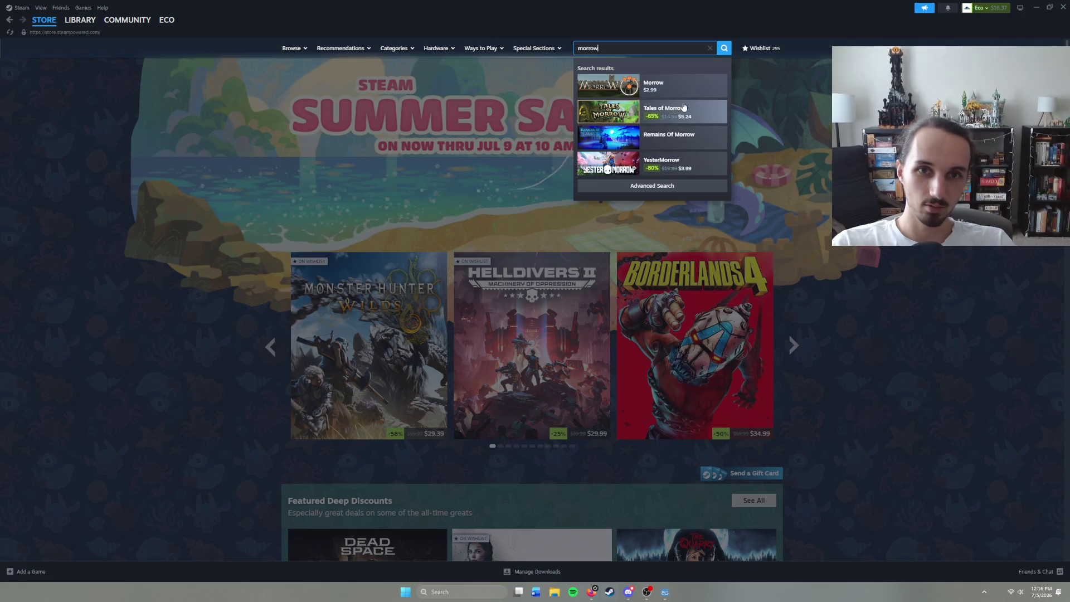
text(d)
click(703, 86)
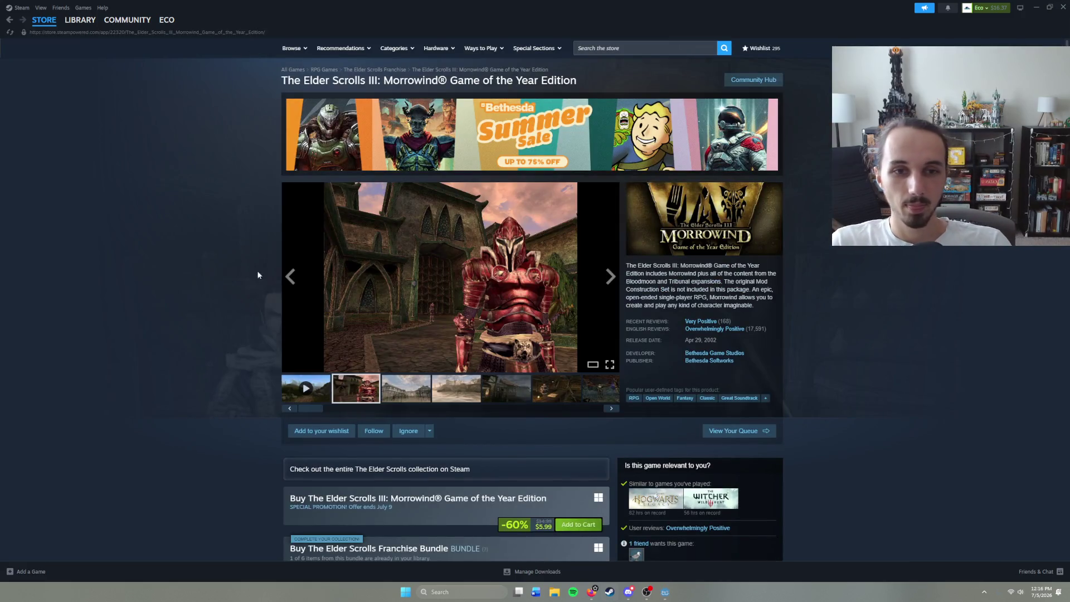
click(421, 391)
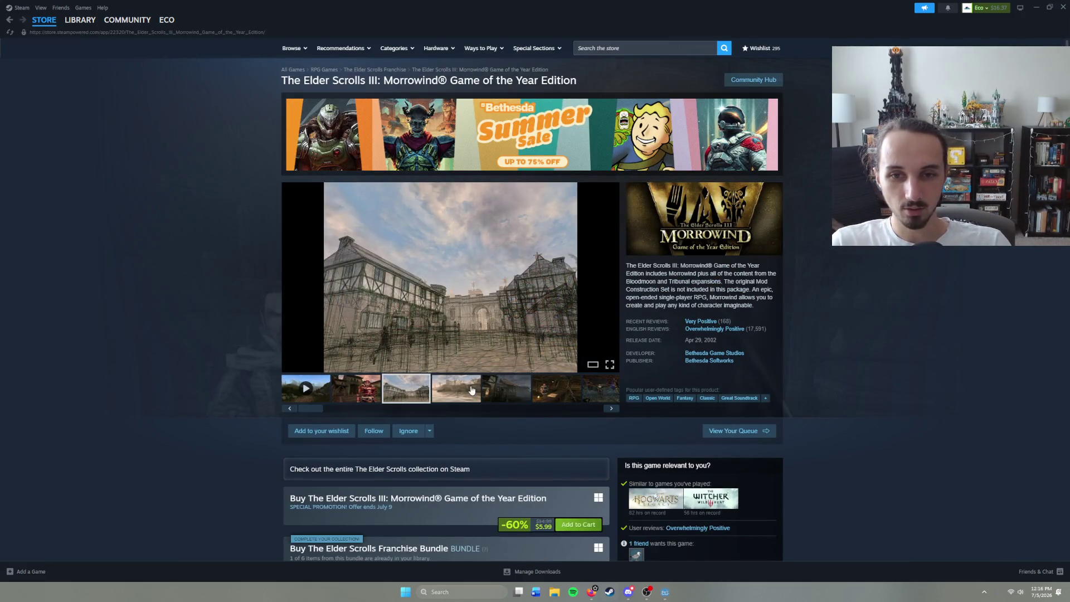
click(455, 391)
click(506, 390)
click(548, 394)
click(609, 408)
click(610, 409)
click(609, 410)
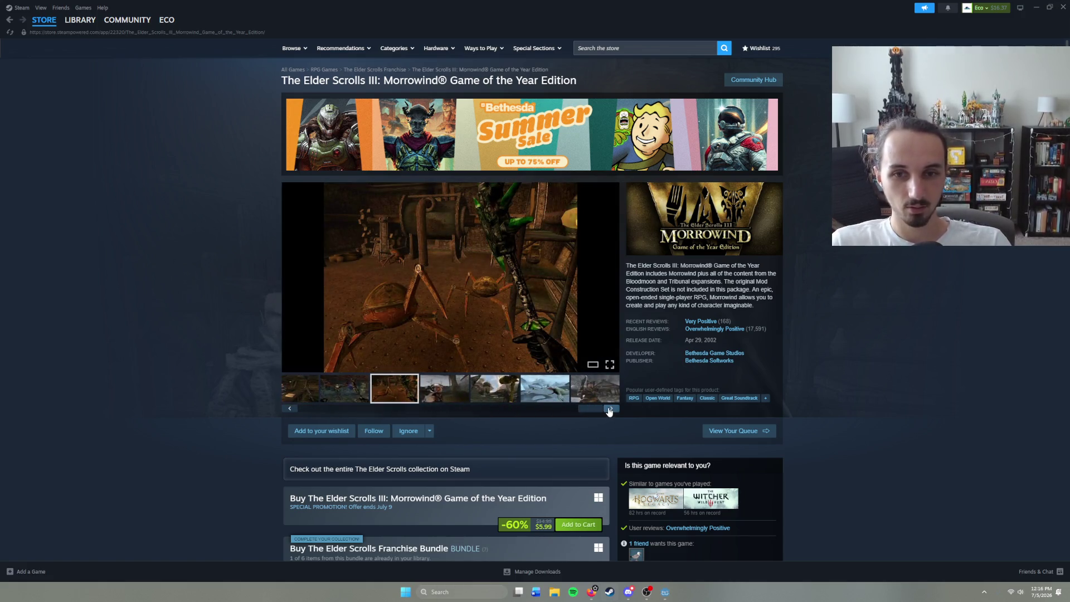
click(610, 410)
click(610, 409)
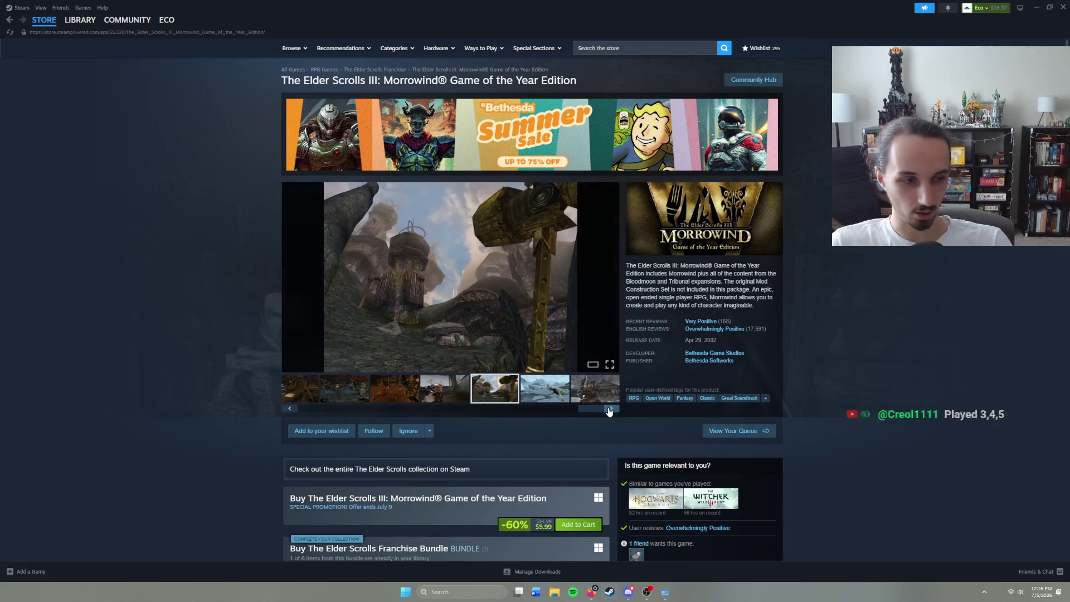
click(610, 410)
click(610, 409)
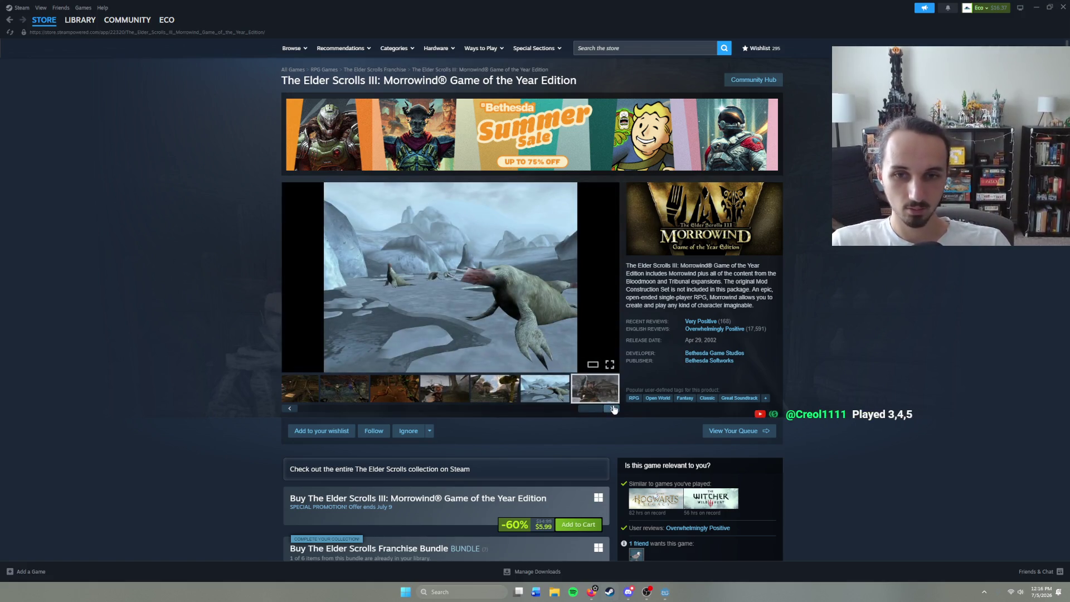
Search morrowind again and view the town and spider screenshots full size.
scroll(596, 407, down, 7)
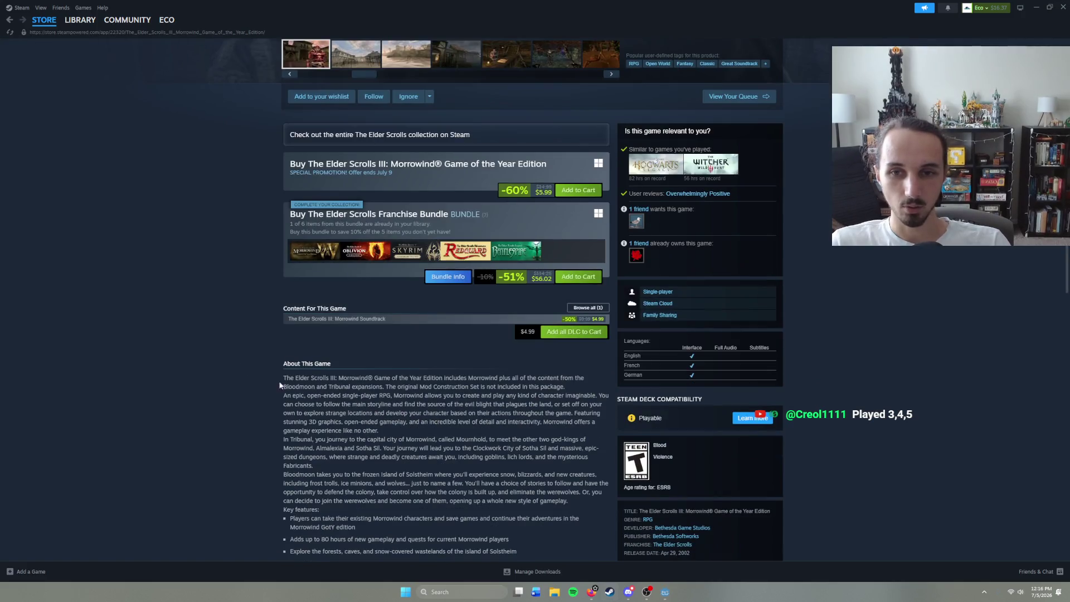
scroll(653, 38, up, 7)
click(637, 47)
text(morrowin)
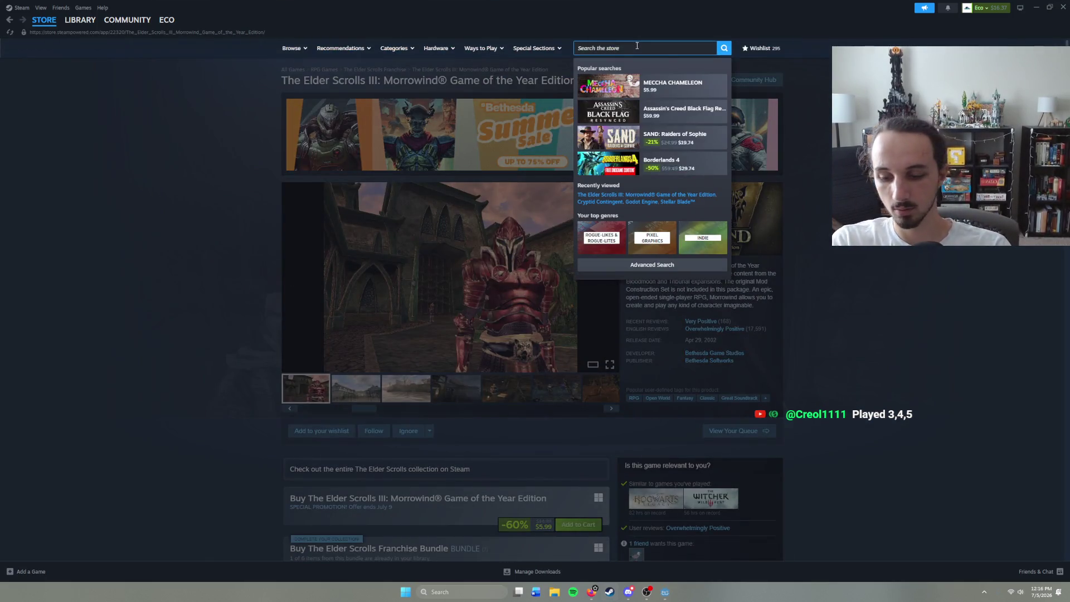
text(d)
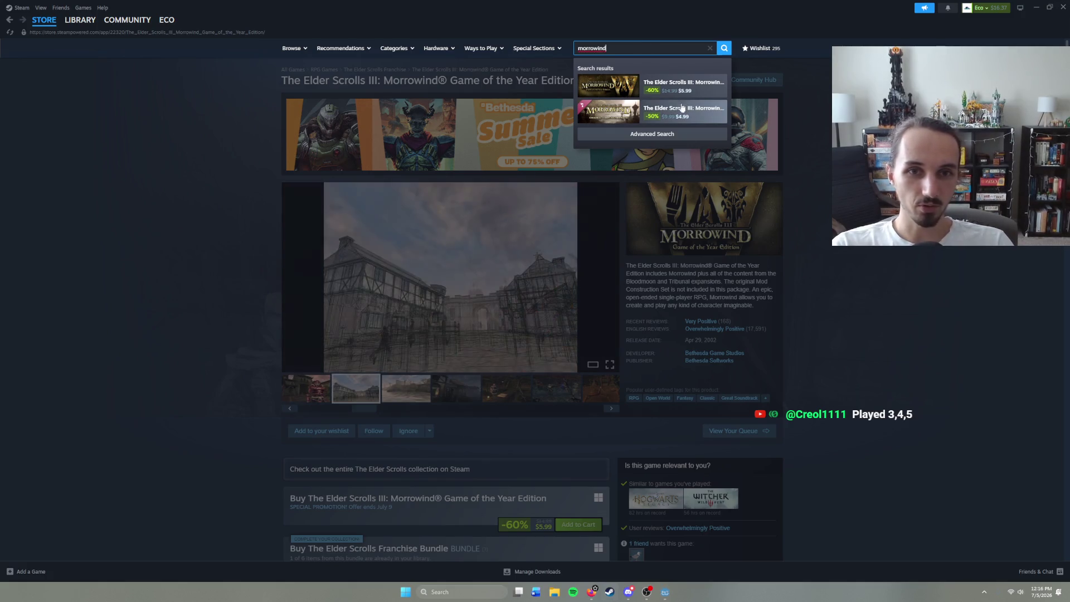
click(877, 253)
scroll(810, 277, down, 1)
click(506, 332)
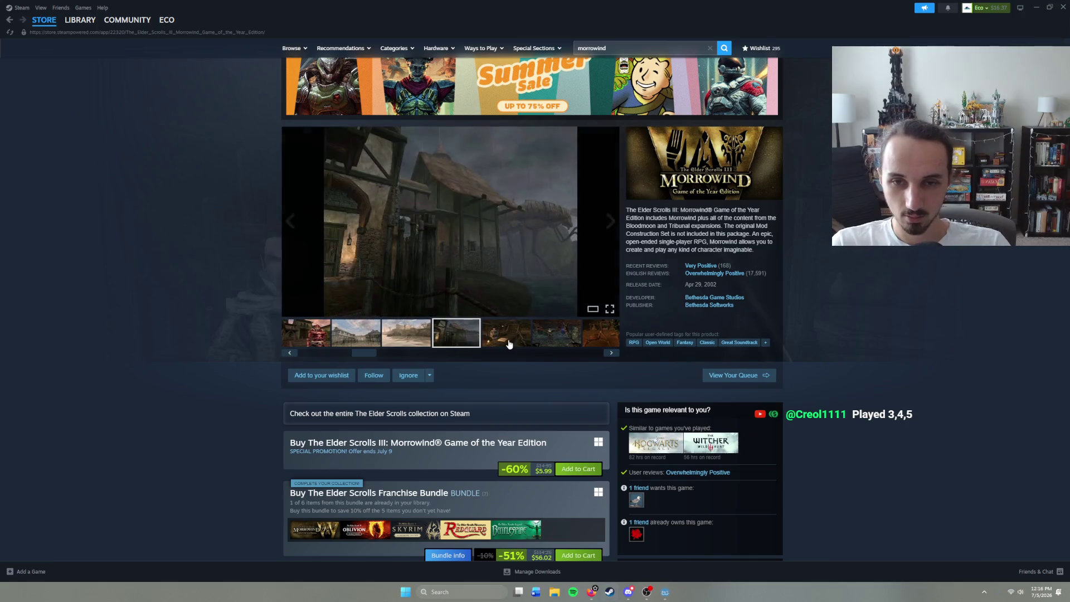
click(454, 333)
click(530, 271)
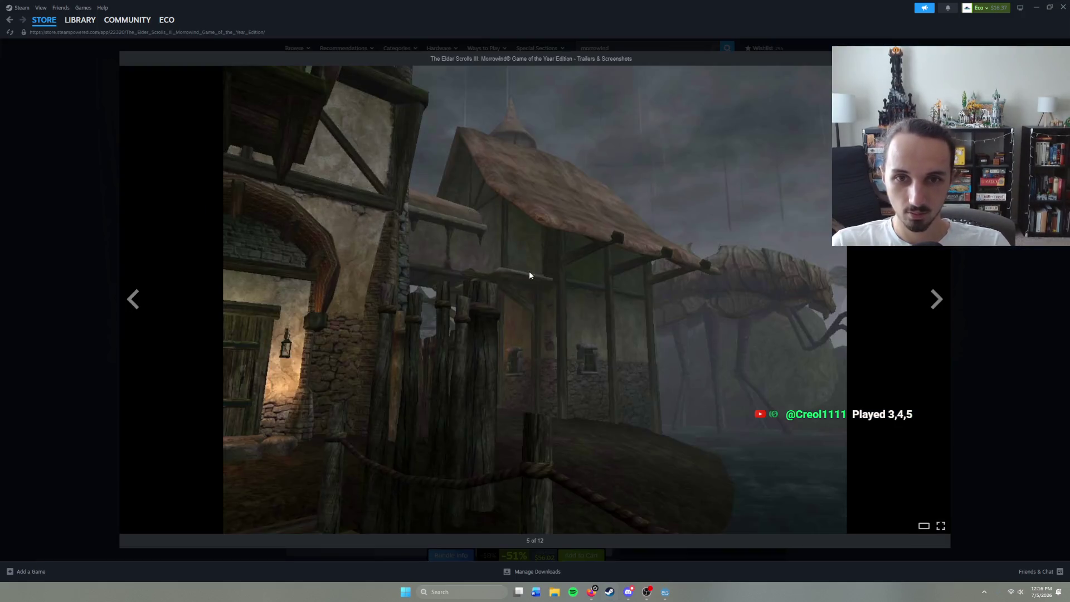
key(Escape)
click(554, 333)
click(594, 337)
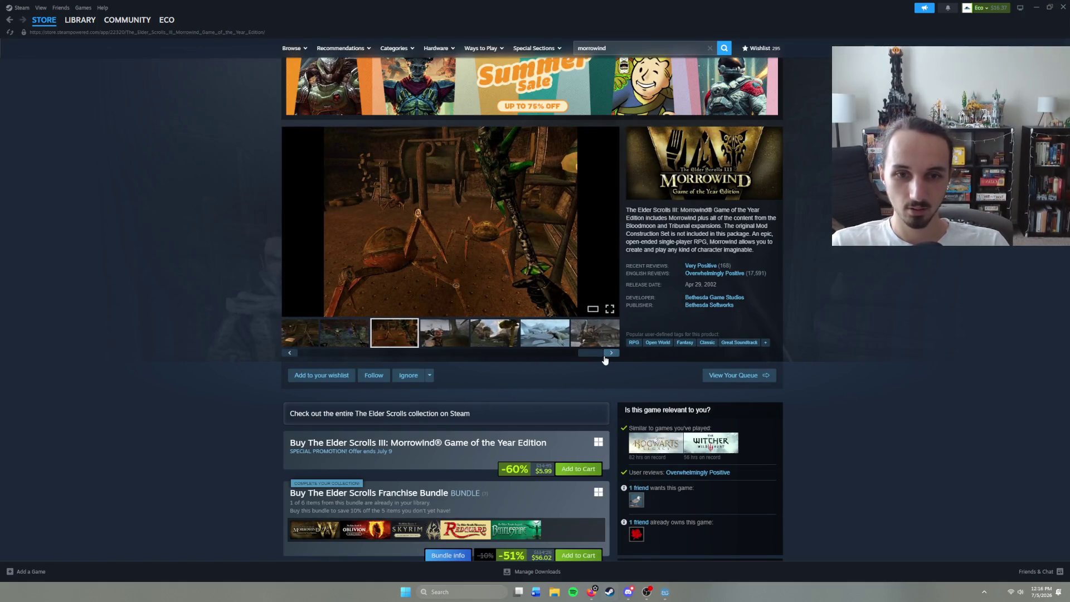
click(358, 340)
click(393, 333)
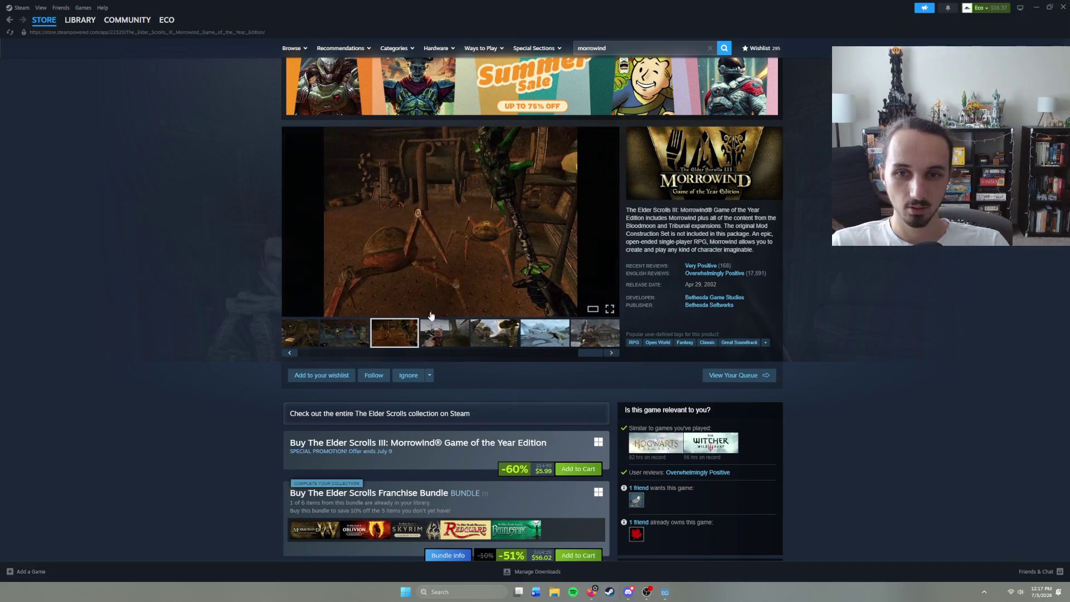
click(454, 246)
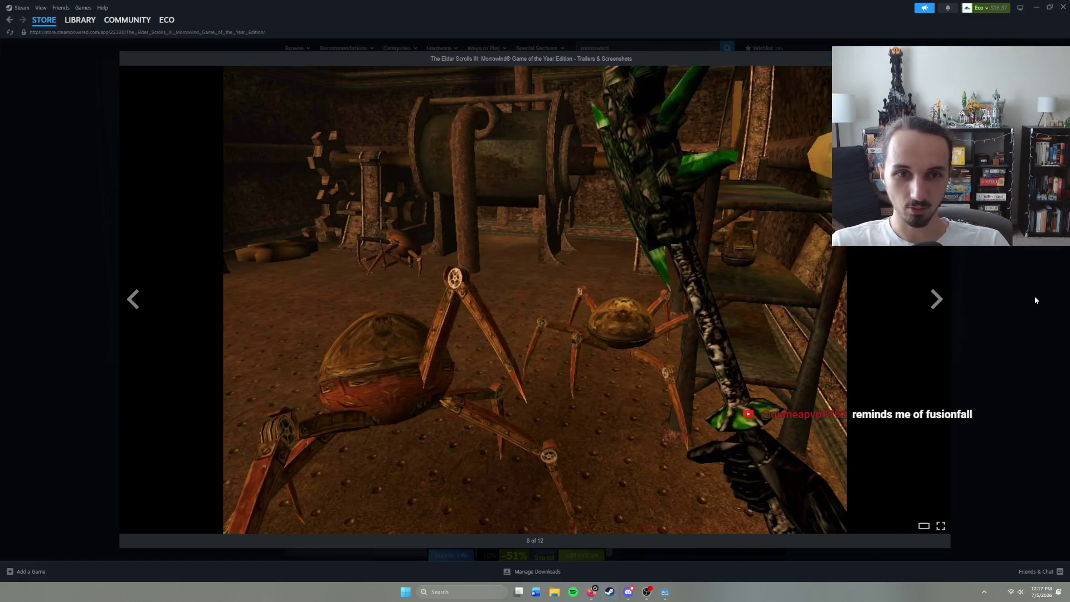
click(1034, 296)
Page to the armoured figure screenshot, then scroll down the page and back to the top.
click(468, 326)
click(611, 352)
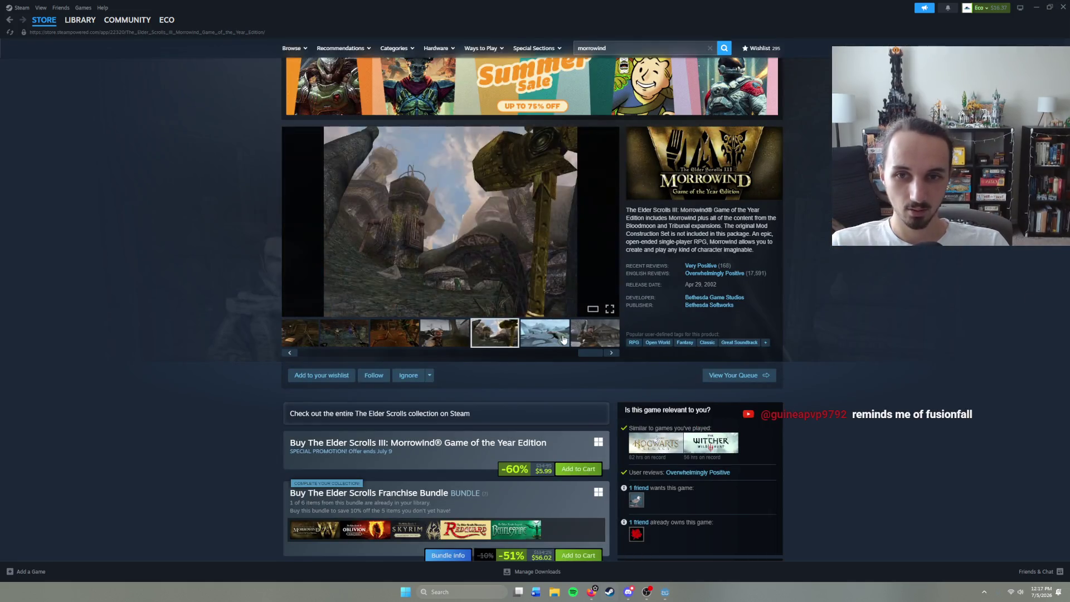
click(611, 352)
click(611, 352)
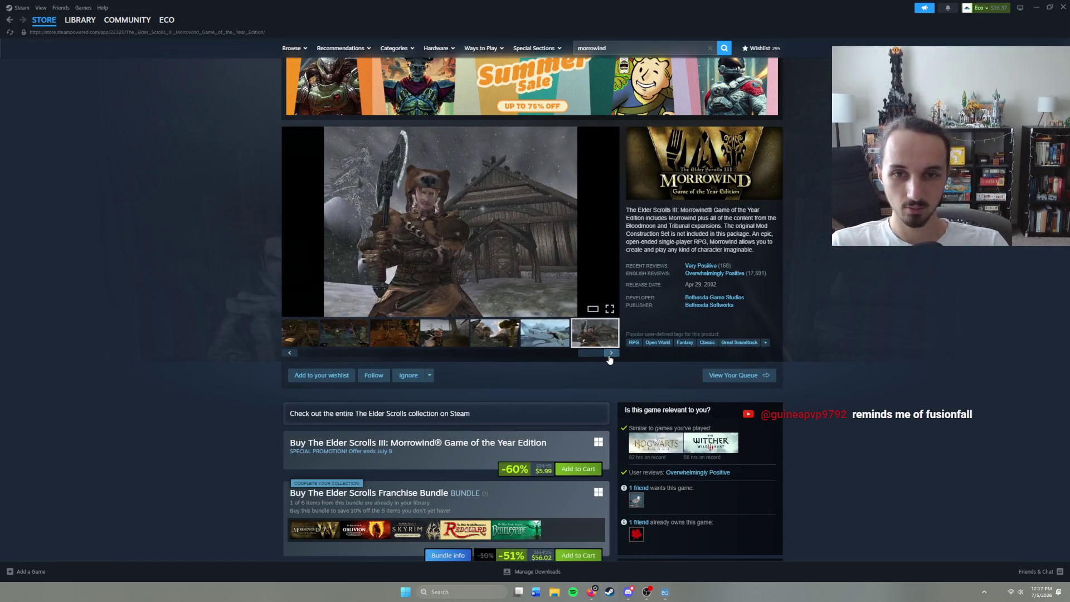
scroll(605, 424, down, 5)
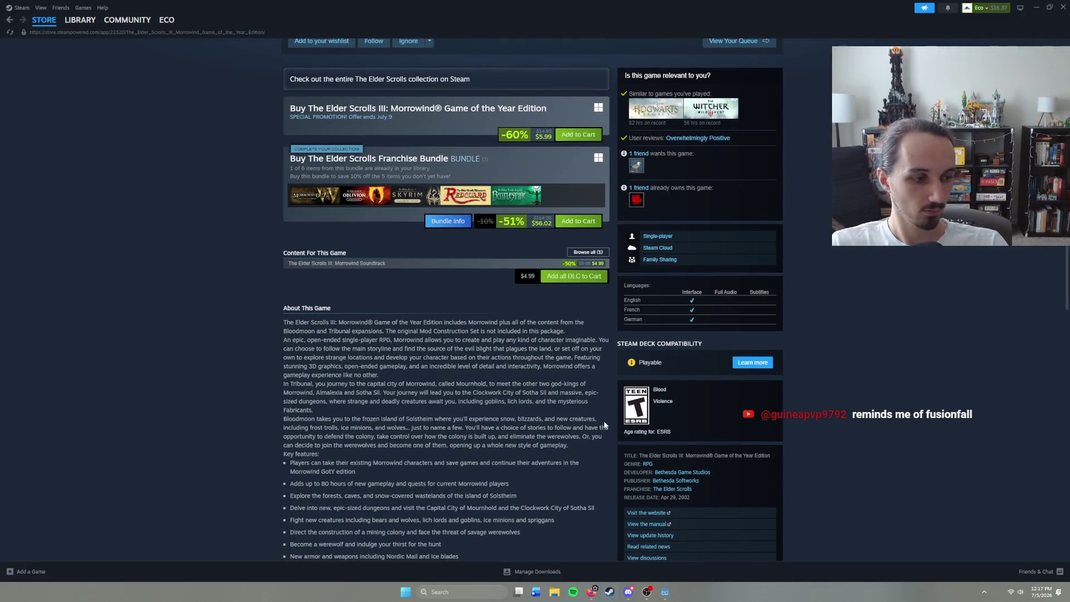
scroll(604, 424, down, 5)
scroll(604, 422, down, 15)
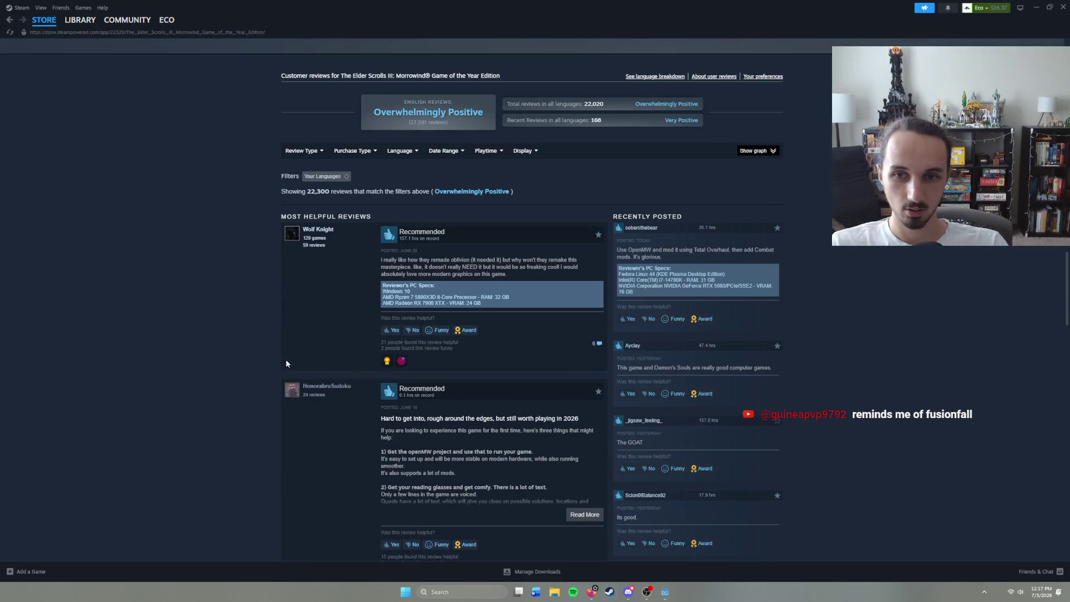
scroll(528, 425, up, 15)
scroll(524, 433, up, 10)
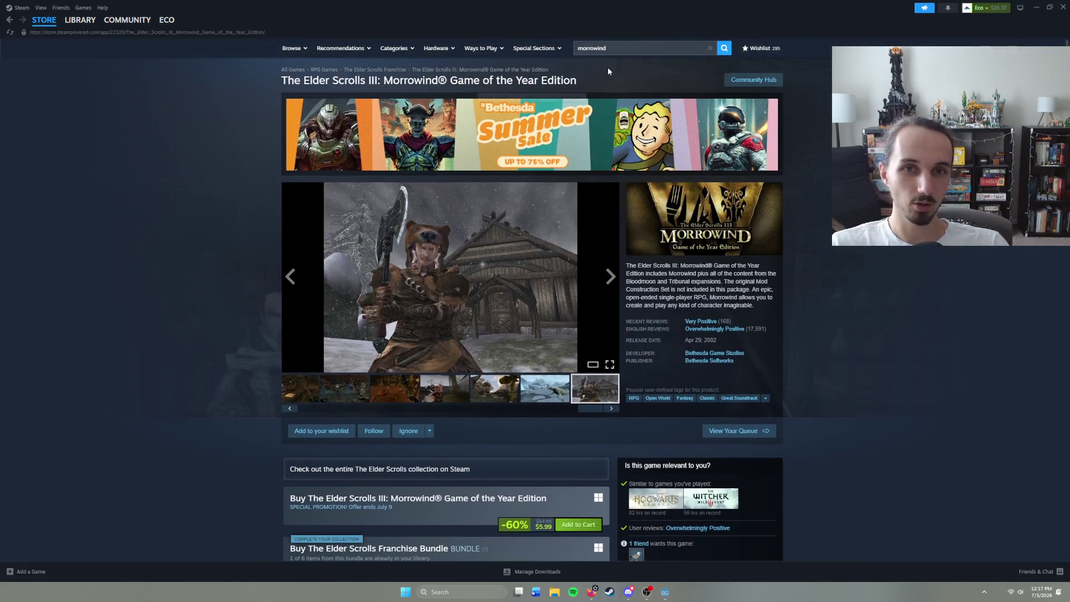
double_click(602, 48)
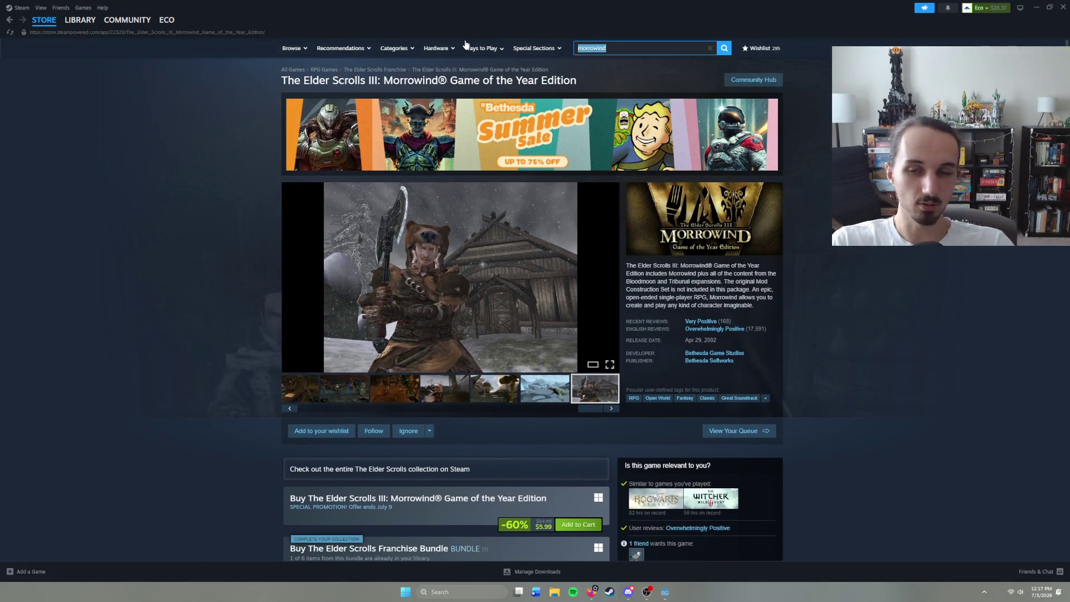
text(oblivion)
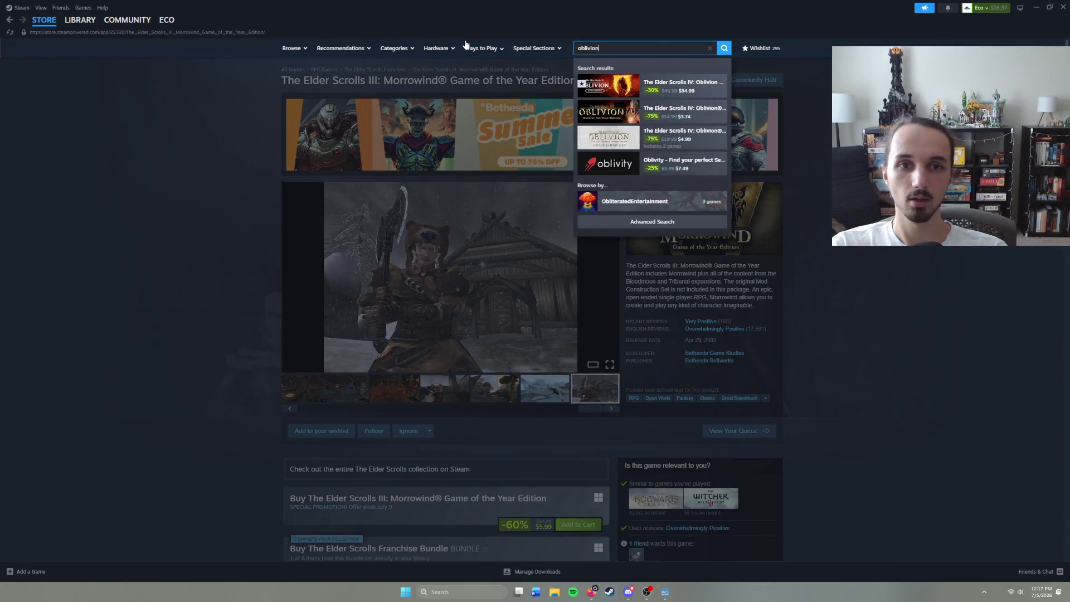
click(670, 89)
mouse_move(691, 306)
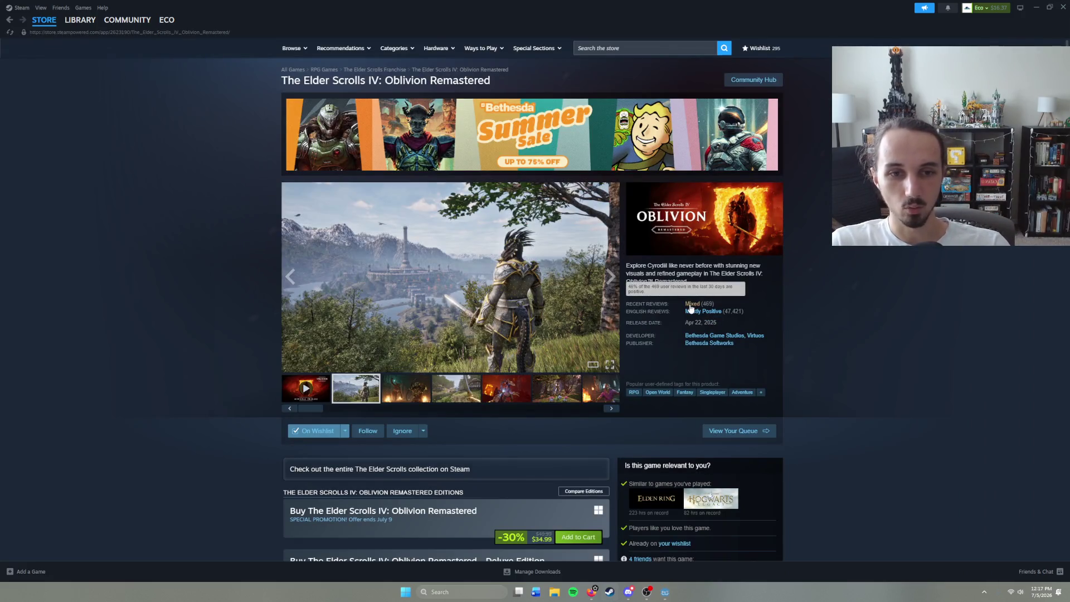
click(410, 390)
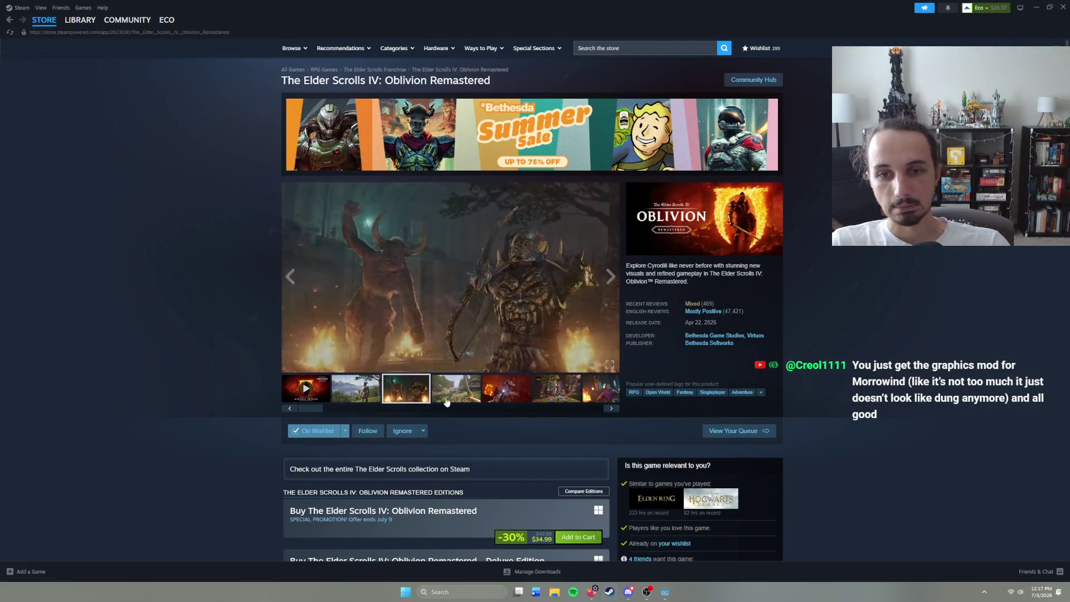
click(504, 391)
click(556, 389)
click(601, 388)
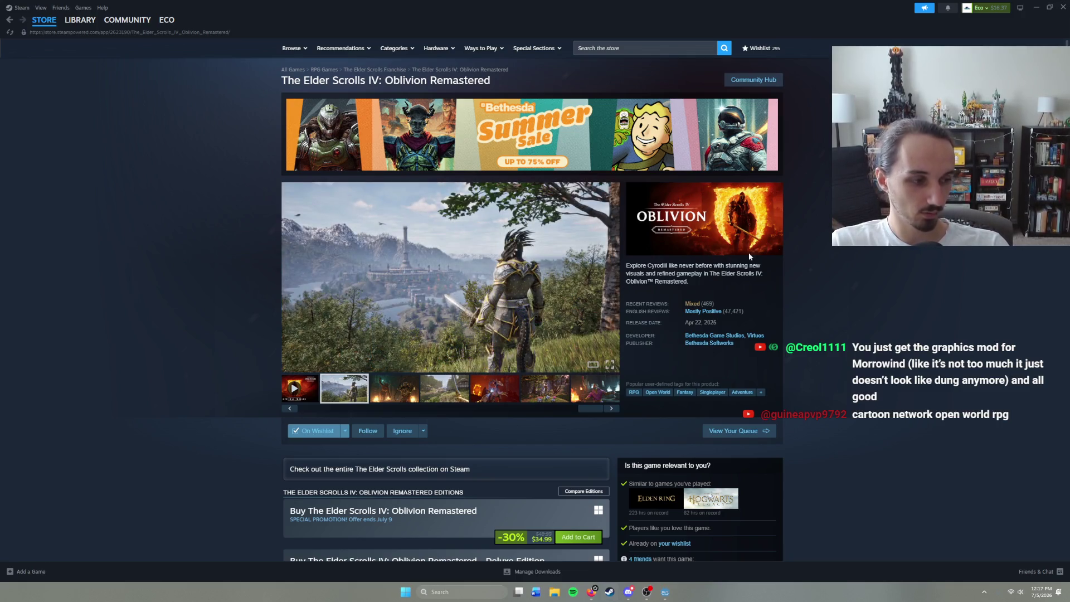
click(10, 20)
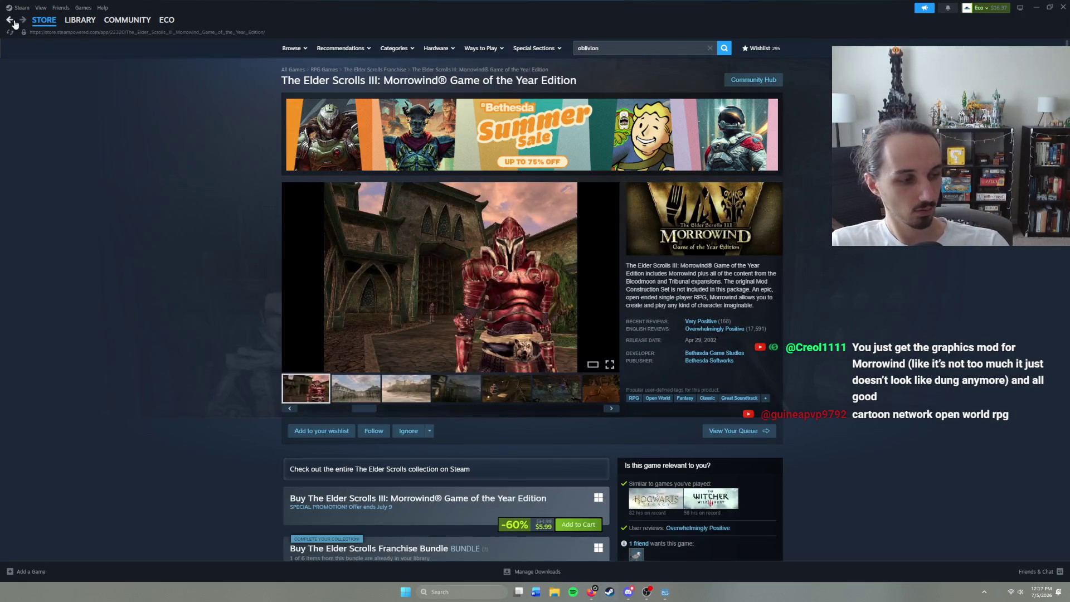
Page through the Morrowind screenshots full size, up to the winged creature shot, then close the viewer.
click(449, 336)
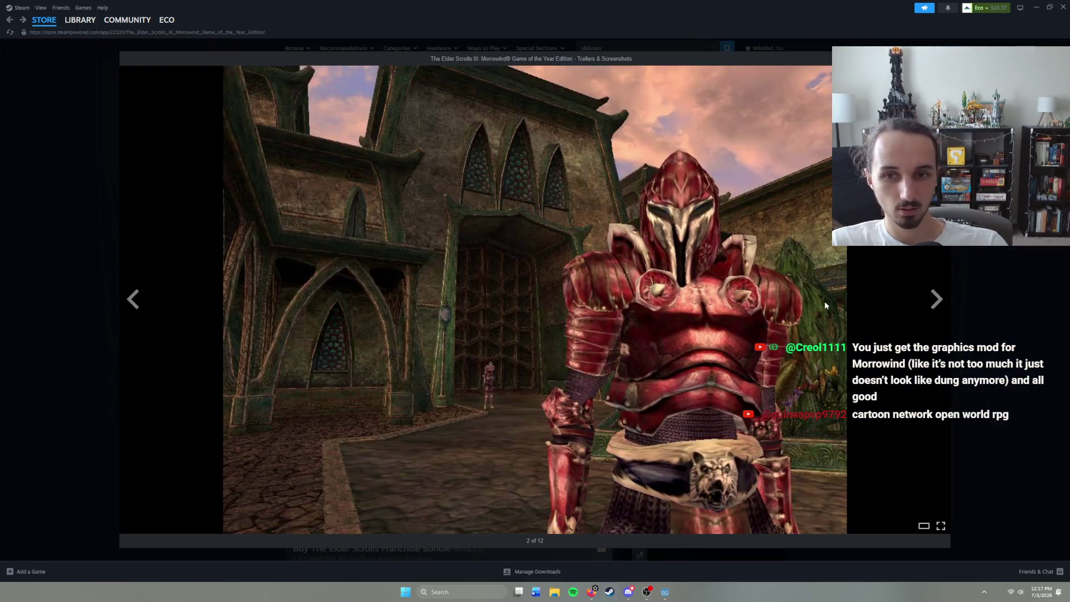
click(938, 299)
click(938, 300)
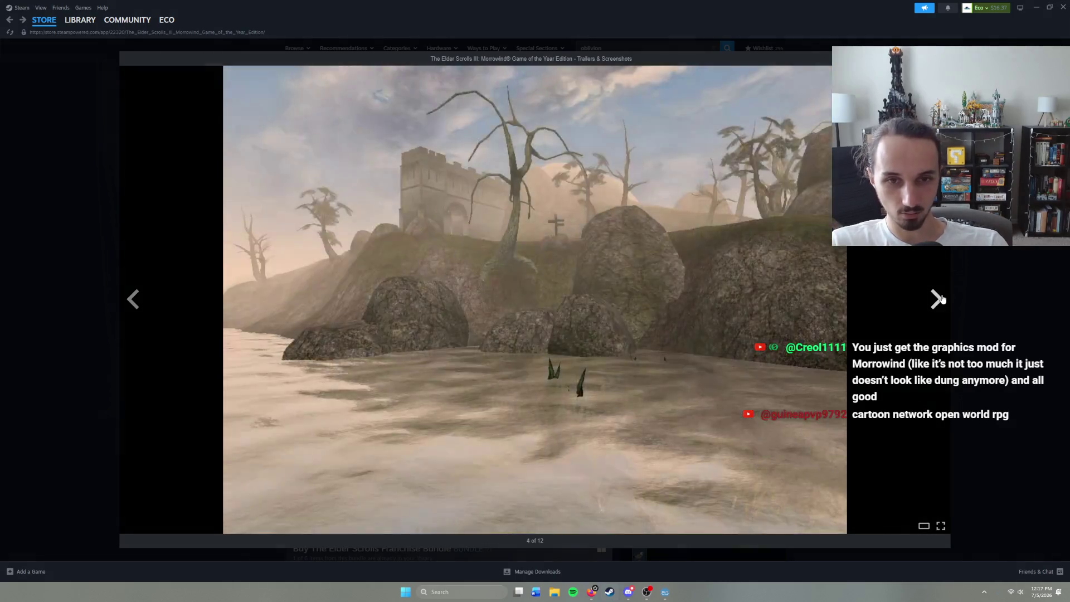
click(937, 301)
click(936, 300)
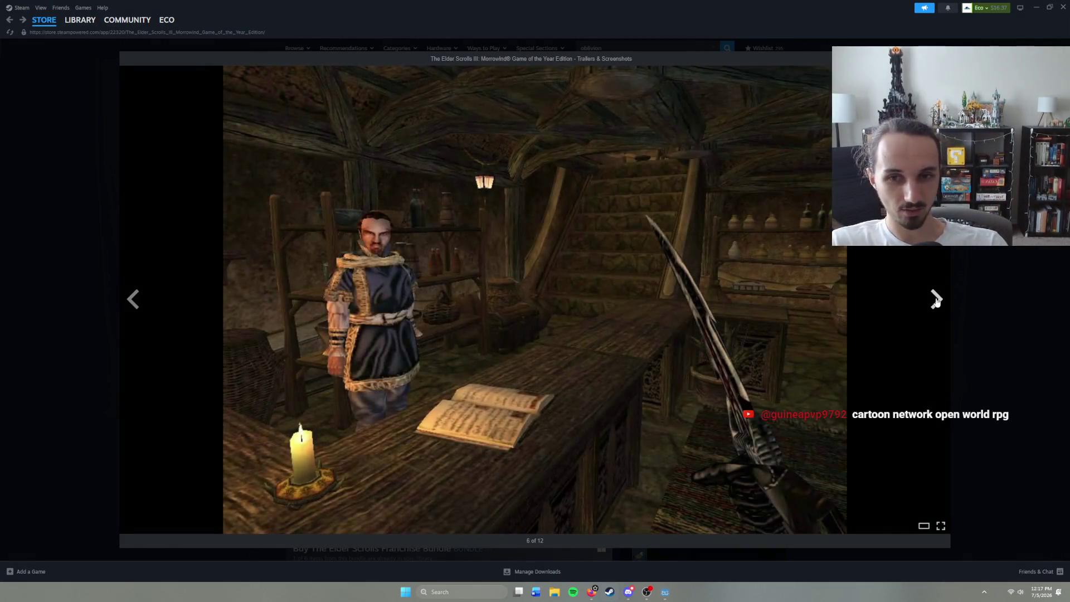
click(936, 300)
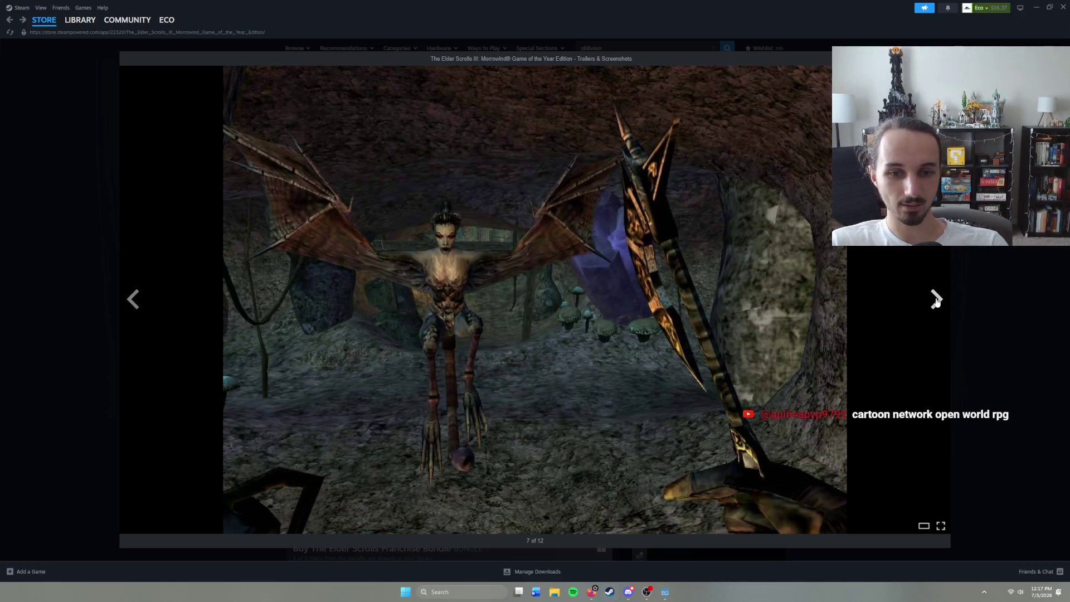
click(978, 291)
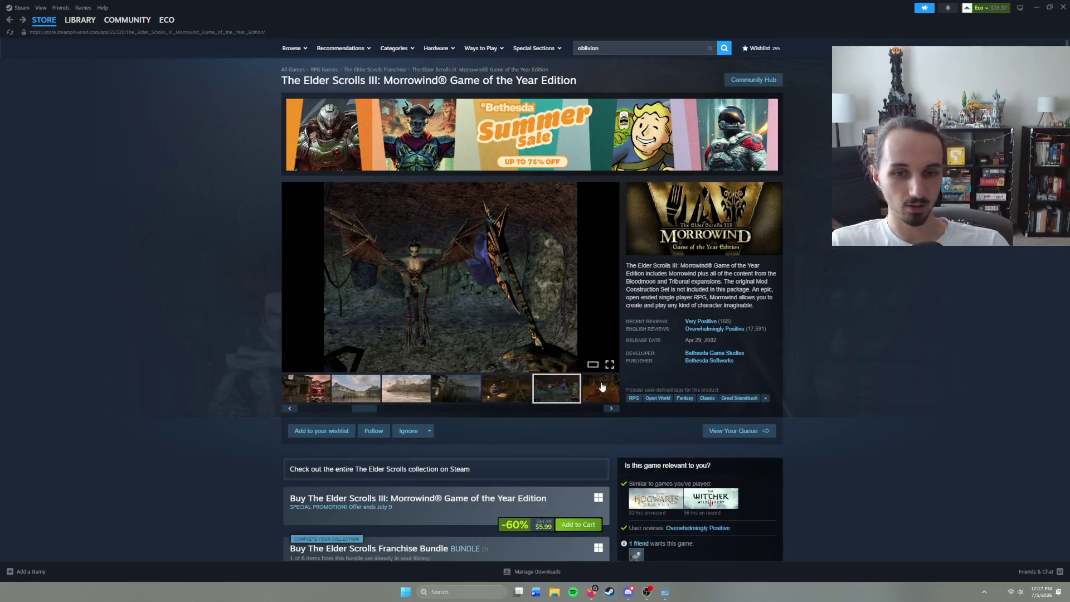
View screenshot 10 of 12 and the seal shot full size, then return to Godot.
click(611, 409)
click(612, 409)
click(611, 409)
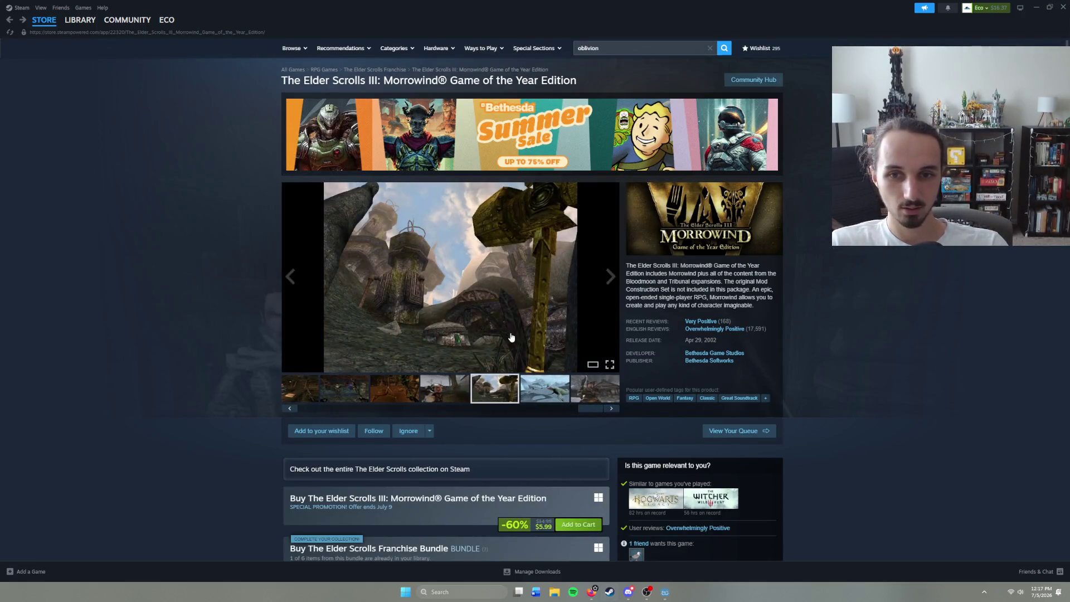
click(501, 279)
click(935, 298)
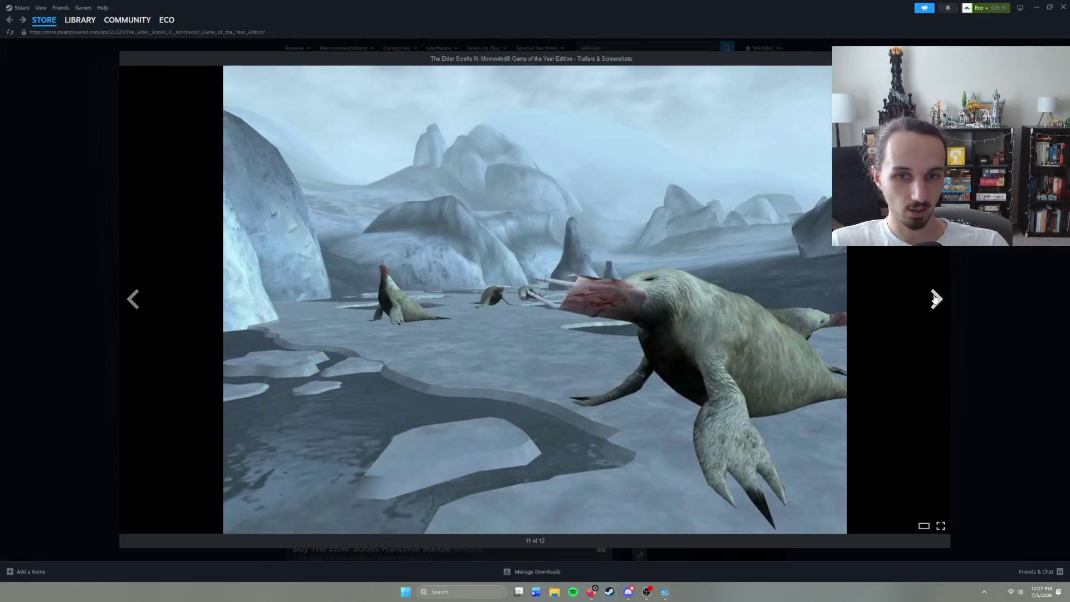
click(973, 300)
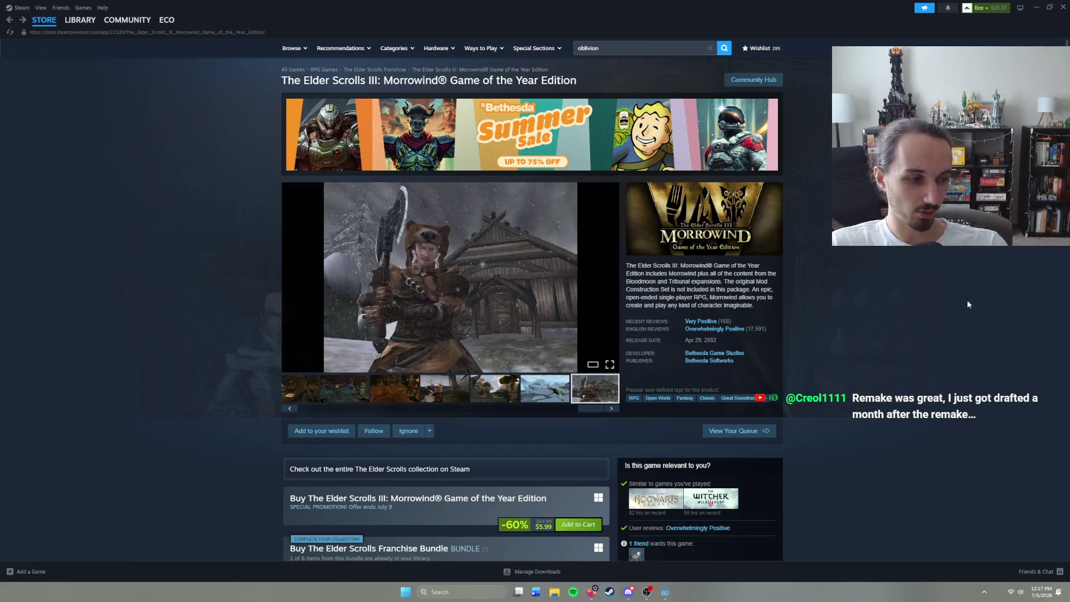
scroll(739, 326, down, 3)
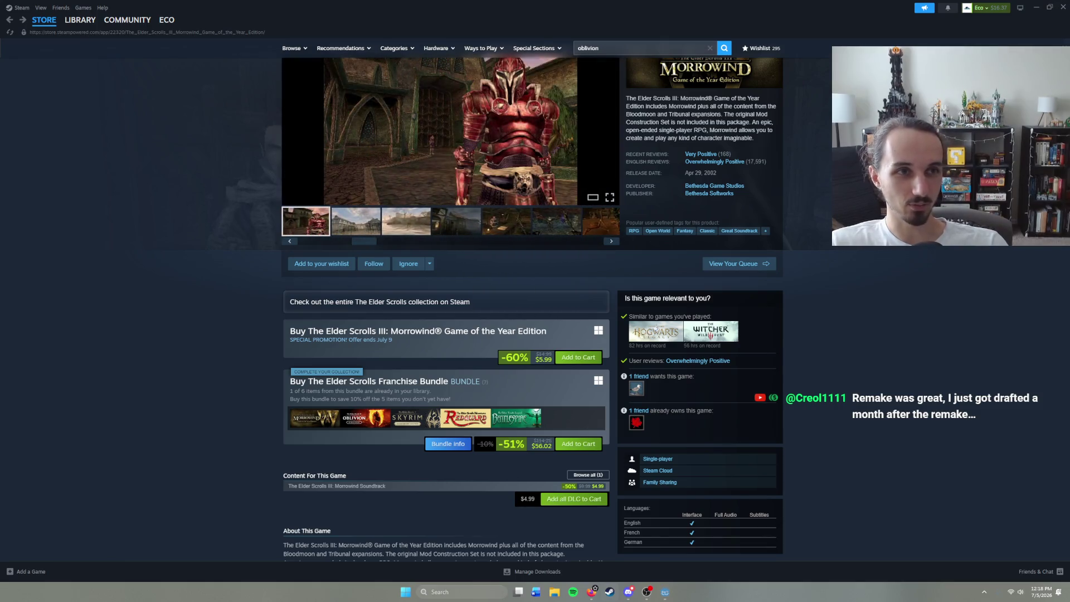
key(alt+Tab)
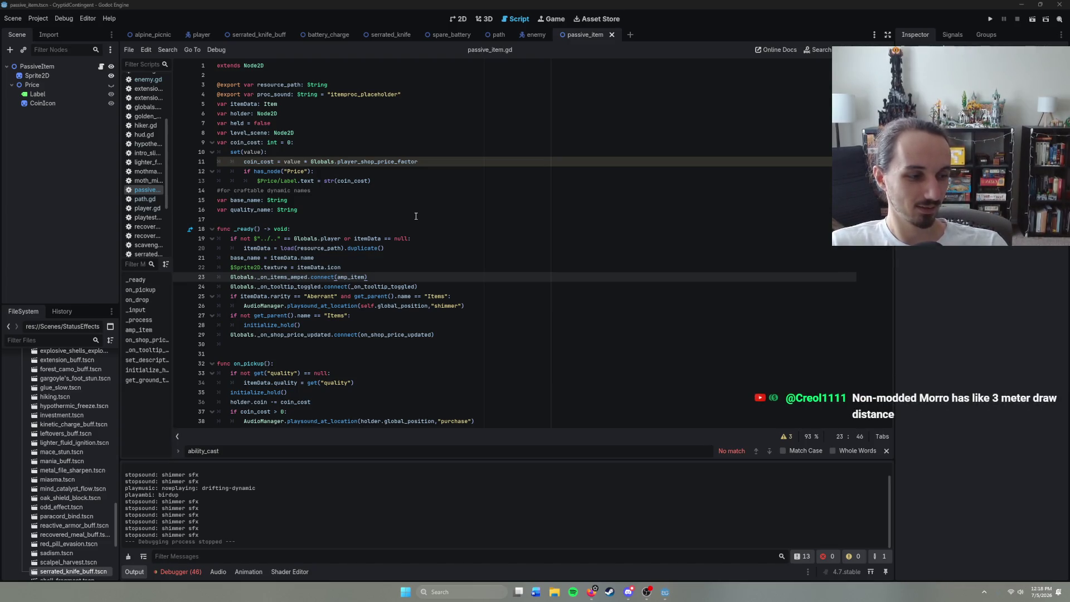
click(406, 334)
click(407, 314)
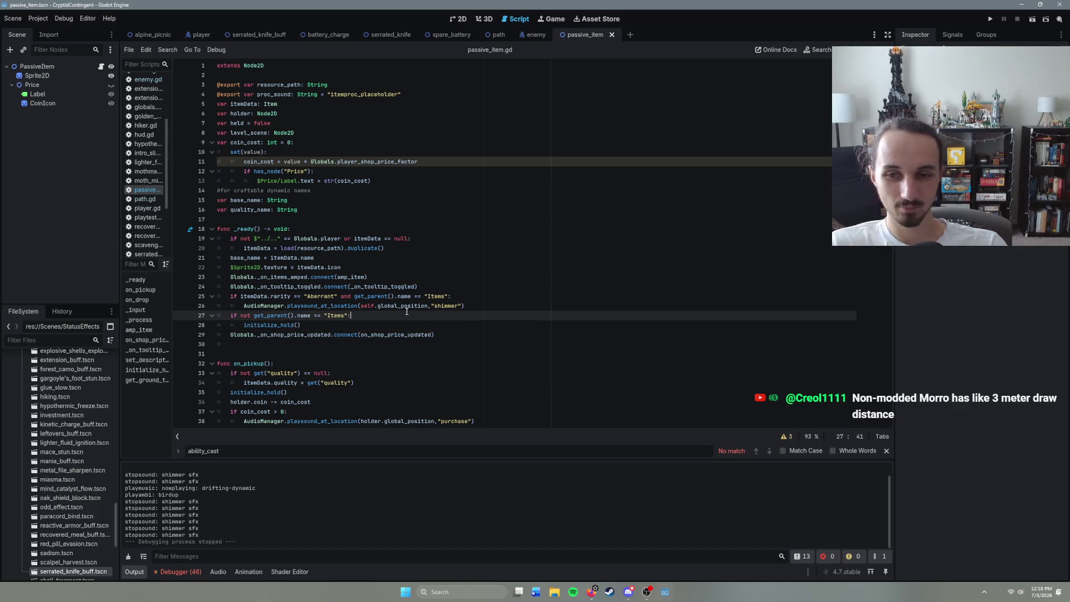
click(413, 328)
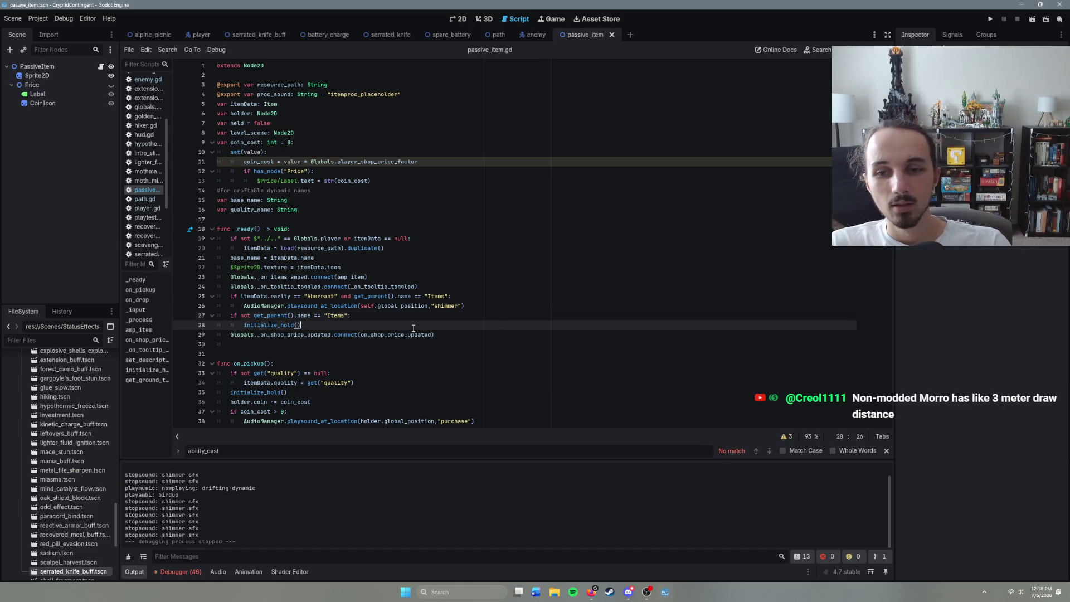
click(365, 259)
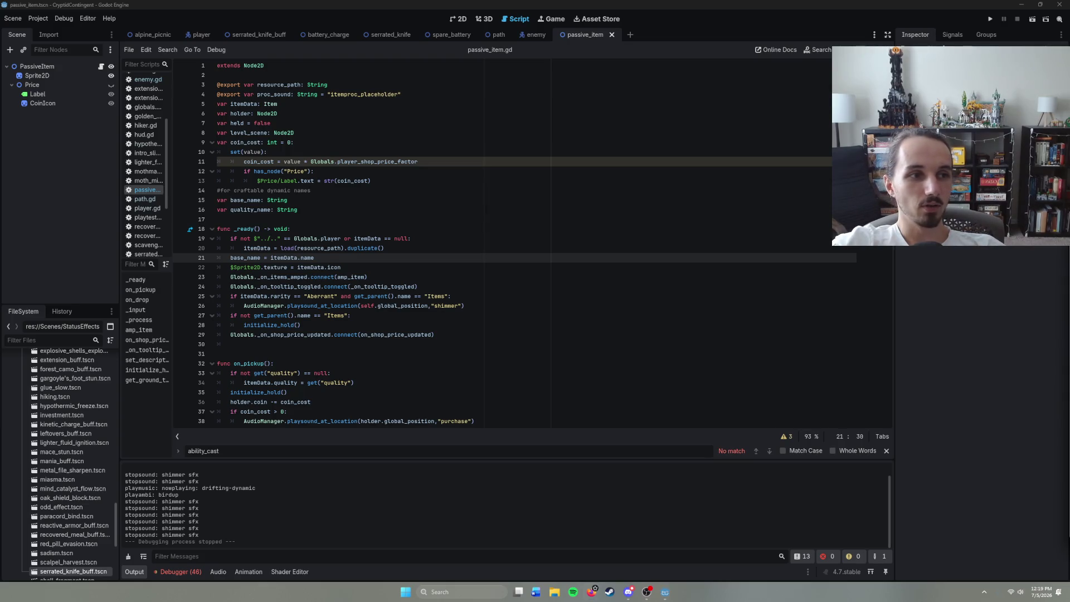
Switch the FusionFall search to Images and preview the Ars Technica, IGN, LaunchBox, Reddit and WIRED results.
drag(1069, 295, 423, 100)
click(234, 186)
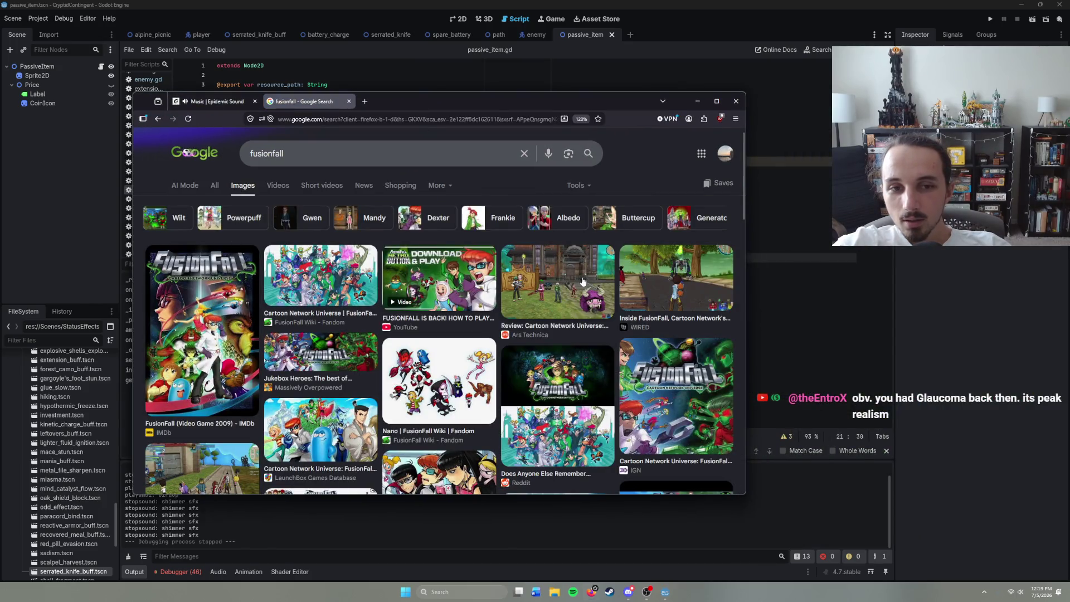
click(583, 283)
scroll(386, 343, down, 3)
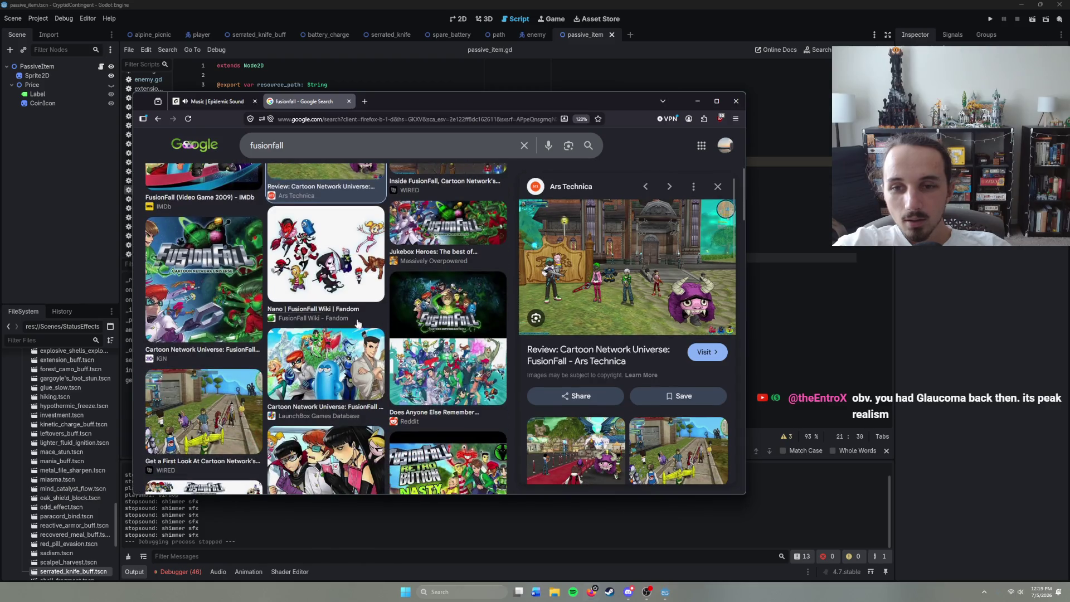
click(238, 292)
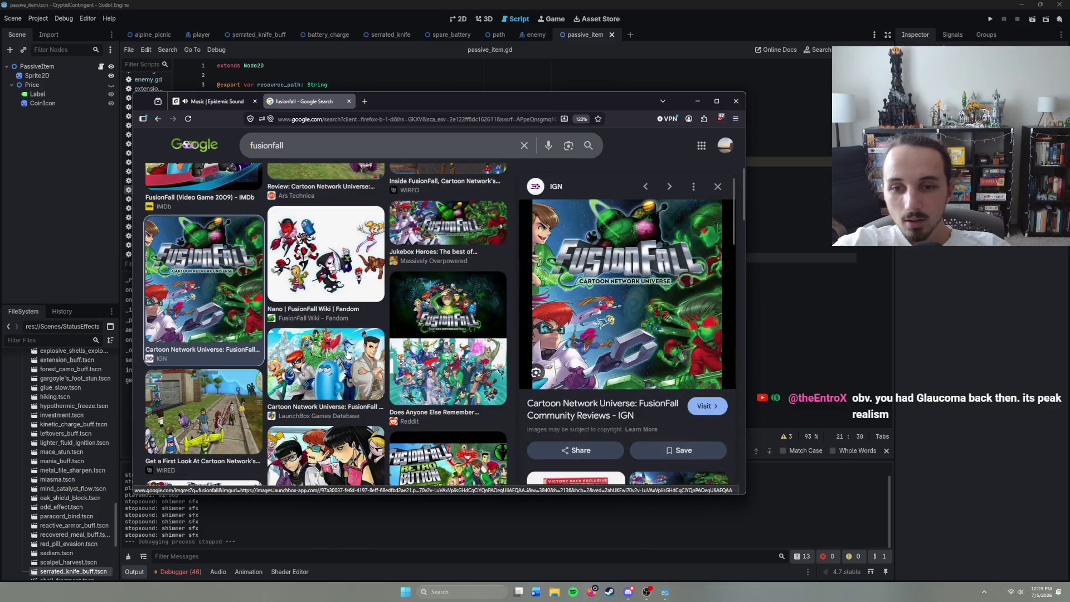
click(346, 357)
click(464, 381)
scroll(464, 380, down, 3)
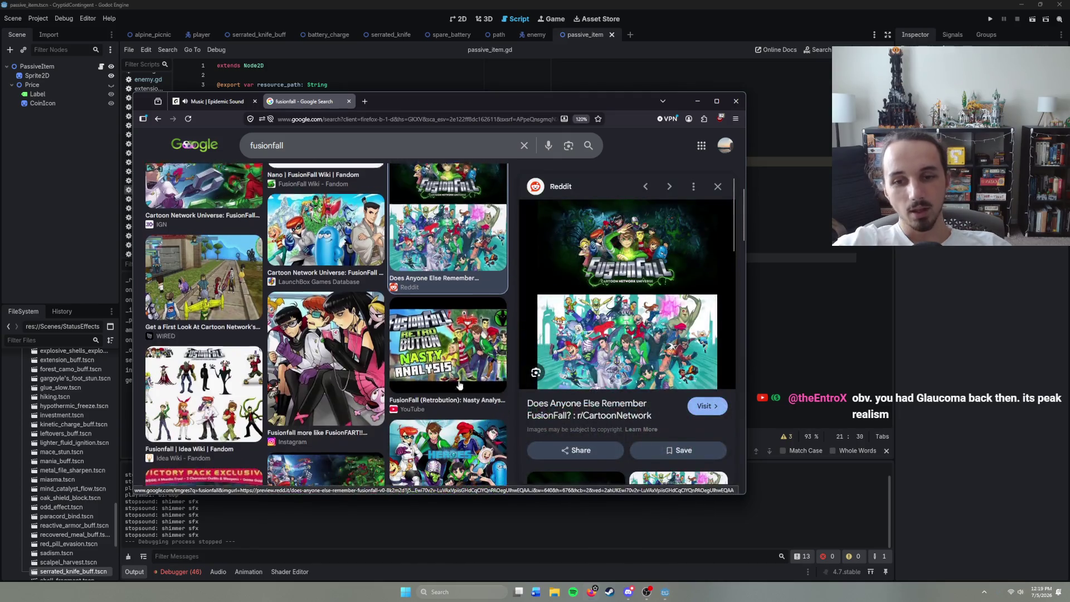
click(448, 340)
click(337, 354)
click(229, 285)
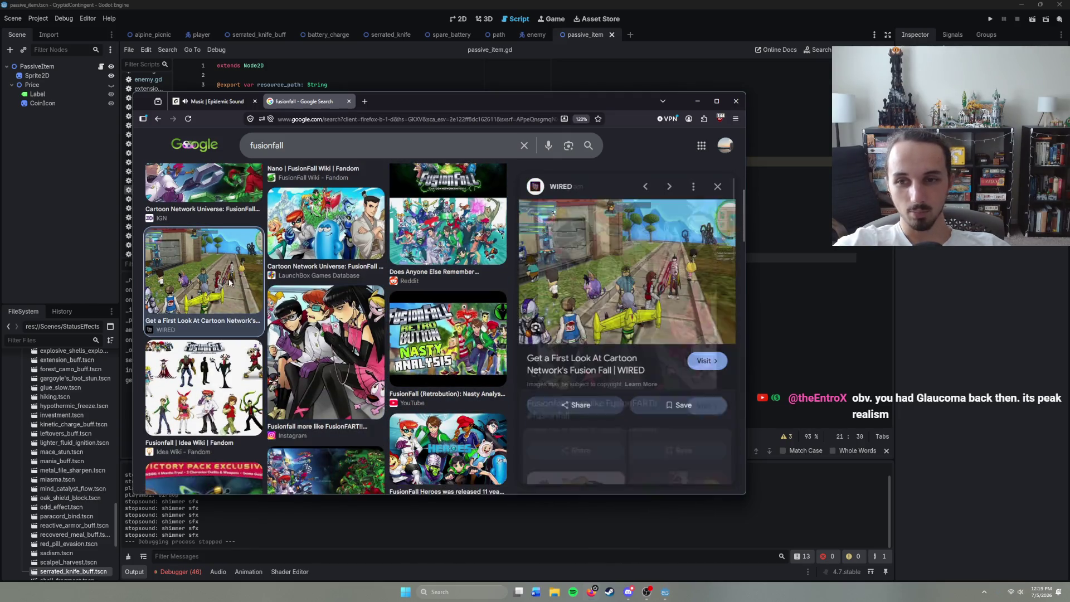
Preview further FusionFall images: Mercury News, eBay box, soundtrack art, SoundCloud, Zine and Dexter.
scroll(210, 340, down, 6)
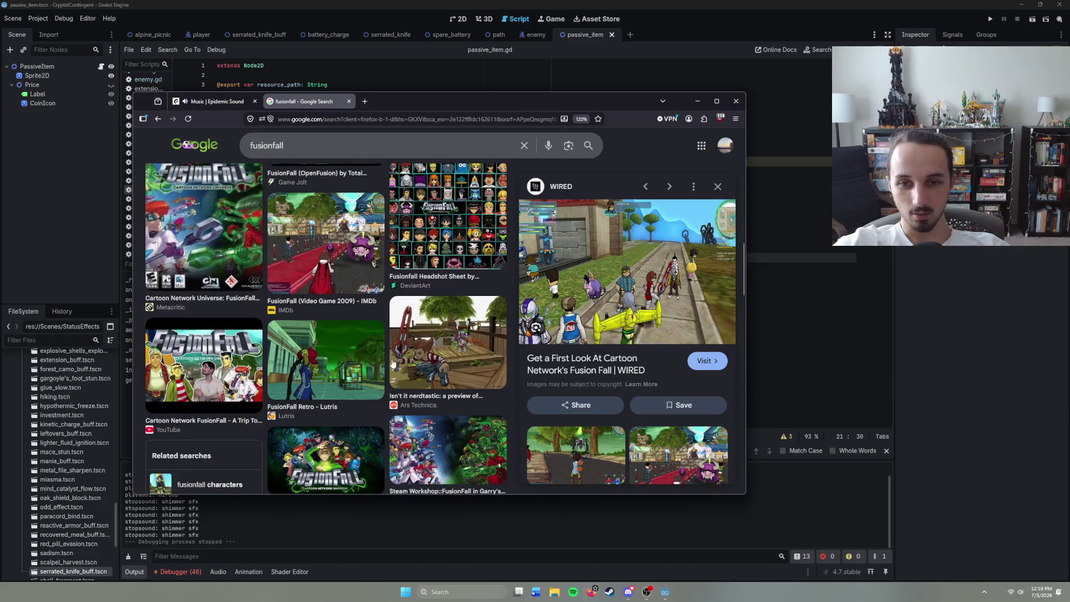
scroll(394, 377, down, 5)
click(448, 279)
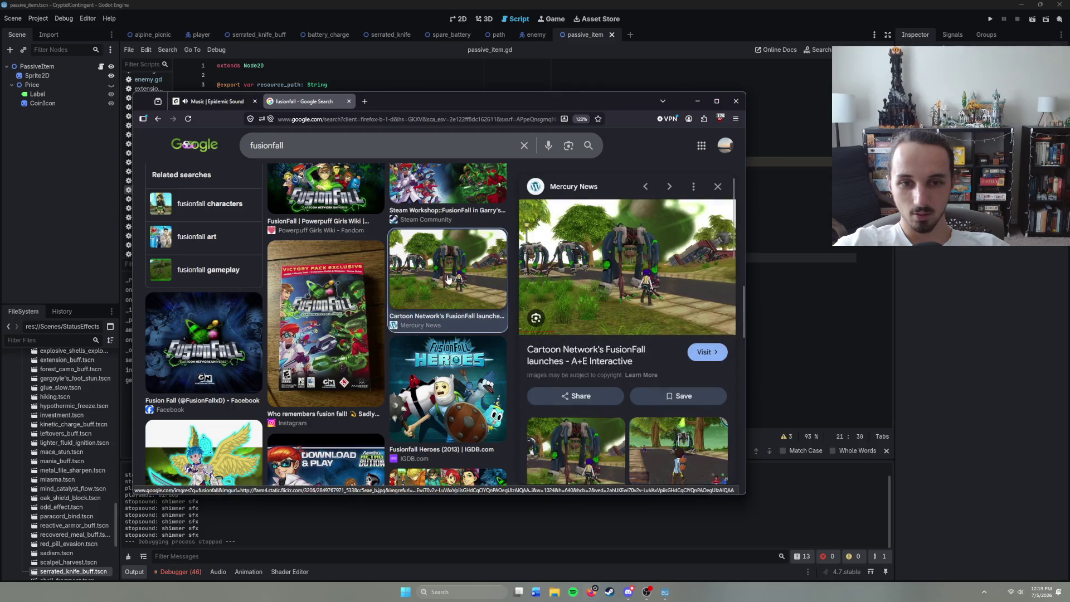
click(331, 336)
scroll(350, 366, down, 2)
scroll(350, 365, down, 2)
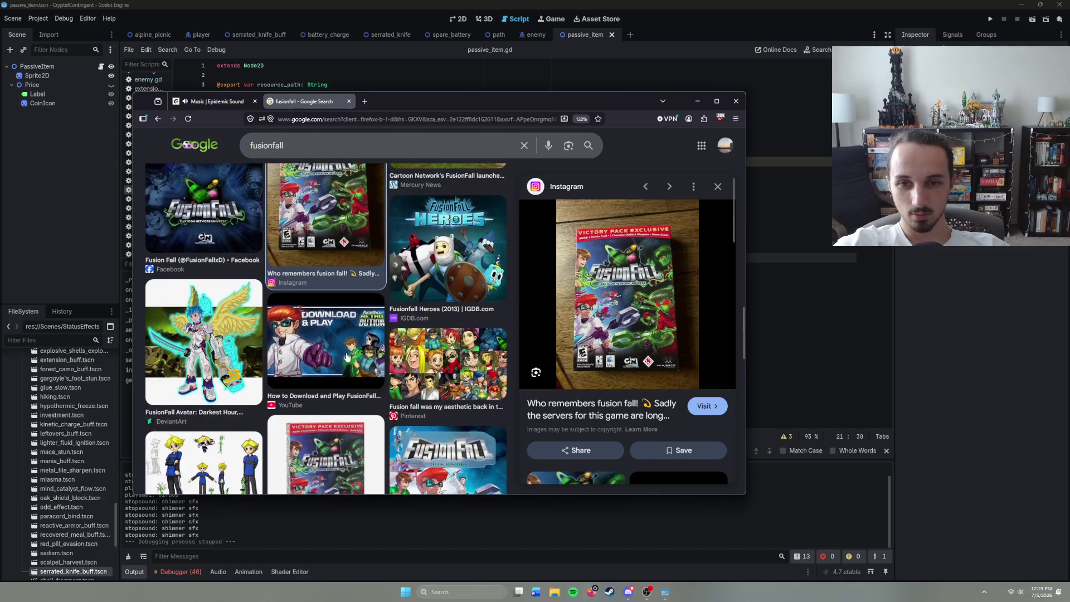
click(346, 357)
scroll(345, 357, down, 4)
click(346, 357)
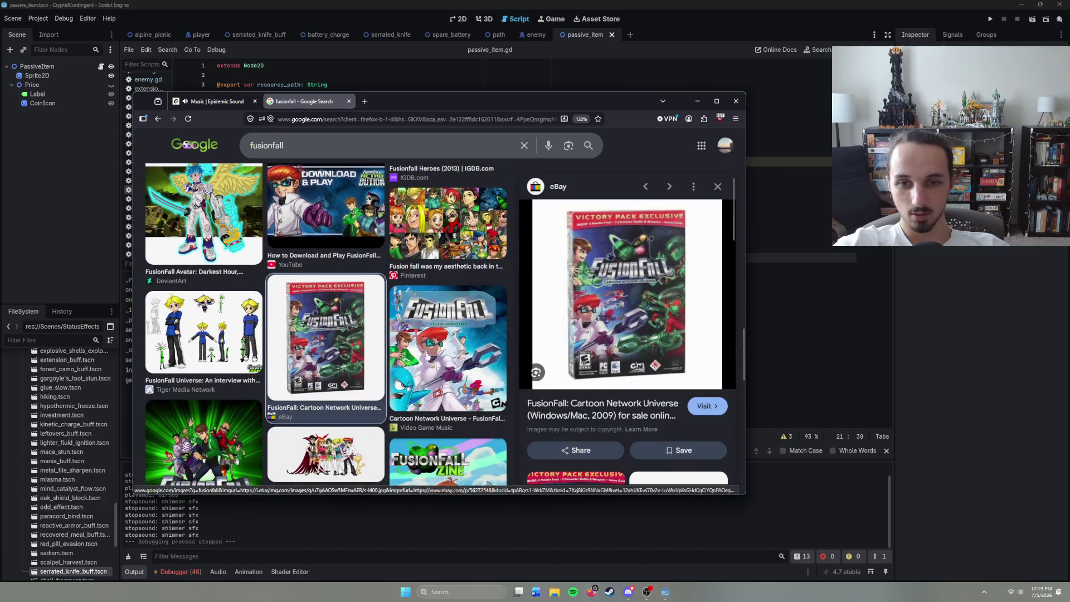
click(446, 346)
scroll(220, 287, down, 5)
click(220, 287)
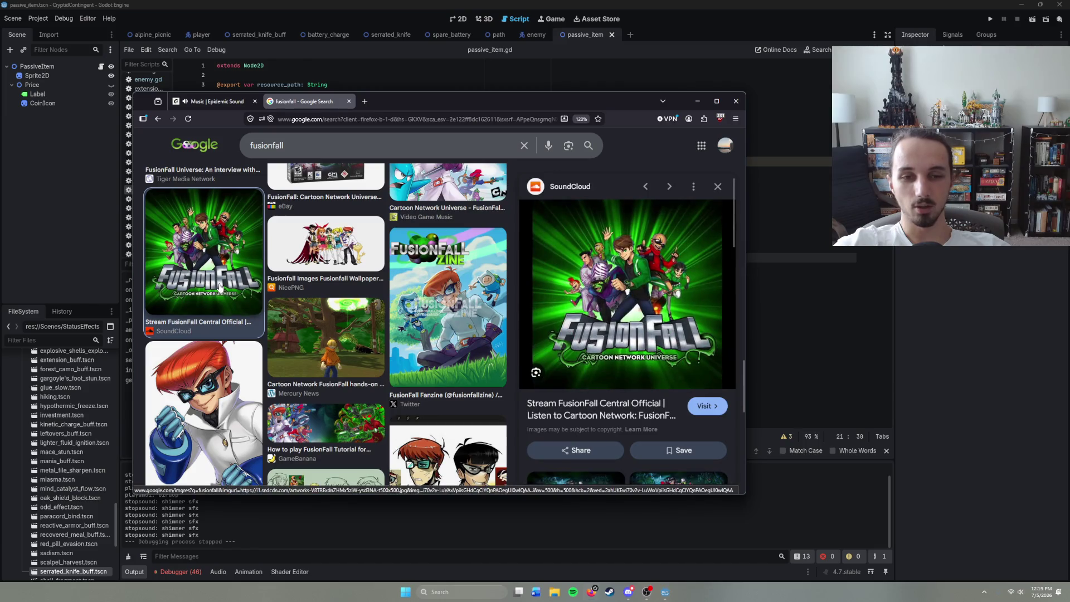
click(397, 357)
scroll(375, 369, down, 3)
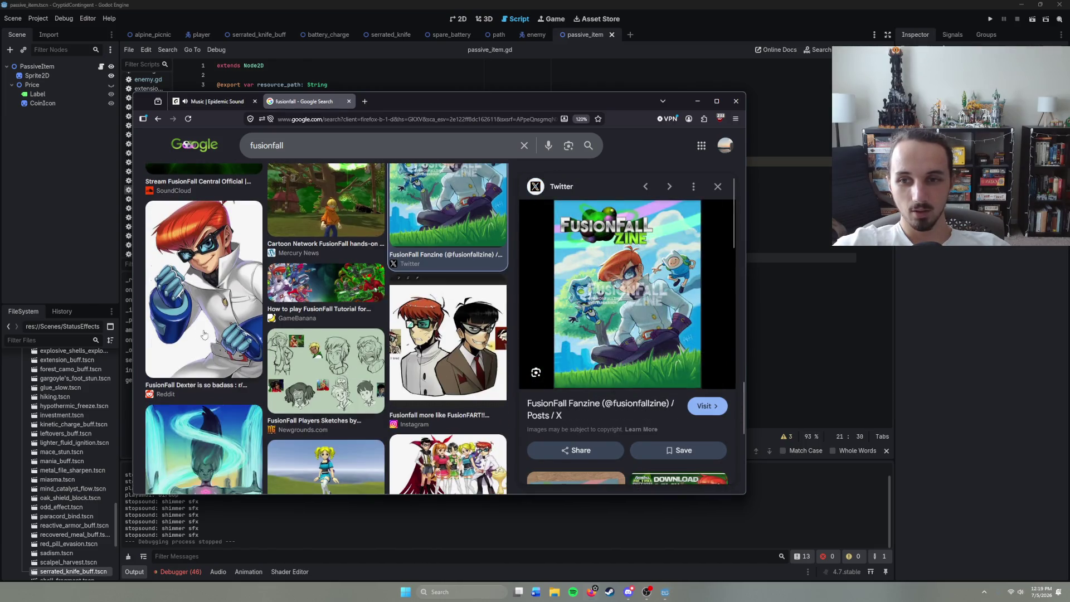
click(205, 334)
scroll(217, 364, down, 2)
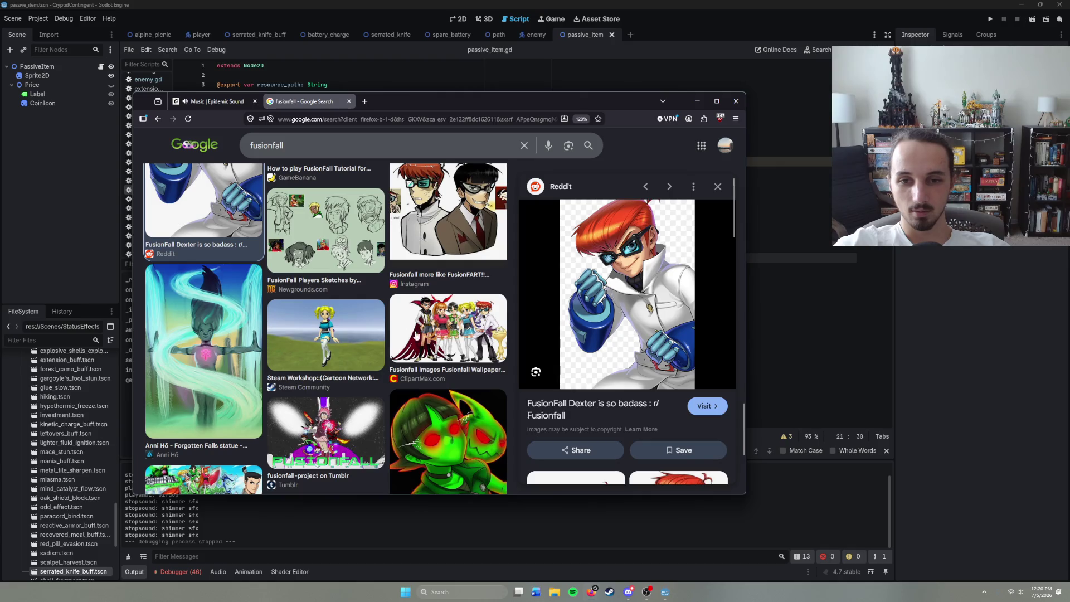
Preview the ClipartMax, Lord Fuse, OpenFusion and WIRED images, then close the search and hide the browser.
click(417, 335)
click(325, 338)
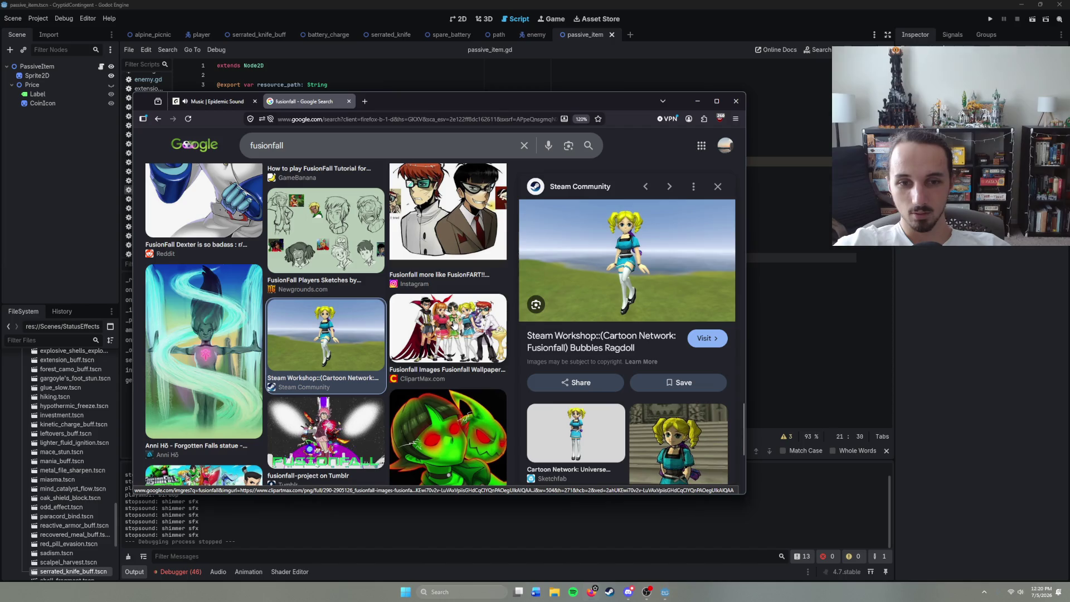
click(453, 330)
scroll(420, 382, down, 4)
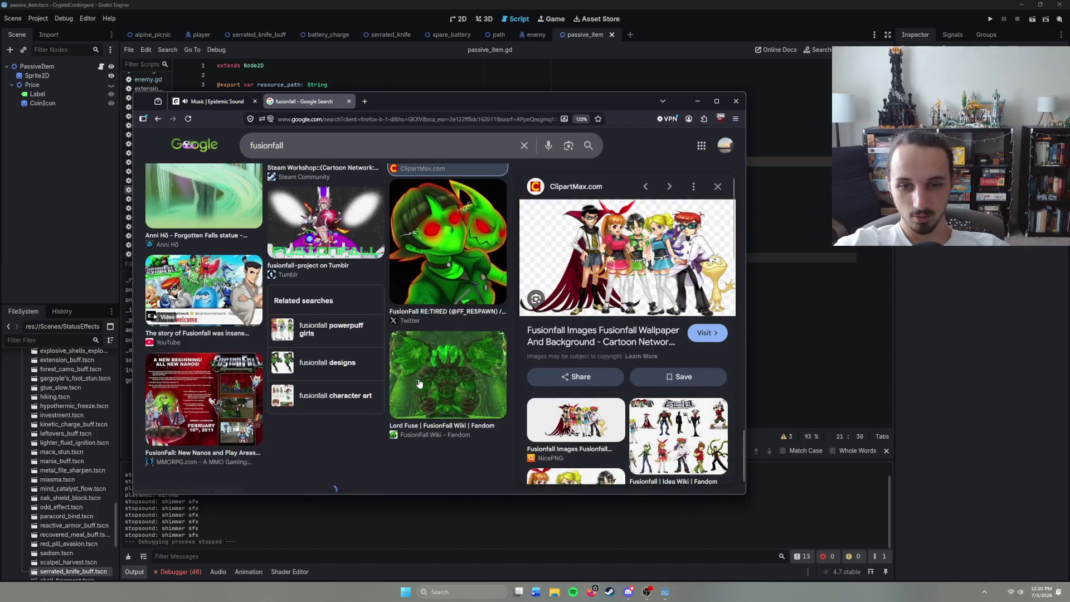
click(420, 383)
scroll(420, 383, down, 4)
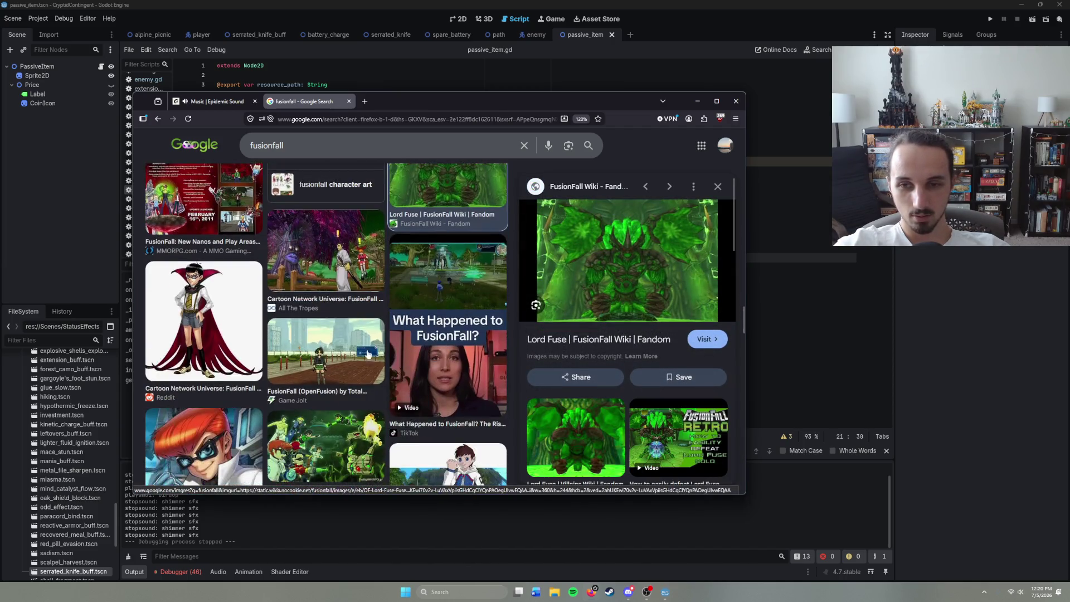
click(313, 263)
click(305, 378)
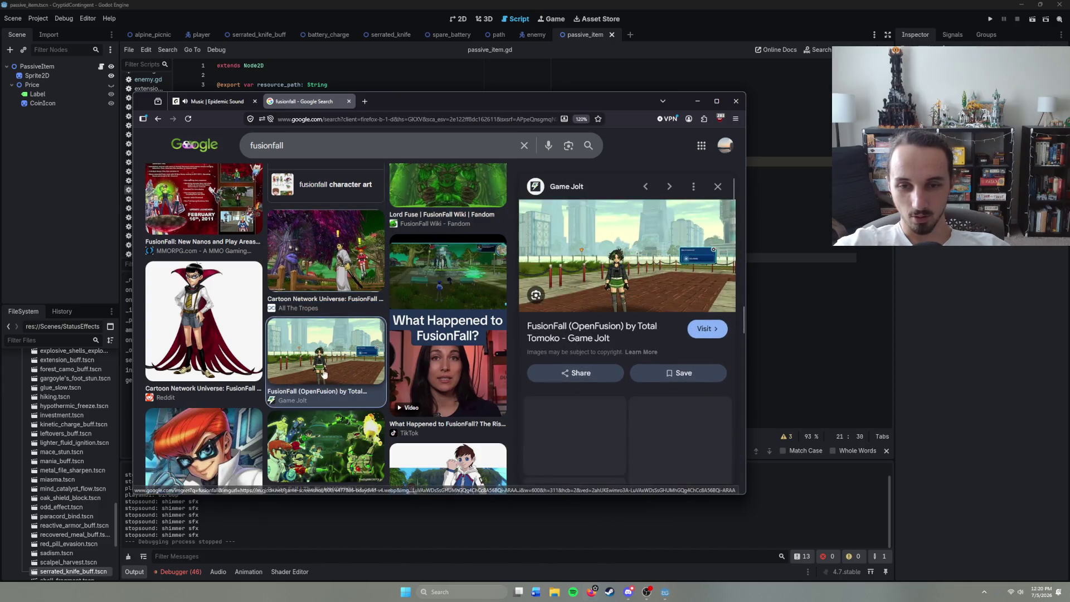
scroll(304, 380, down, 4)
scroll(308, 380, down, 4)
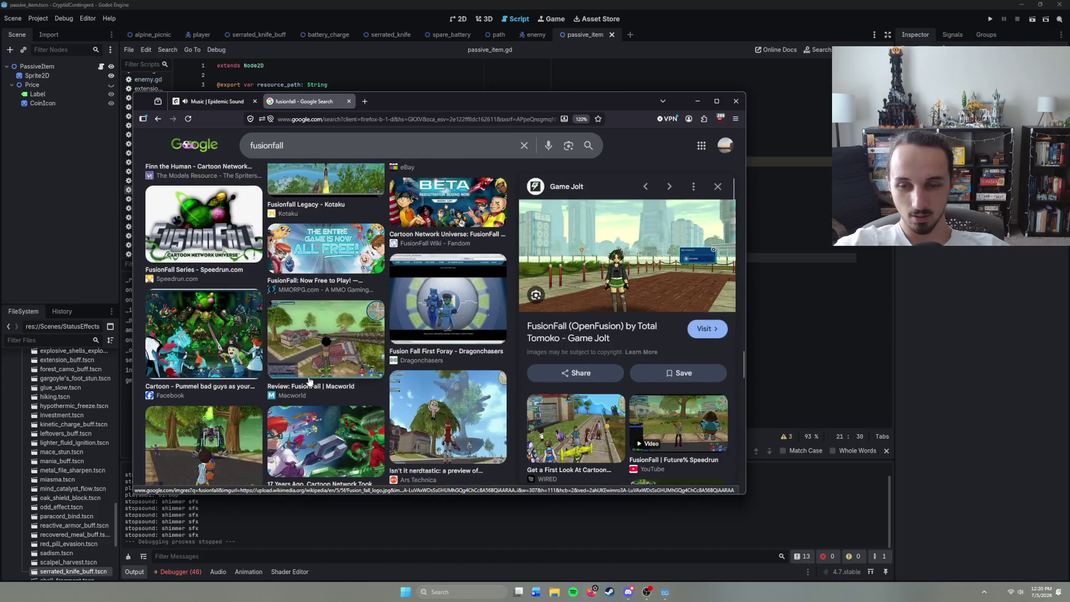
scroll(310, 381, down, 3)
click(243, 323)
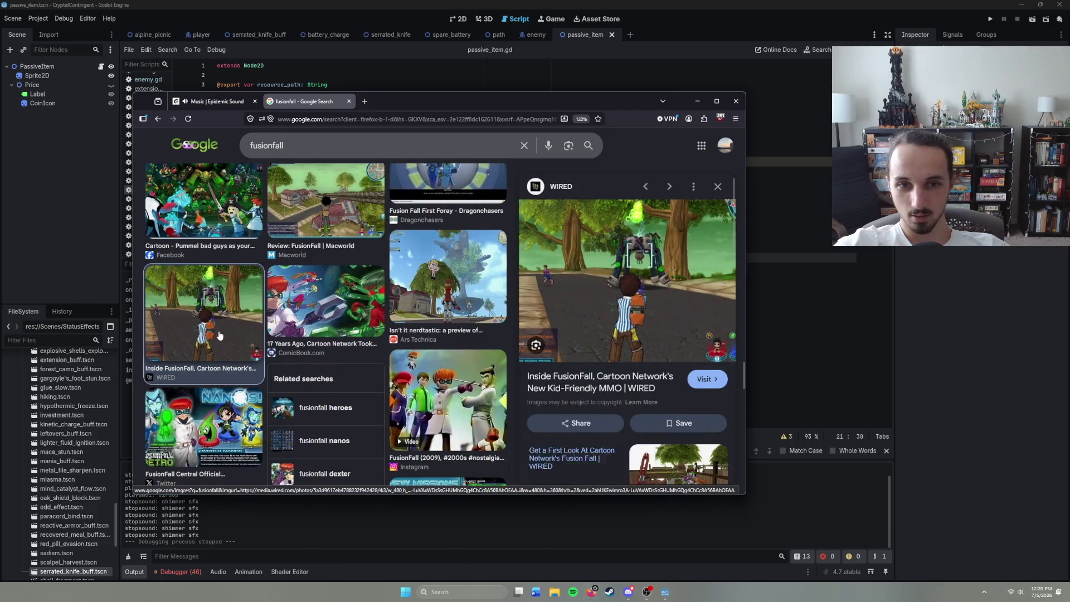
click(348, 101)
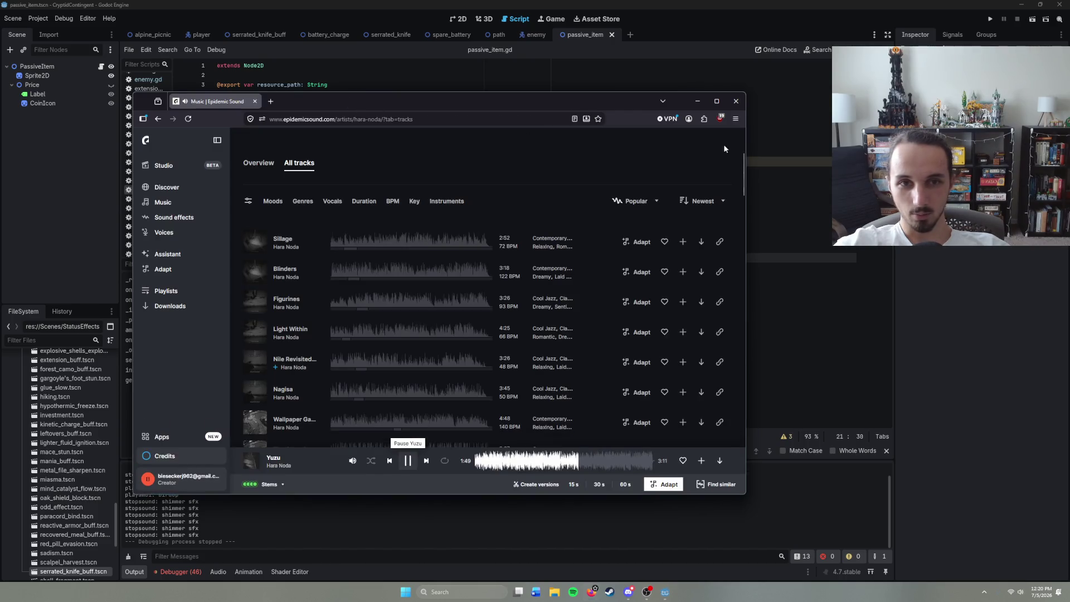
click(698, 102)
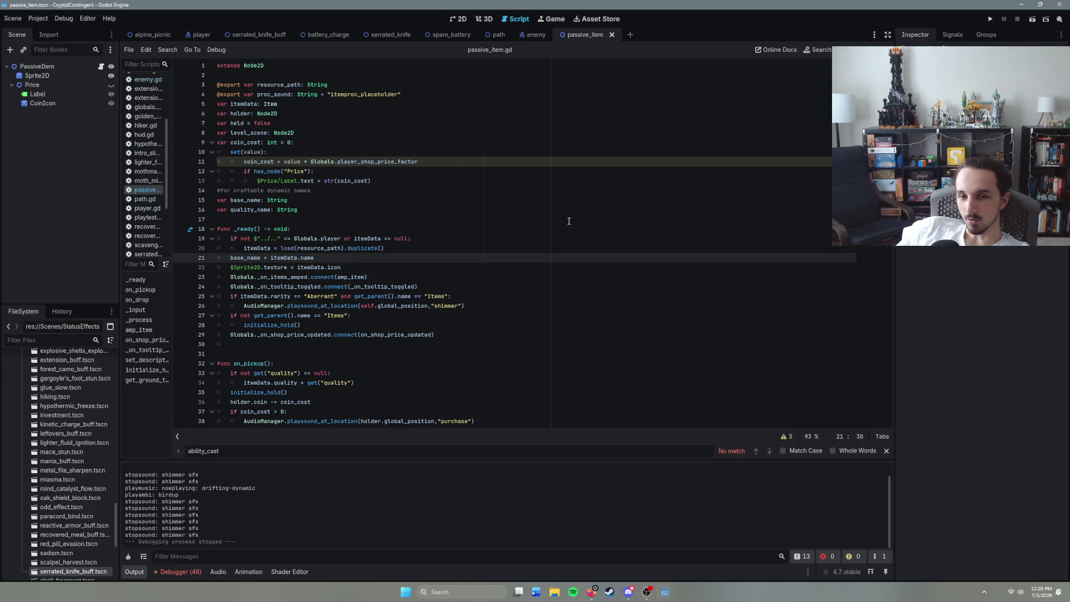
Move through lines 27–36 of passive_item.gd, ending at line 28's initialize_hold() call.
click(363, 383)
scroll(374, 389, down, 8)
scroll(374, 389, down, 4)
scroll(370, 389, up, 10)
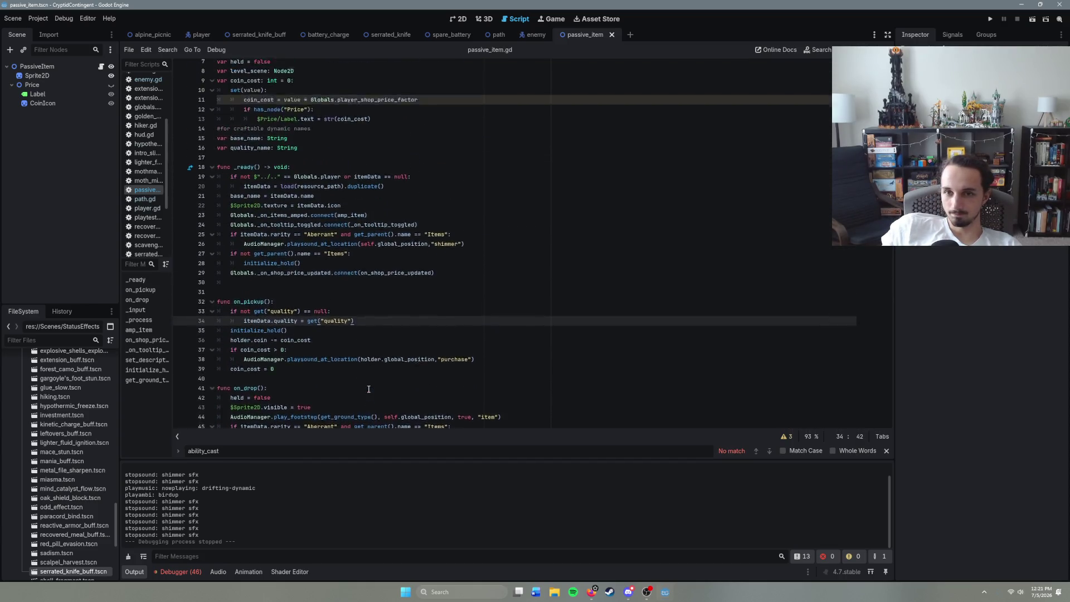
scroll(369, 389, up, 1)
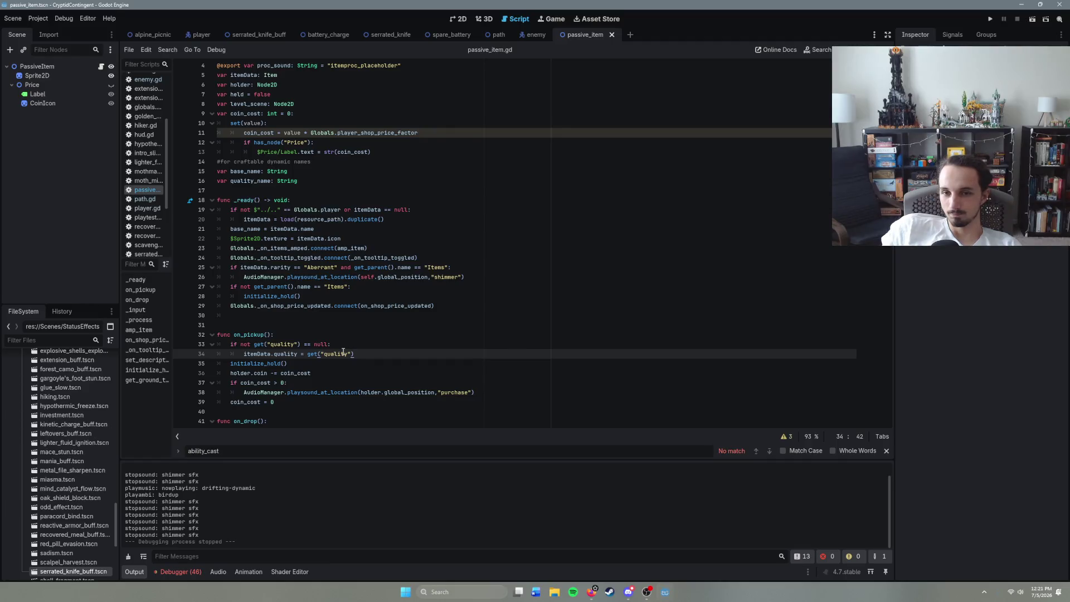
key(Down)
key(Down)
click(307, 363)
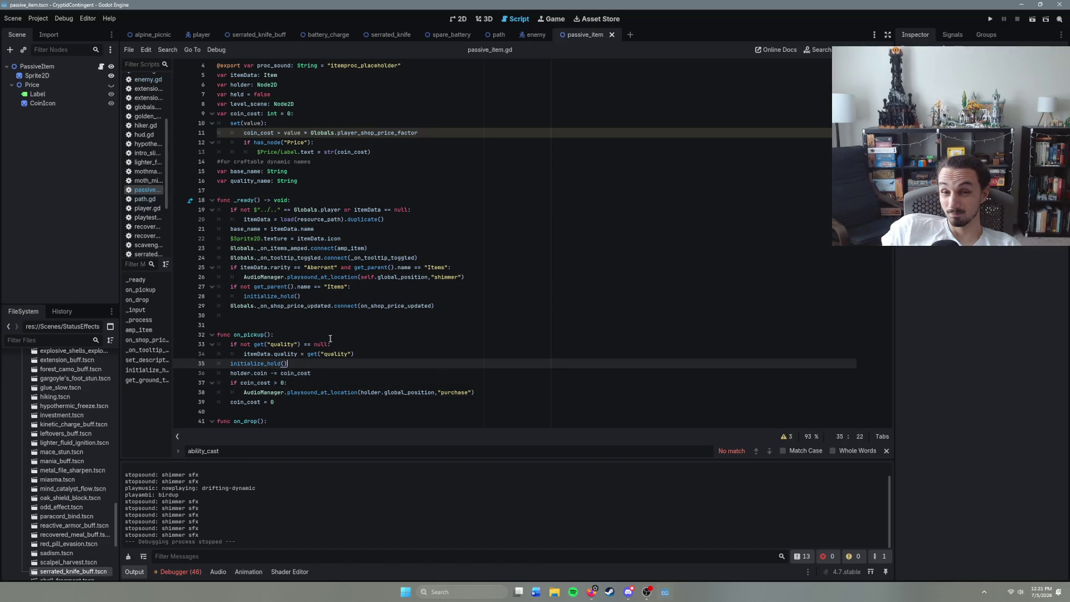
click(443, 306)
click(366, 291)
click(372, 294)
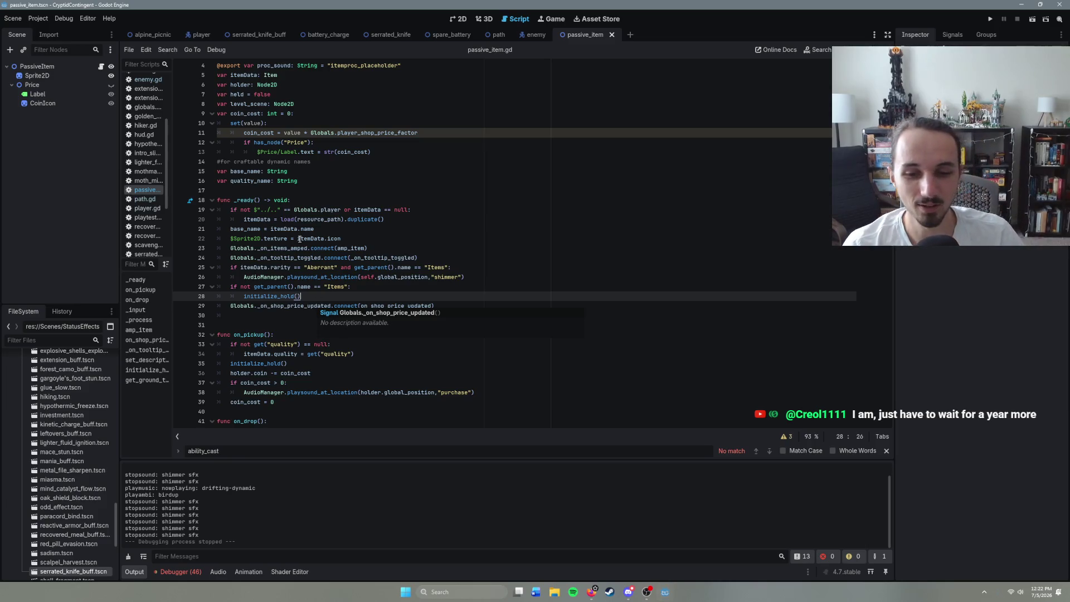
Restore the Firefox window showing Epidemic Sound's track list from the taskbar.
click(592, 590)
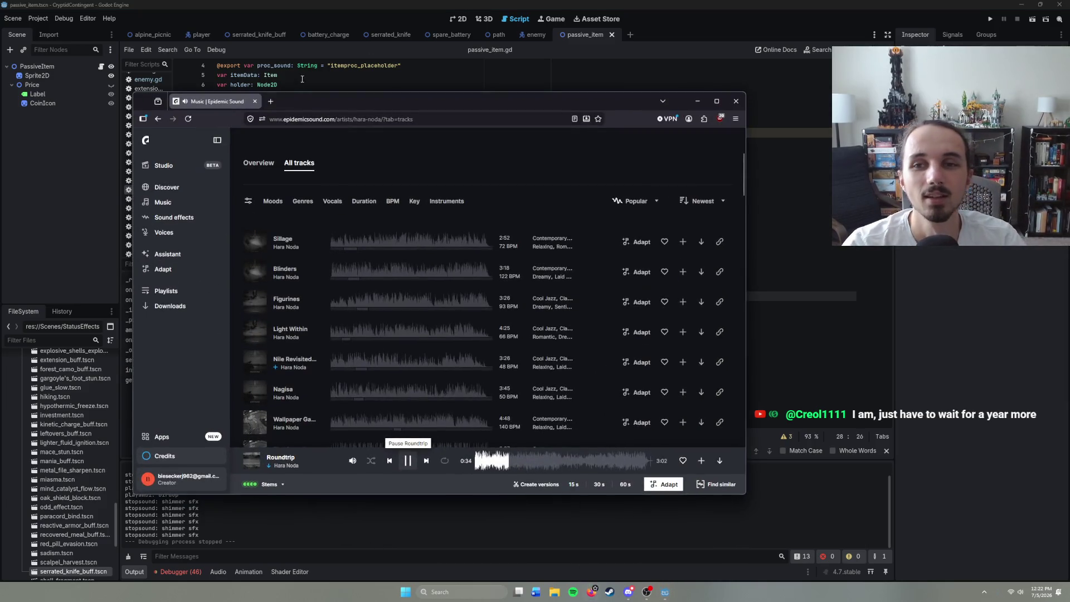
Bring up the Rockstar GTA VI store page and dismiss its cookie notice.
click(271, 102)
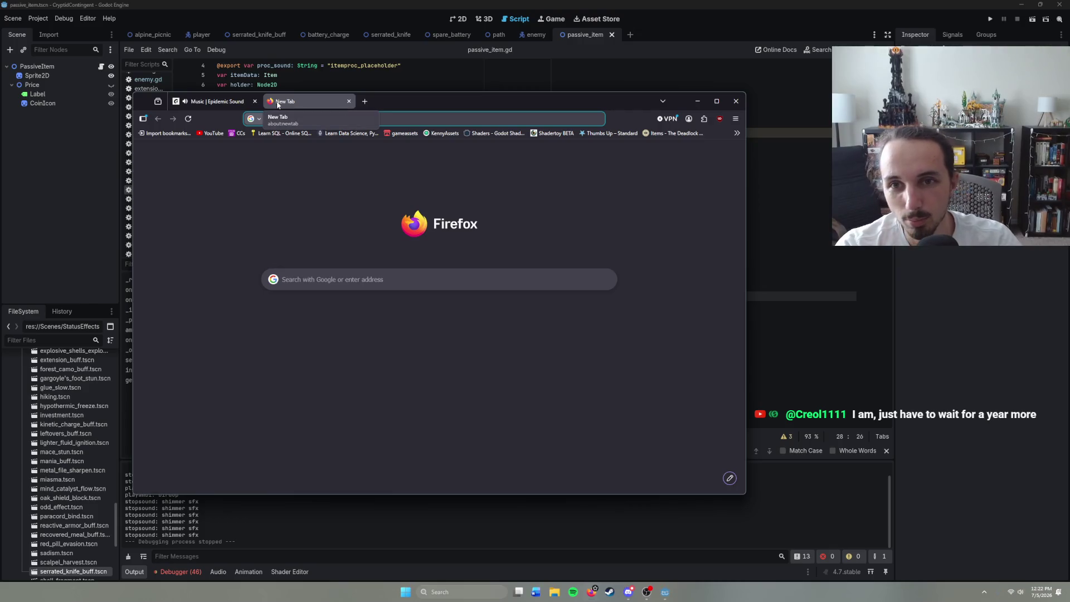
click(697, 101)
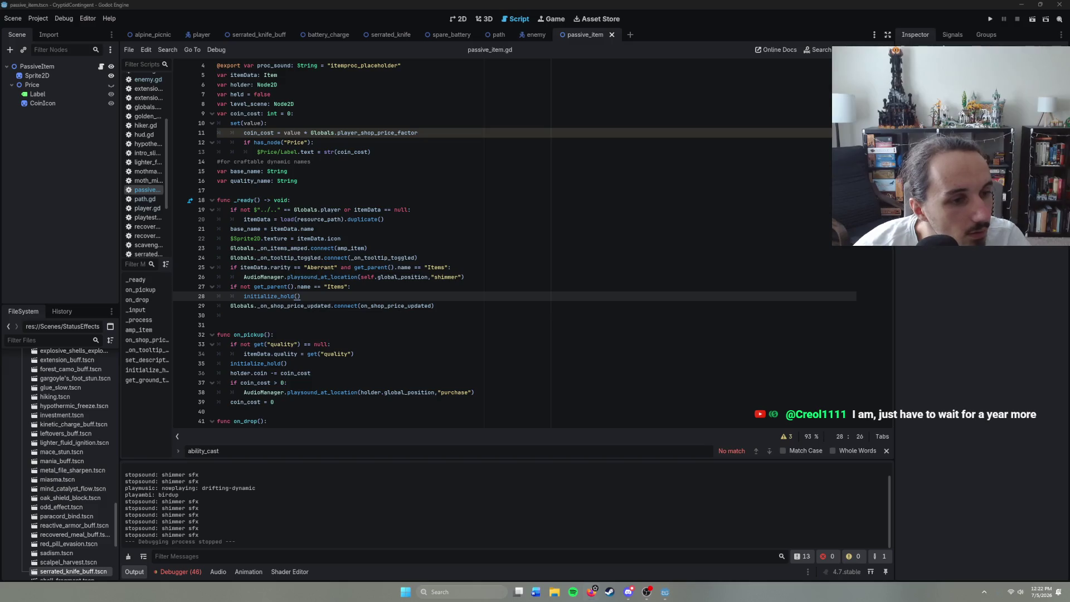
key(alt+Tab)
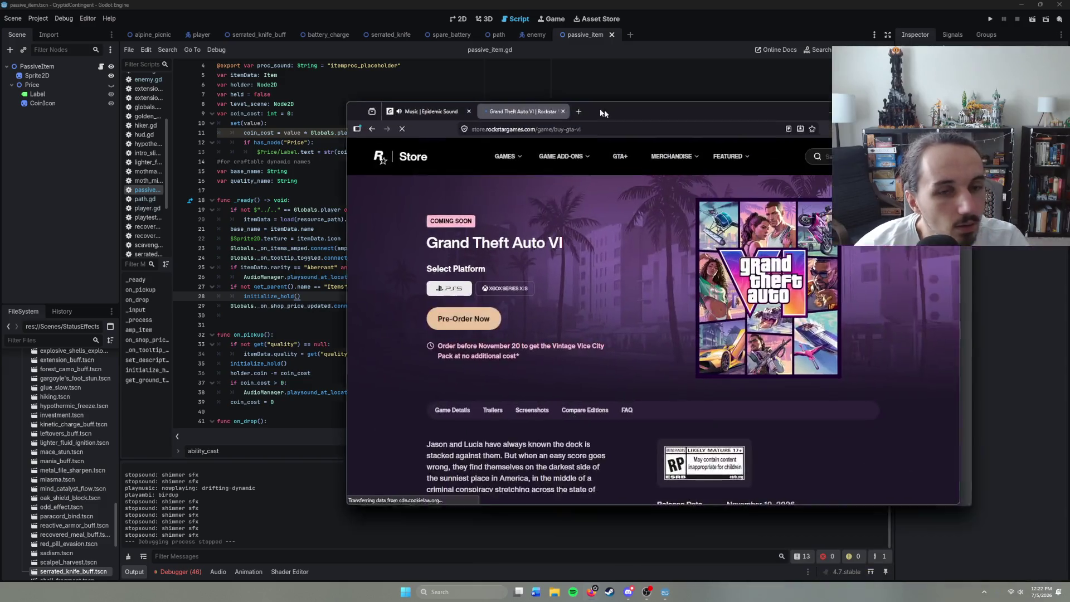
scroll(484, 293, down, 1)
click(836, 273)
Jump to Compare Editions and read the Ultimate-only bonuses such as Jason's Safehouse Vehicles.
scroll(606, 302, down, 2)
scroll(606, 302, down, 3)
scroll(583, 323, up, 6)
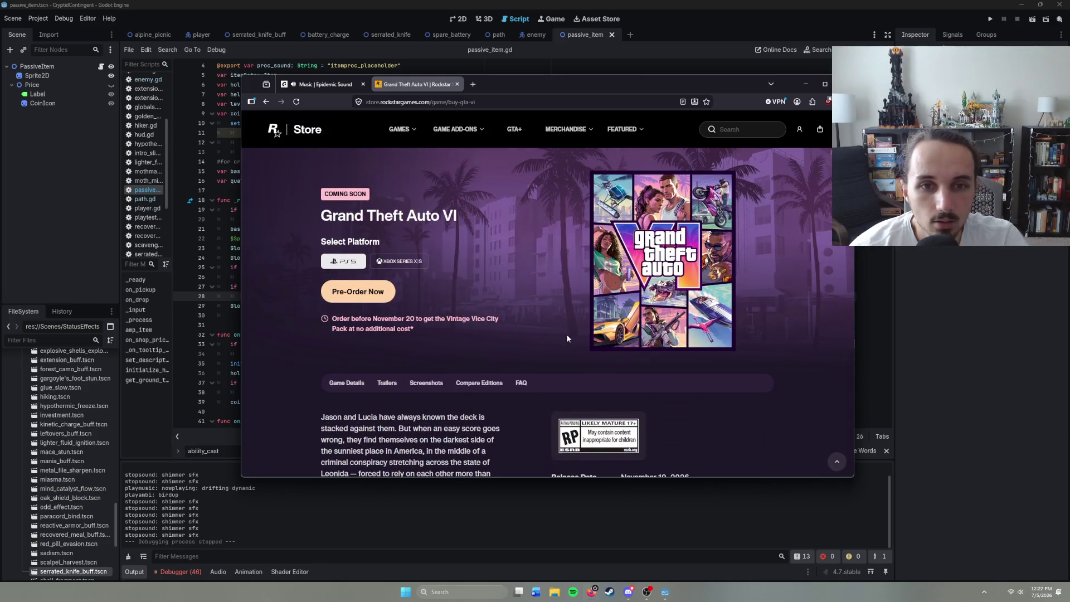
click(361, 298)
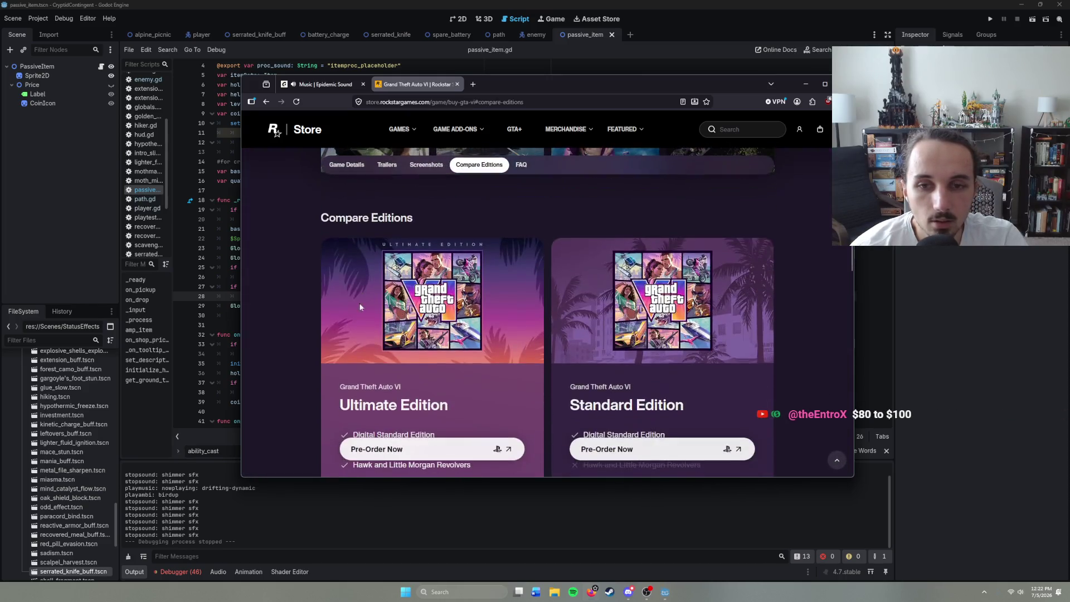
scroll(276, 345, down, 3)
scroll(278, 347, up, 2)
scroll(276, 344, down, 1)
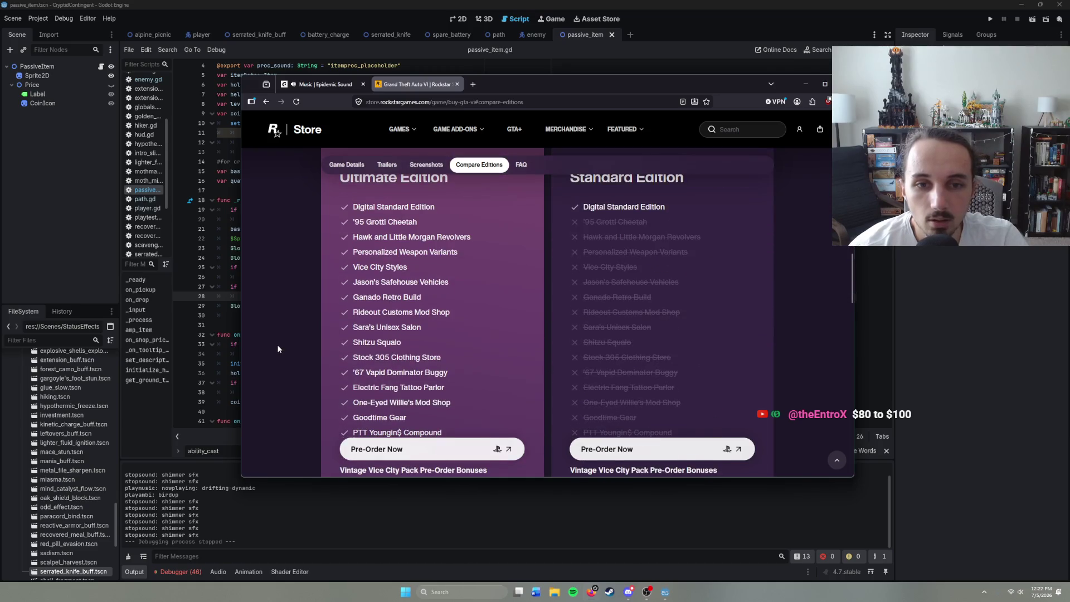
drag(353, 221, 447, 234)
click(427, 223)
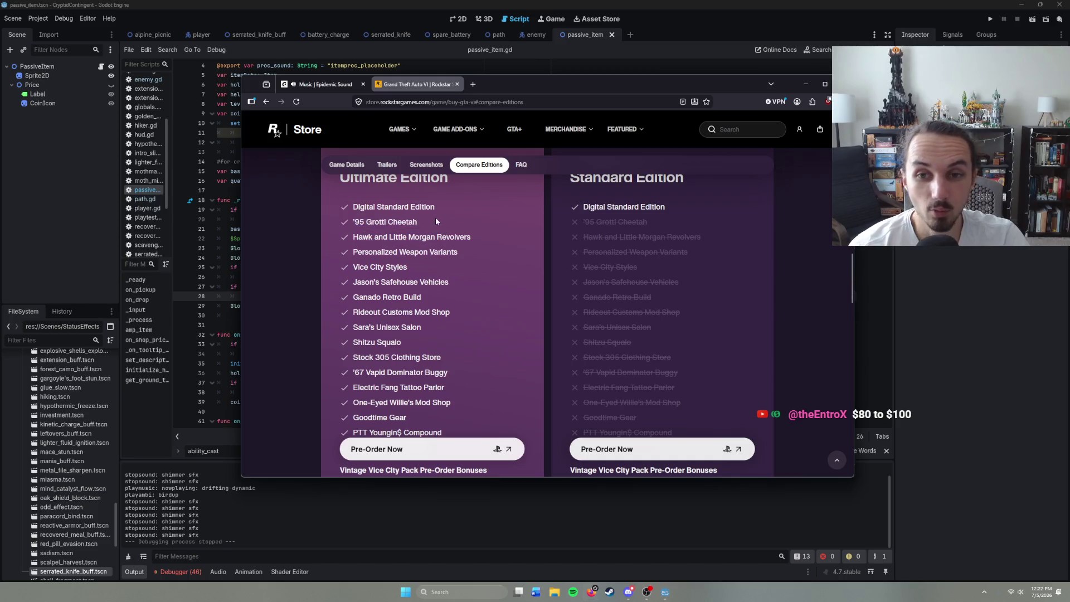
double_click(388, 236)
click(388, 236)
scroll(390, 262, down, 3)
scroll(392, 271, up, 3)
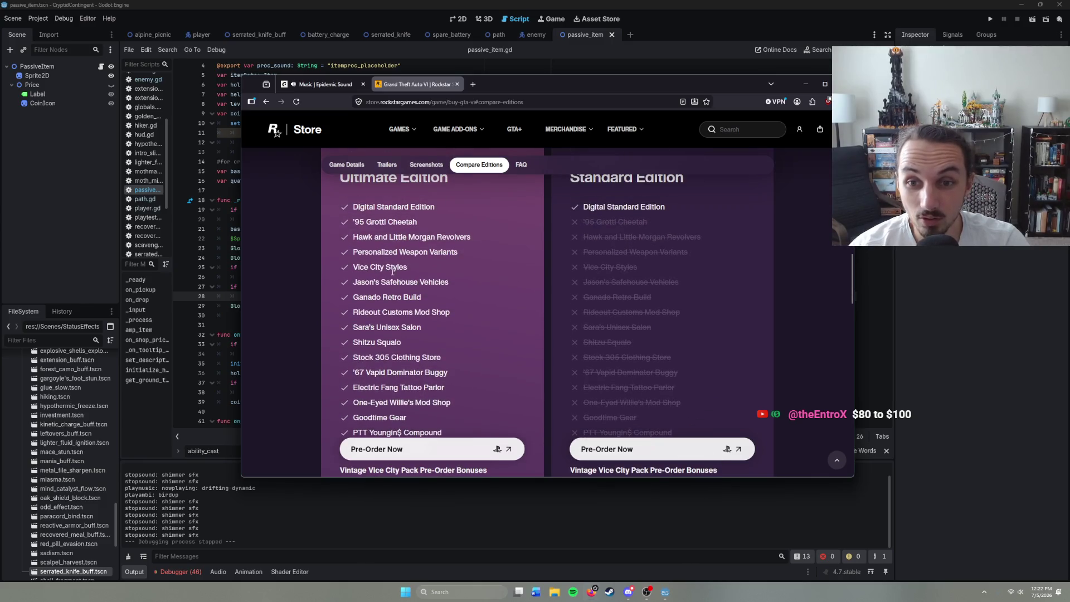
drag(365, 283, 442, 284)
click(441, 284)
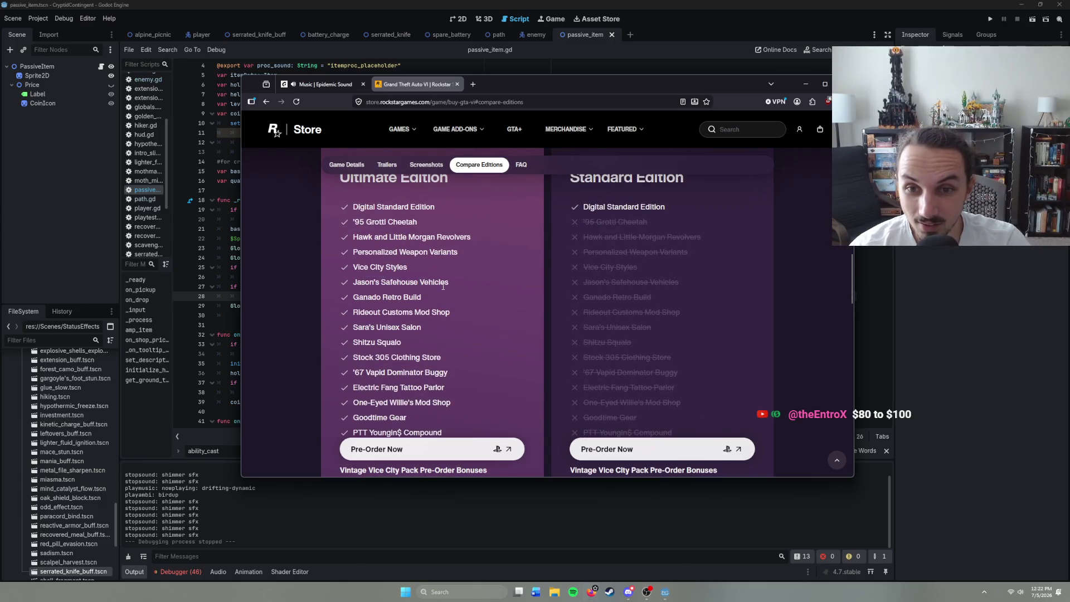
Read through the rest of the edition lists and open the Ultimate Edition pre-order.
scroll(442, 285, down, 3)
scroll(443, 287, down, 2)
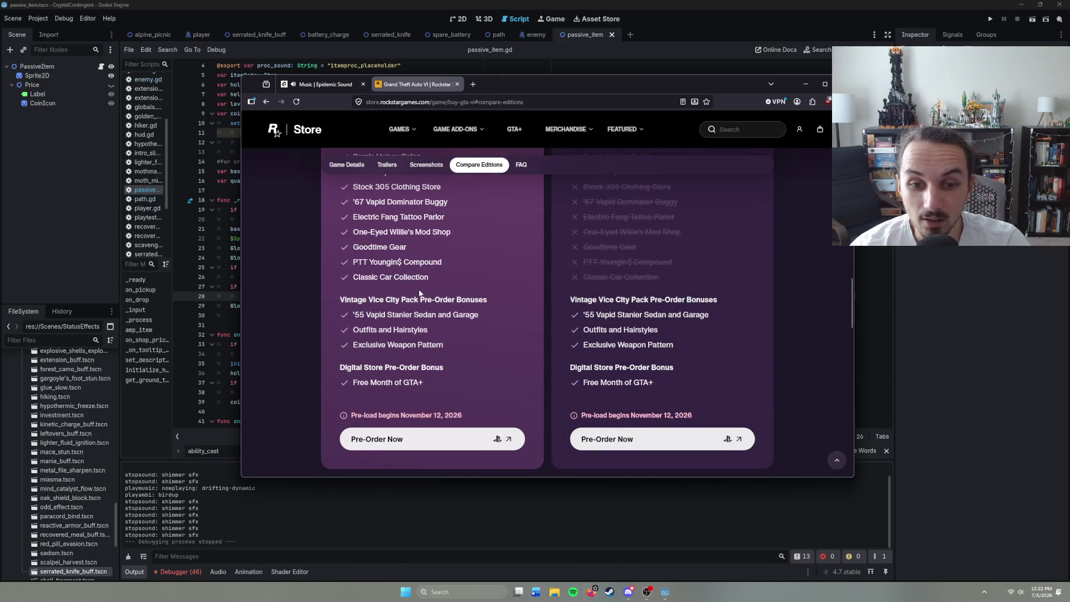
scroll(421, 292, down, 1)
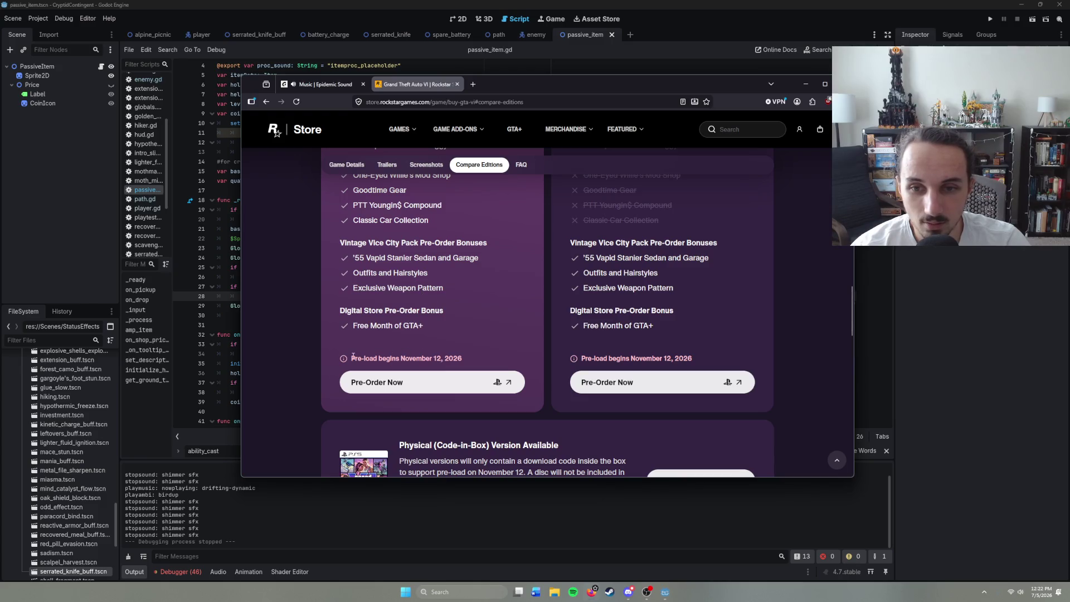
scroll(445, 344, down, 3)
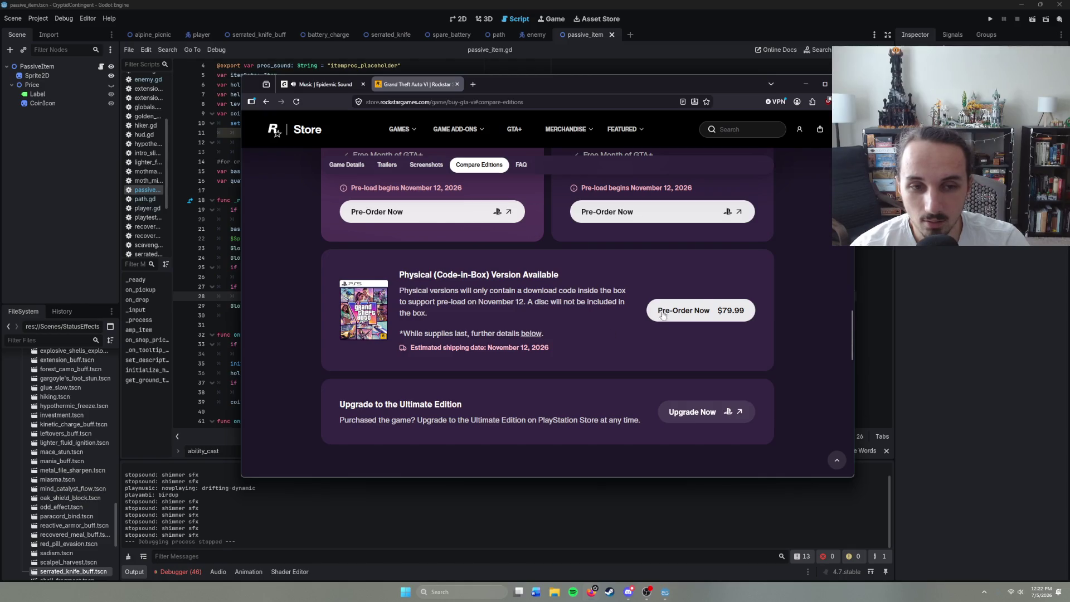
scroll(609, 368, up, 1)
scroll(610, 366, up, 10)
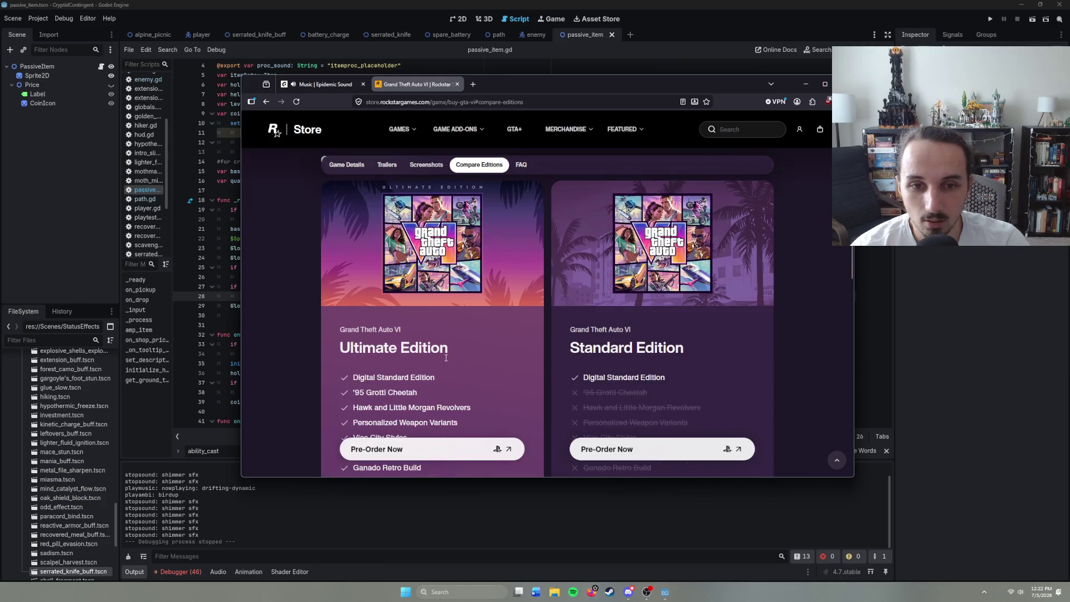
scroll(446, 358, down, 10)
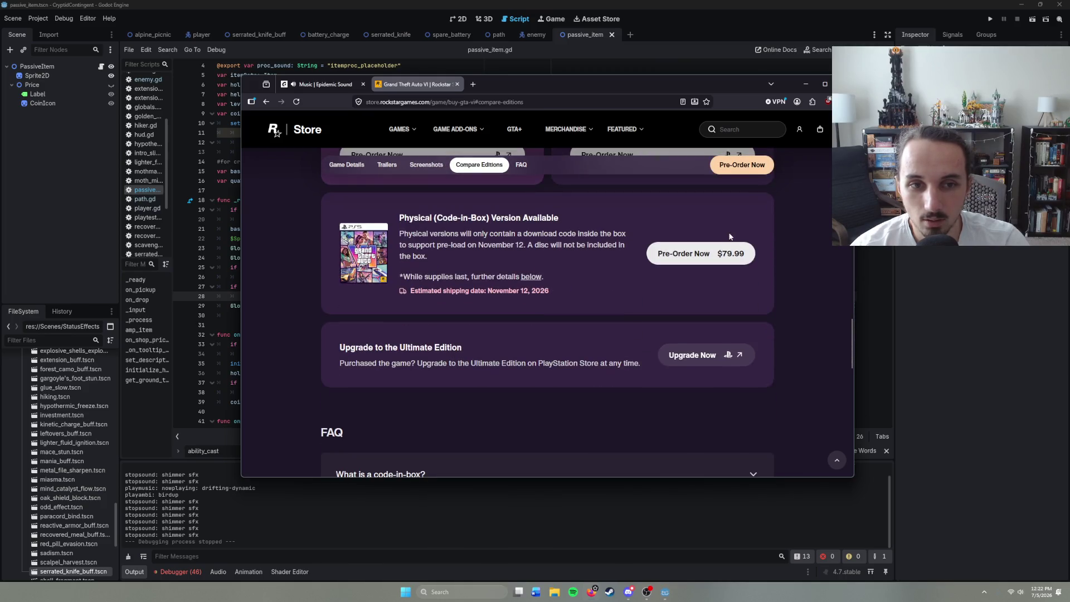
scroll(645, 316, down, 3)
scroll(521, 304, up, 2)
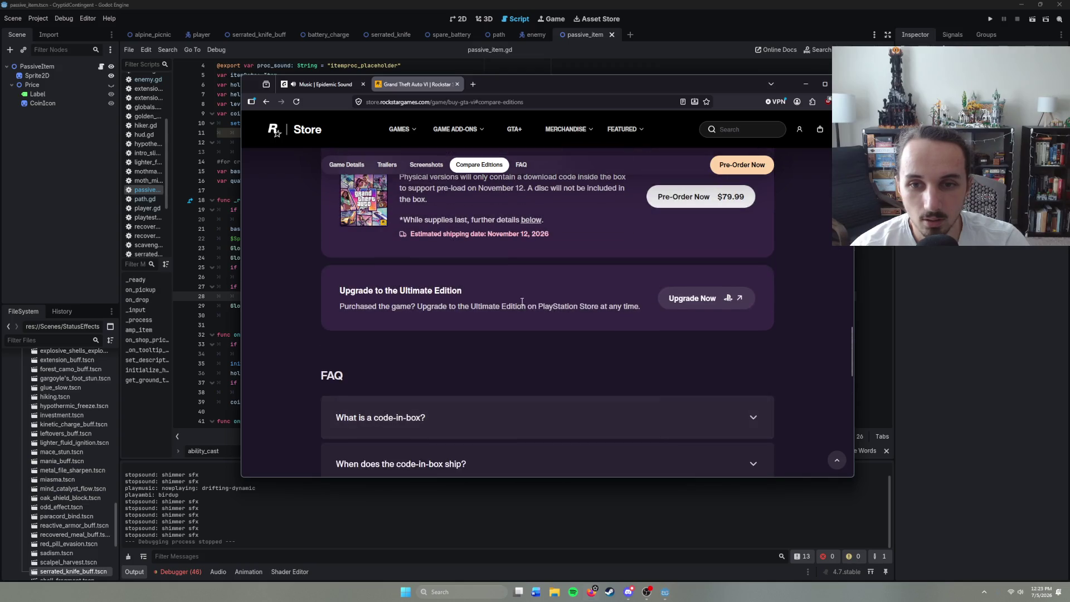
scroll(530, 307, up, 3)
scroll(597, 346, up, 3)
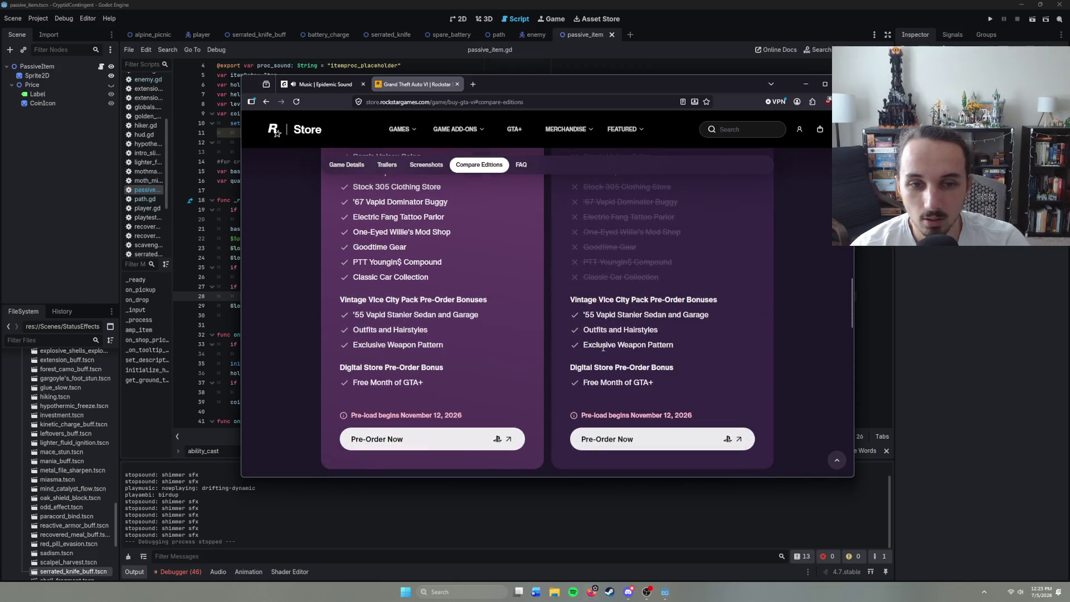
click(467, 436)
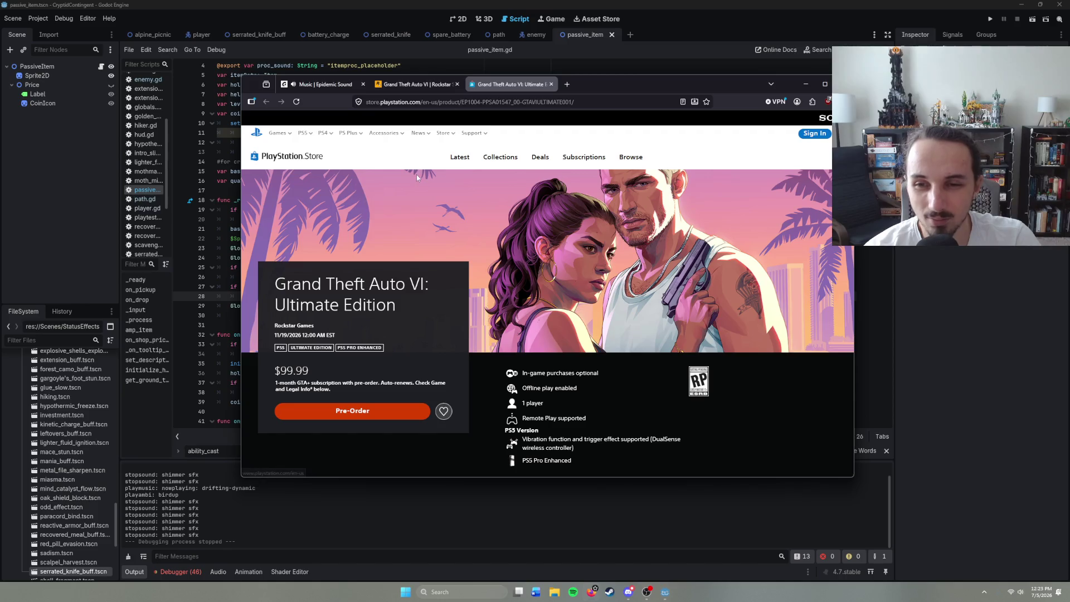
Scroll to the Editions section showing Standard at $79.99 and Ultimate at $99.99.
scroll(404, 298, down, 3)
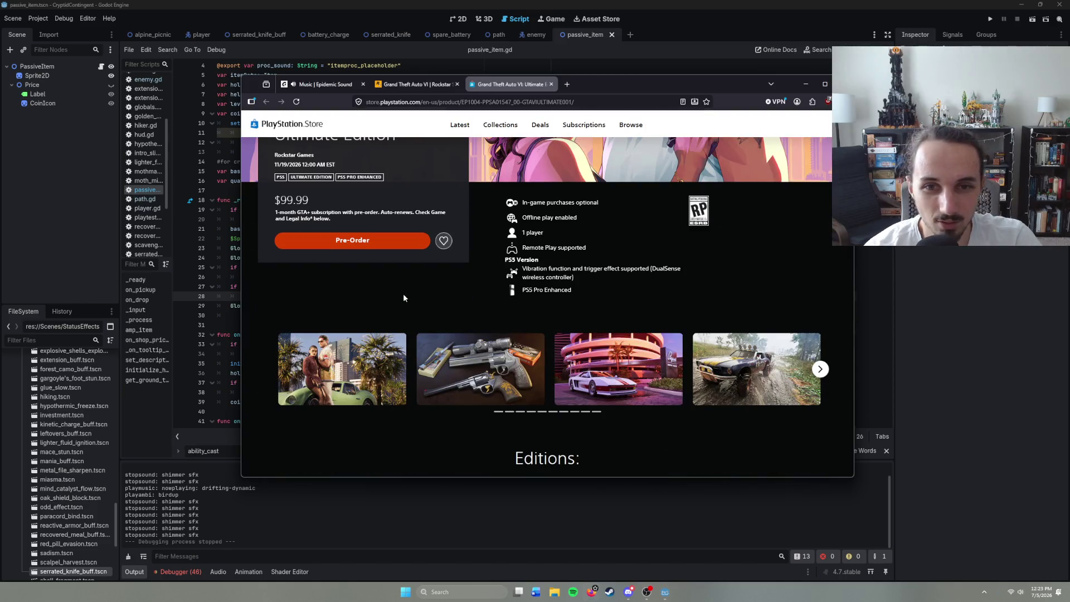
scroll(404, 299, down, 5)
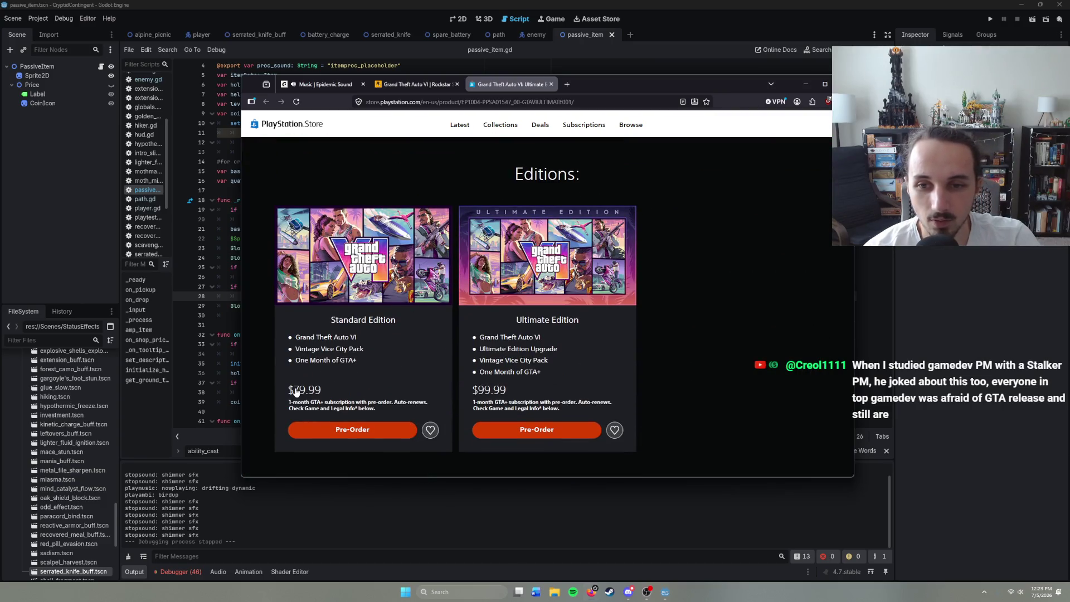
scroll(335, 396, down, 5)
scroll(347, 368, up, 3)
scroll(347, 367, up, 2)
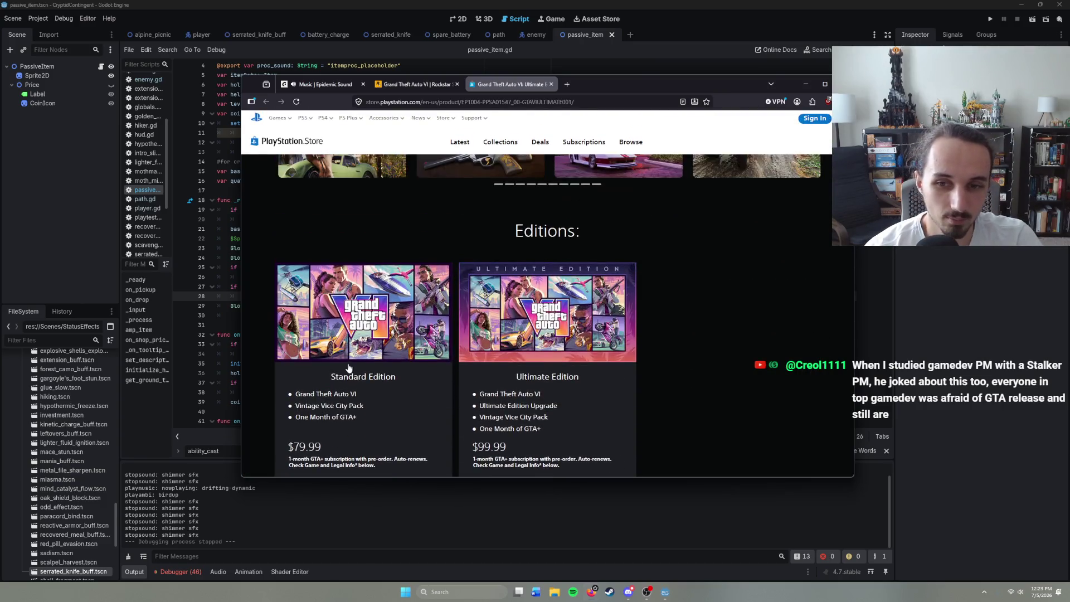
scroll(462, 290, down, 1)
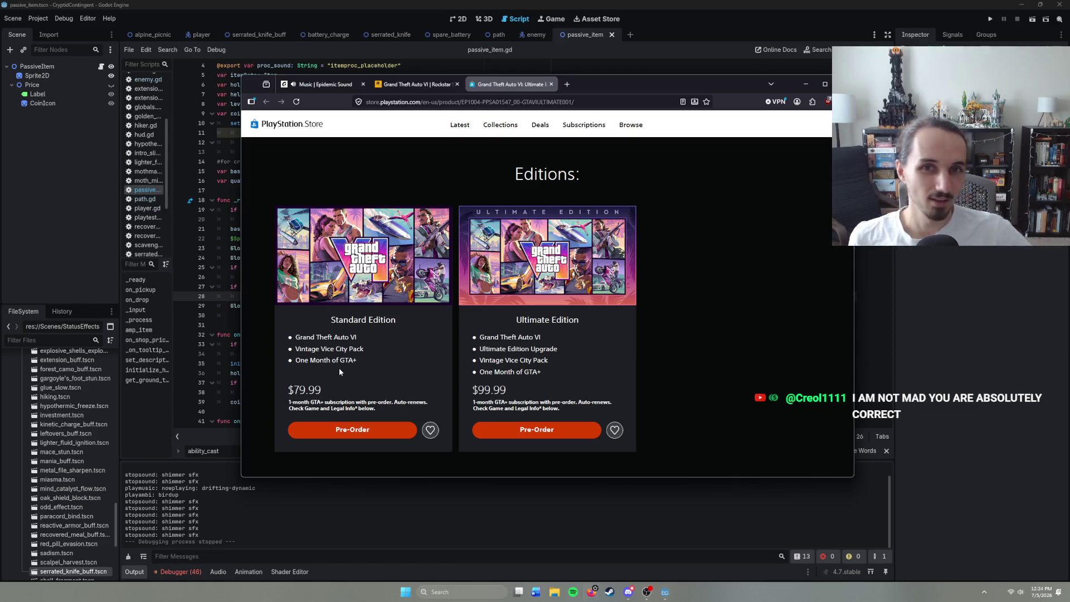
Search 'how long has gta 6 been in develpoment' in a new tab, then return to the store page.
click(568, 84)
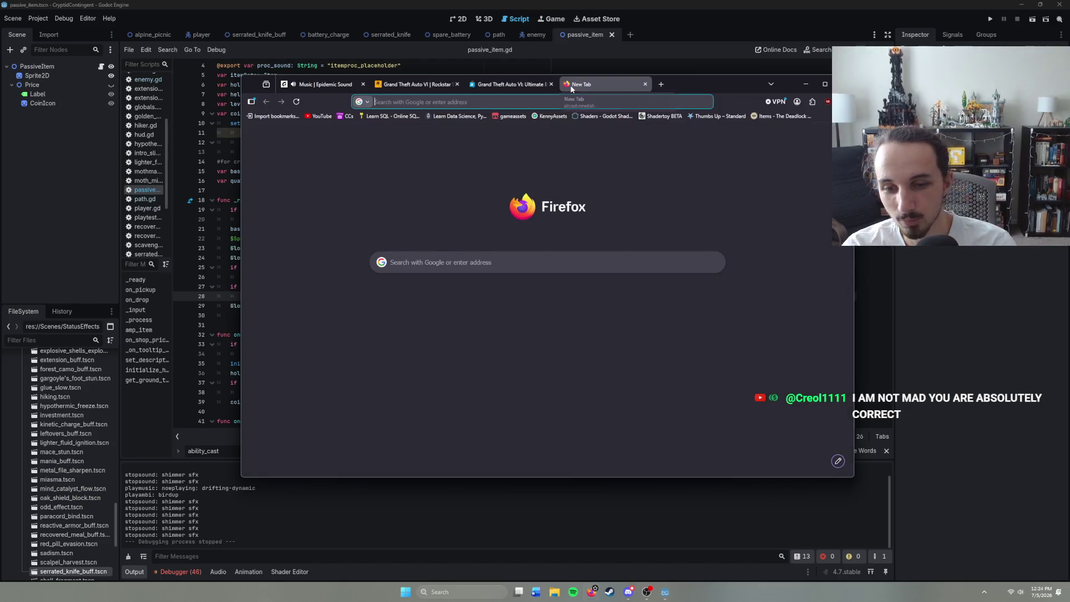
text(how long has gta )
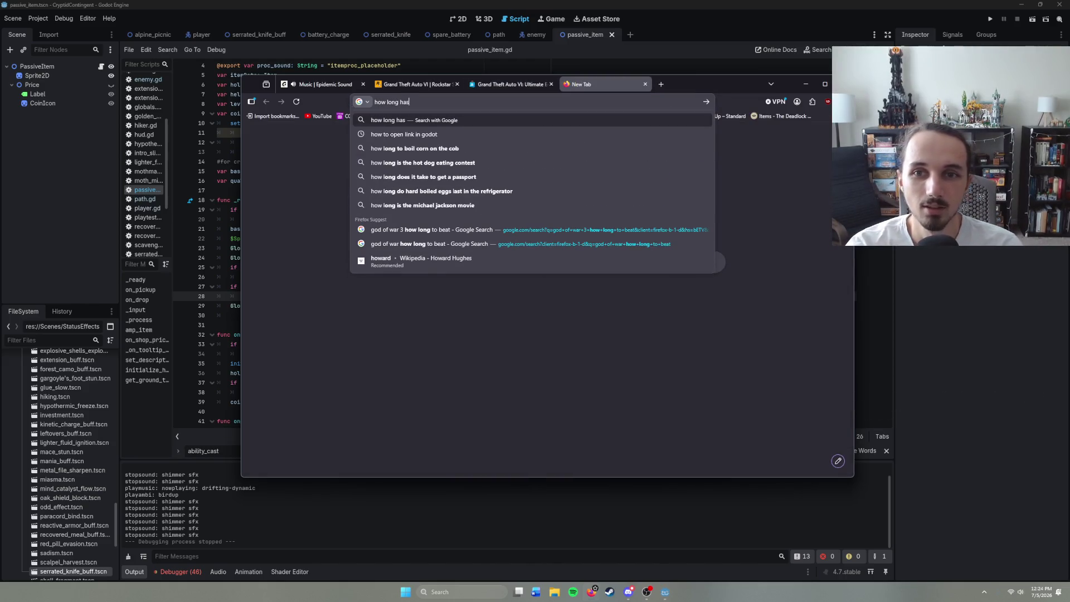
text(6 been in dev)
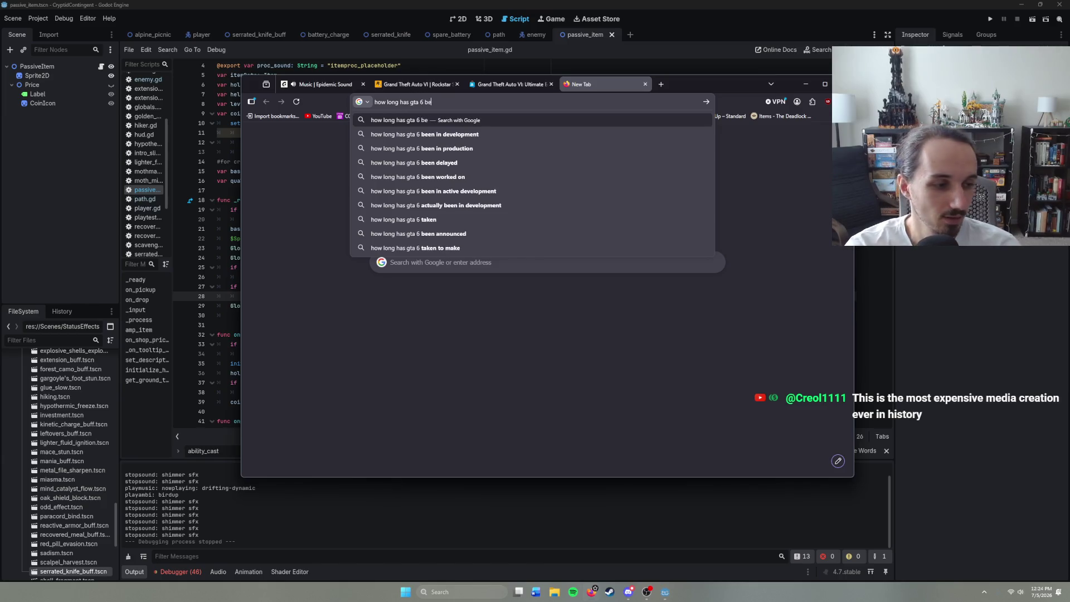
text(elpoment)
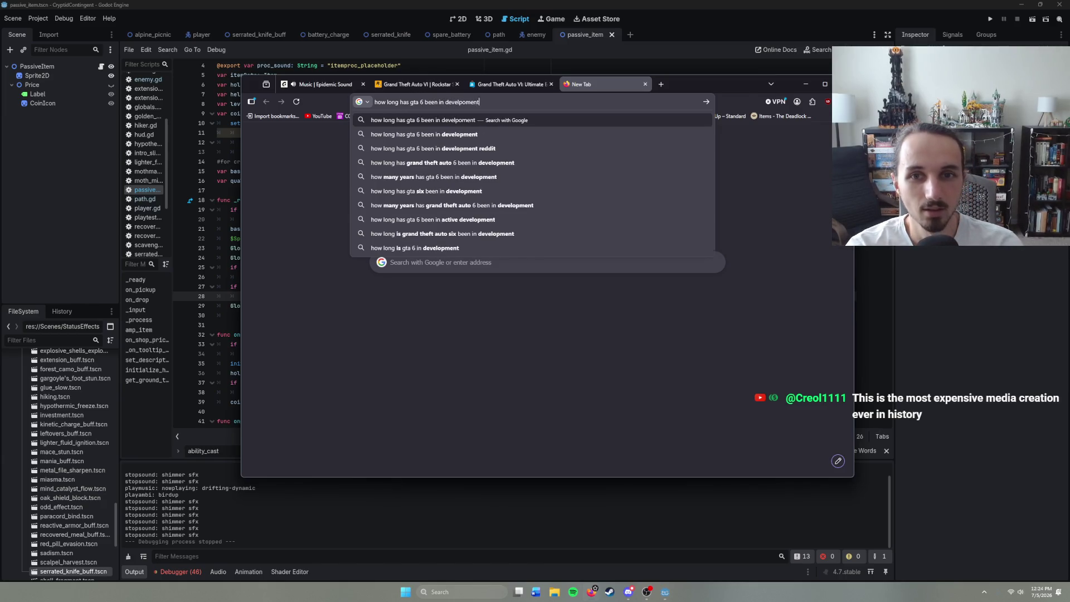
key(Return)
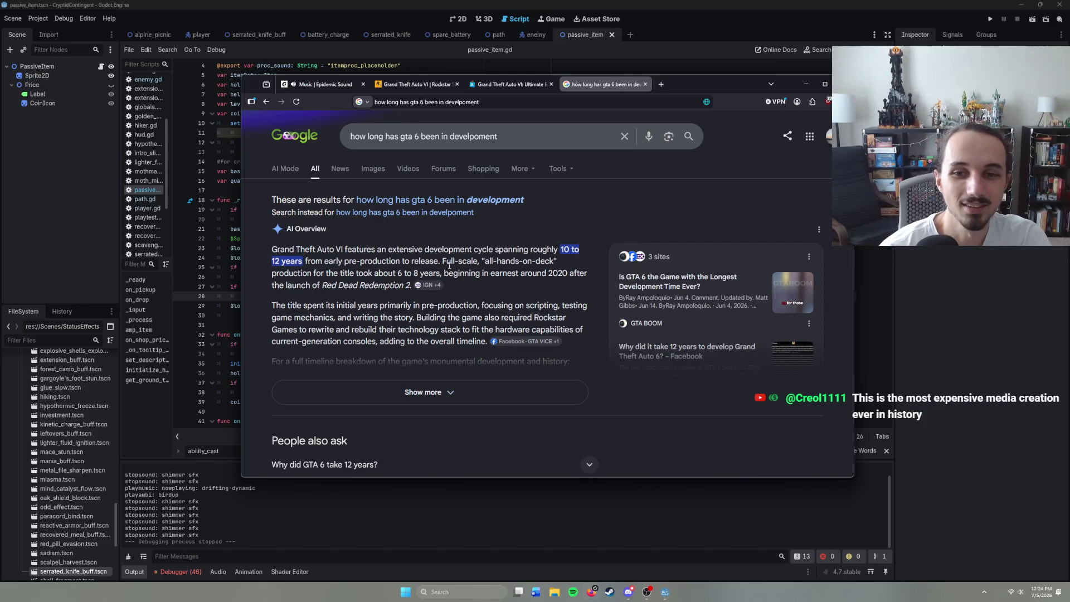
click(501, 83)
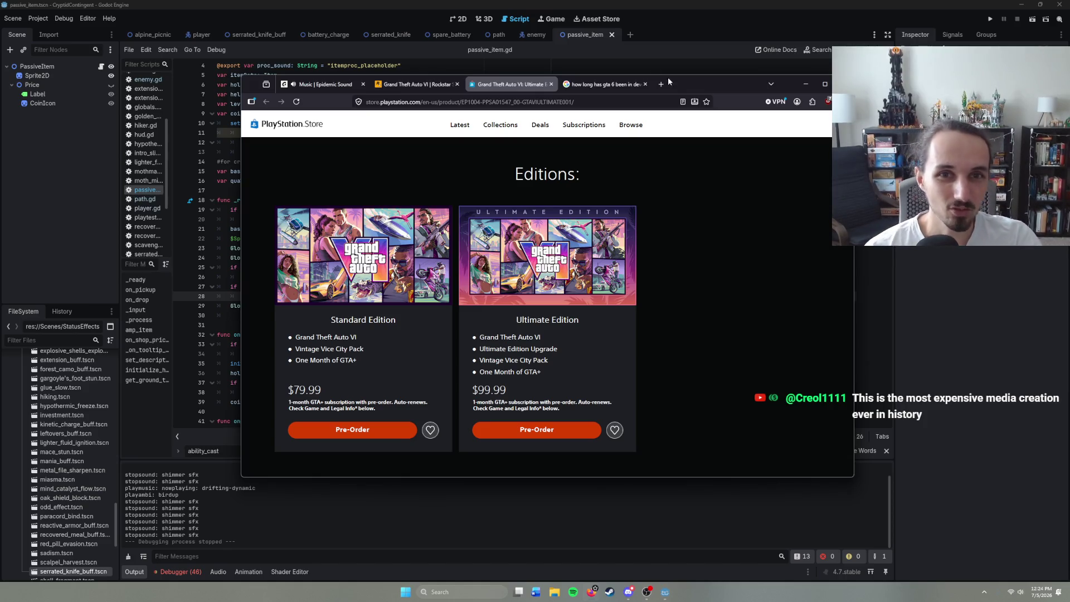
click(611, 85)
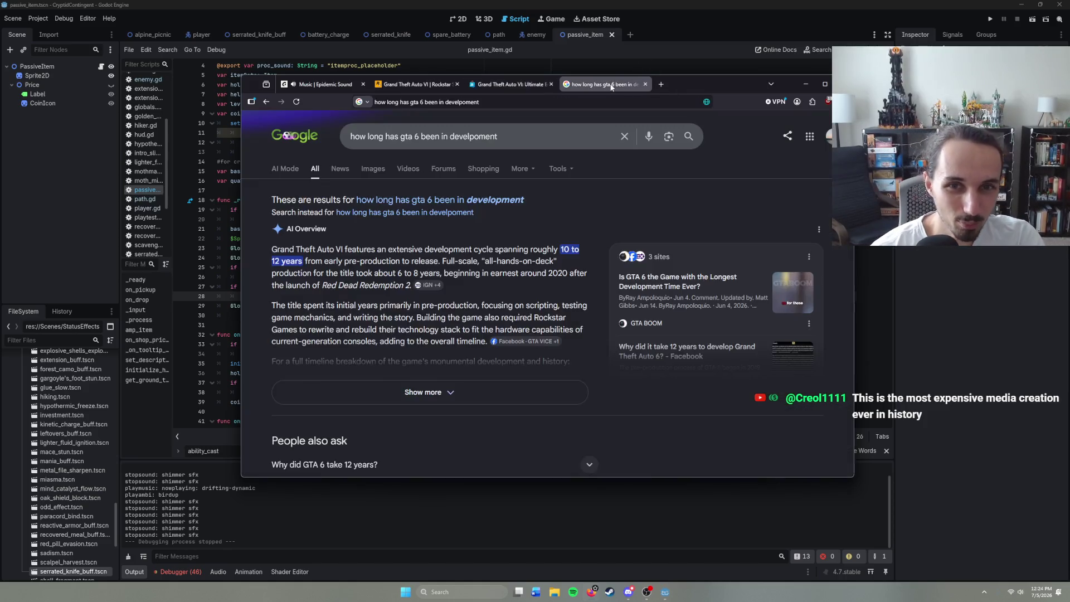
click(526, 87)
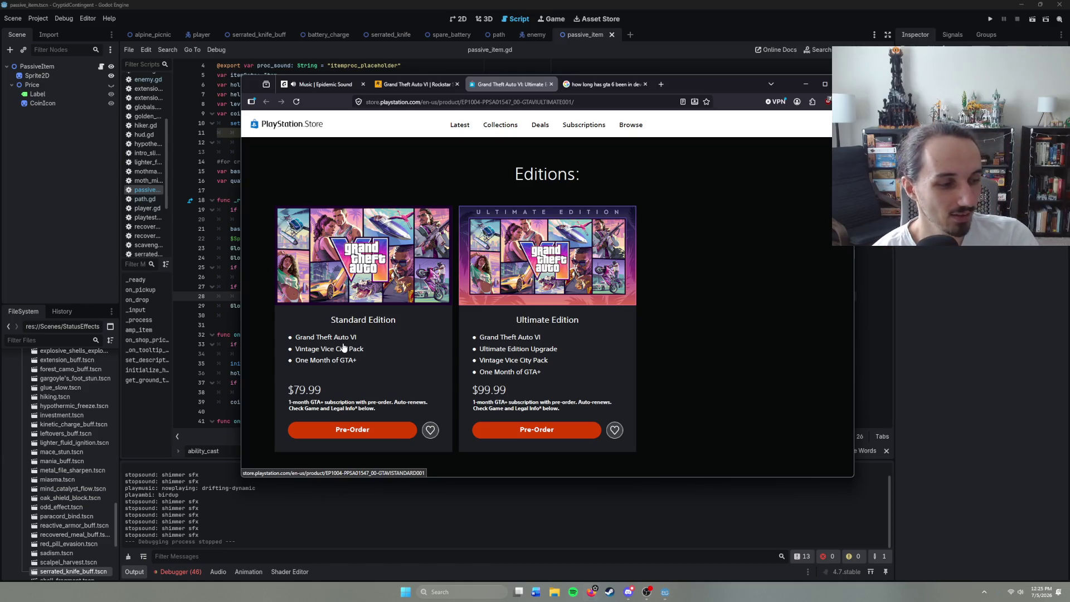
drag(294, 390, 316, 394)
click(263, 359)
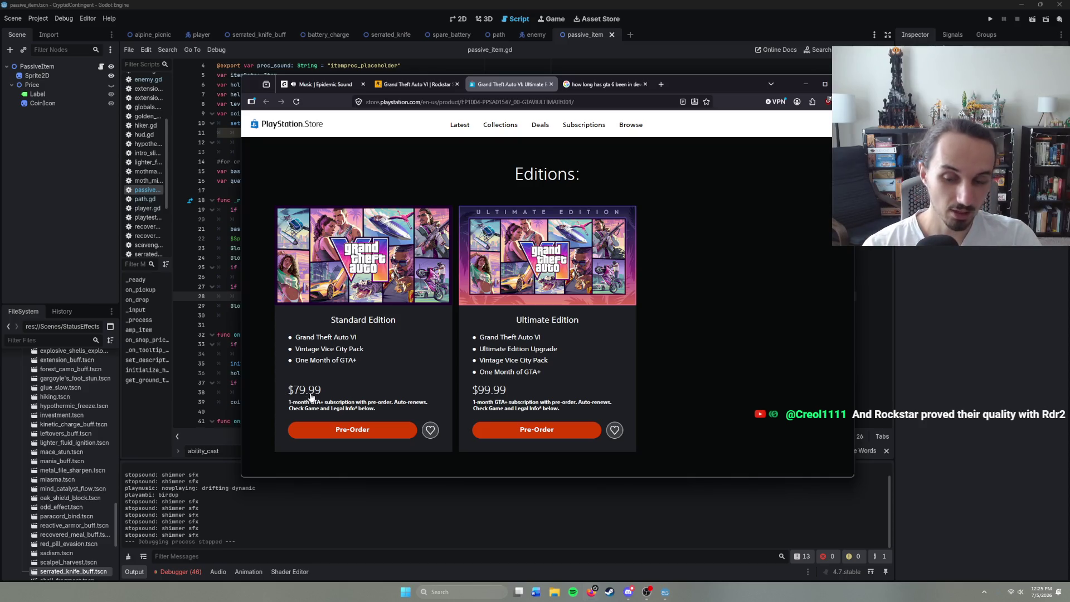
double_click(304, 392)
click(269, 377)
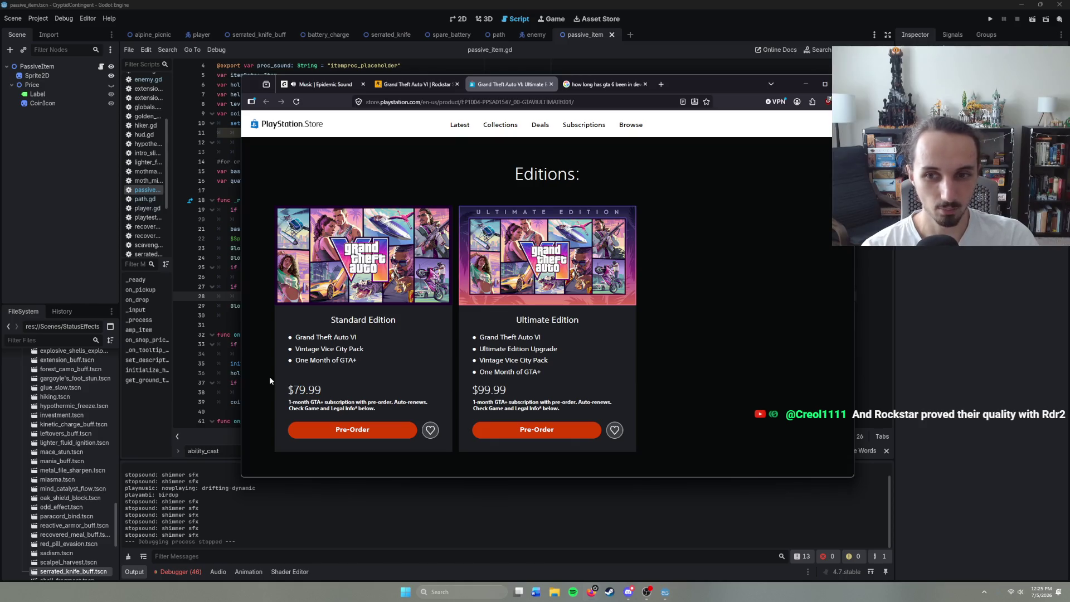
drag(293, 393, 332, 395)
click(265, 376)
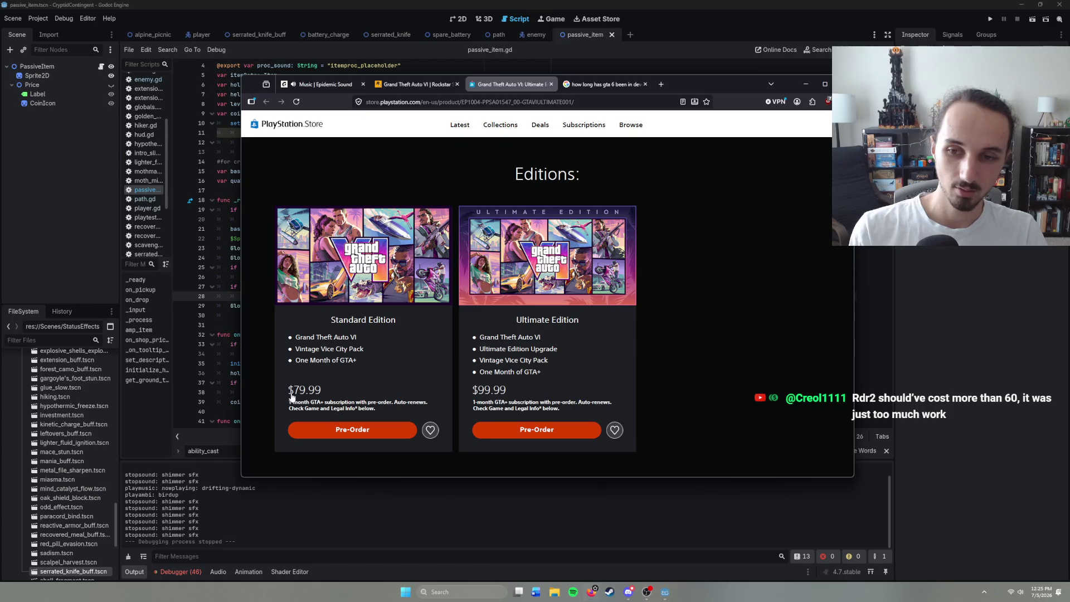
drag(283, 395, 338, 398)
click(265, 384)
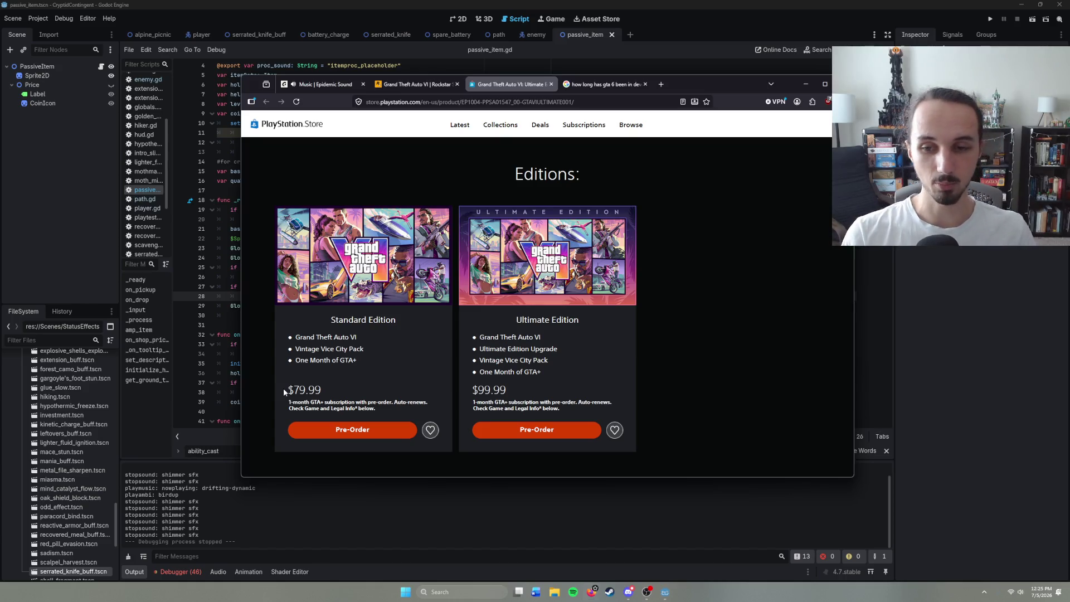
drag(287, 390, 325, 396)
click(260, 368)
drag(259, 363, 272, 393)
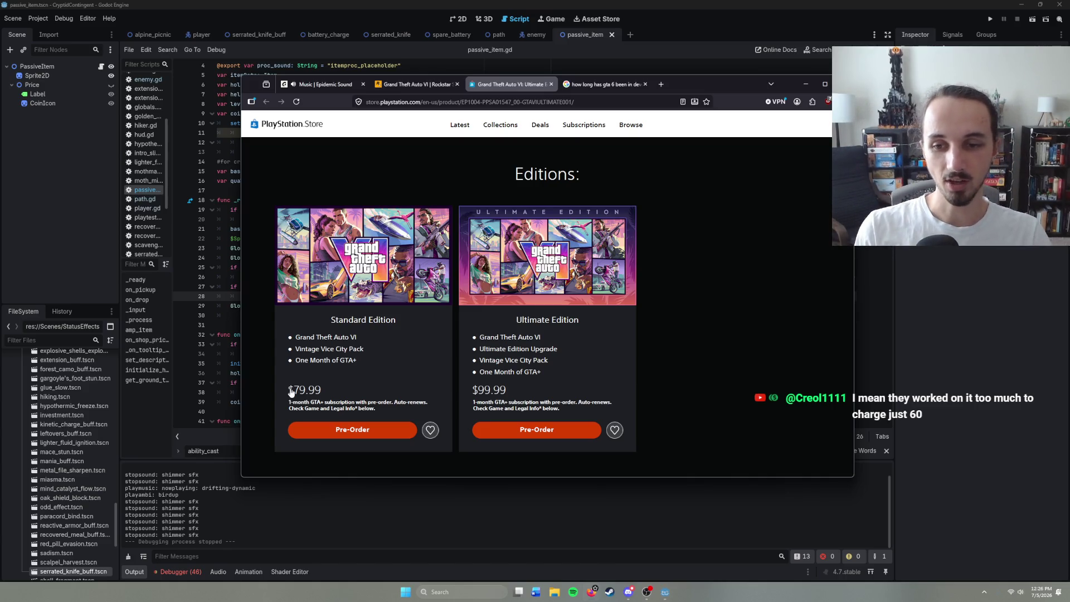
double_click(289, 391)
click(270, 376)
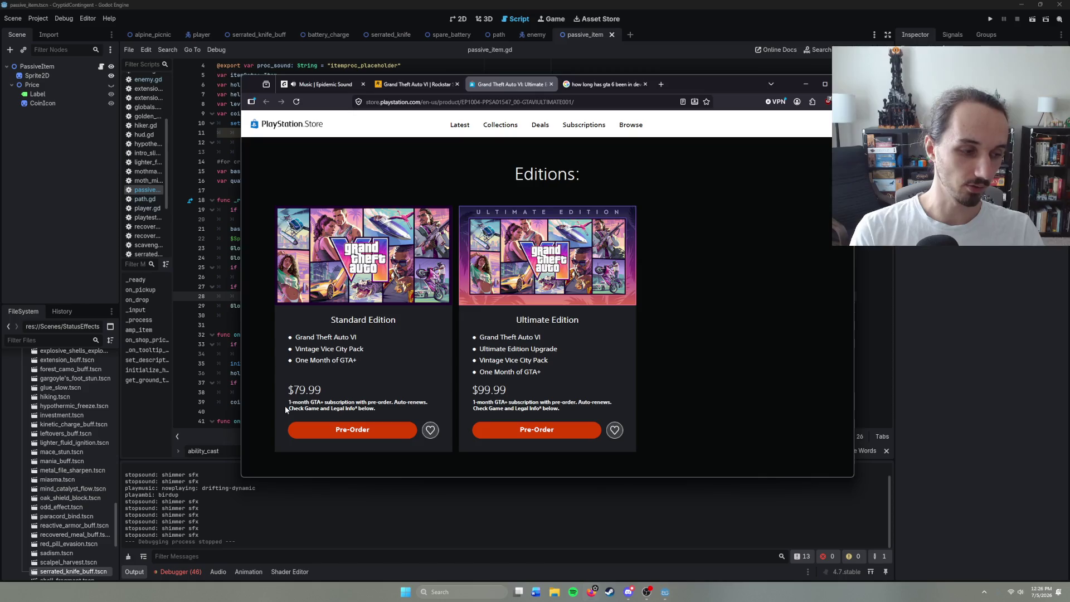
scroll(453, 431, up, 5)
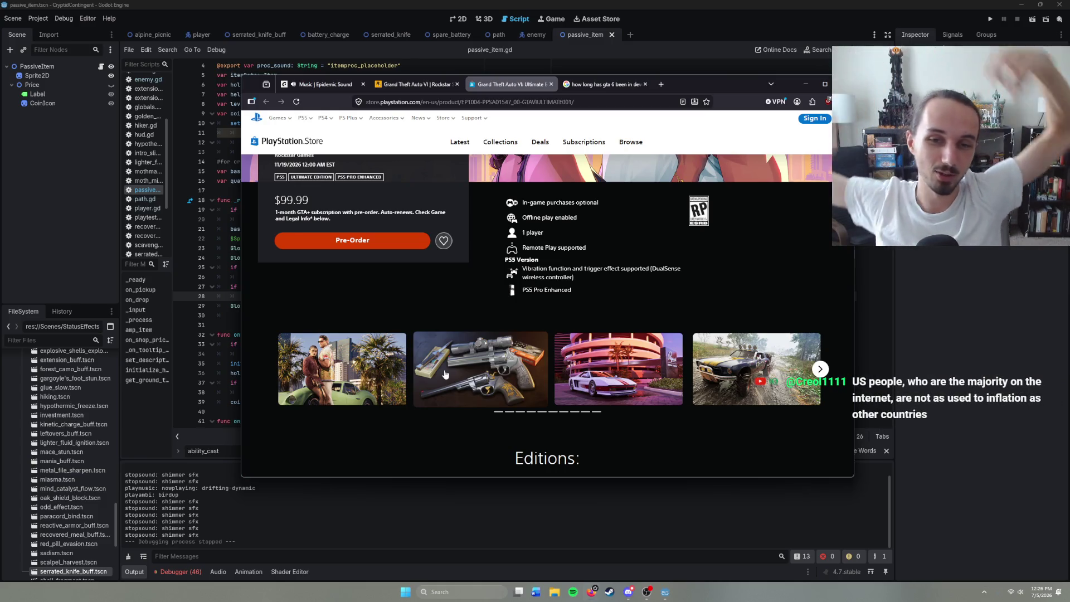
scroll(435, 374, down, 4)
scroll(415, 375, down, 2)
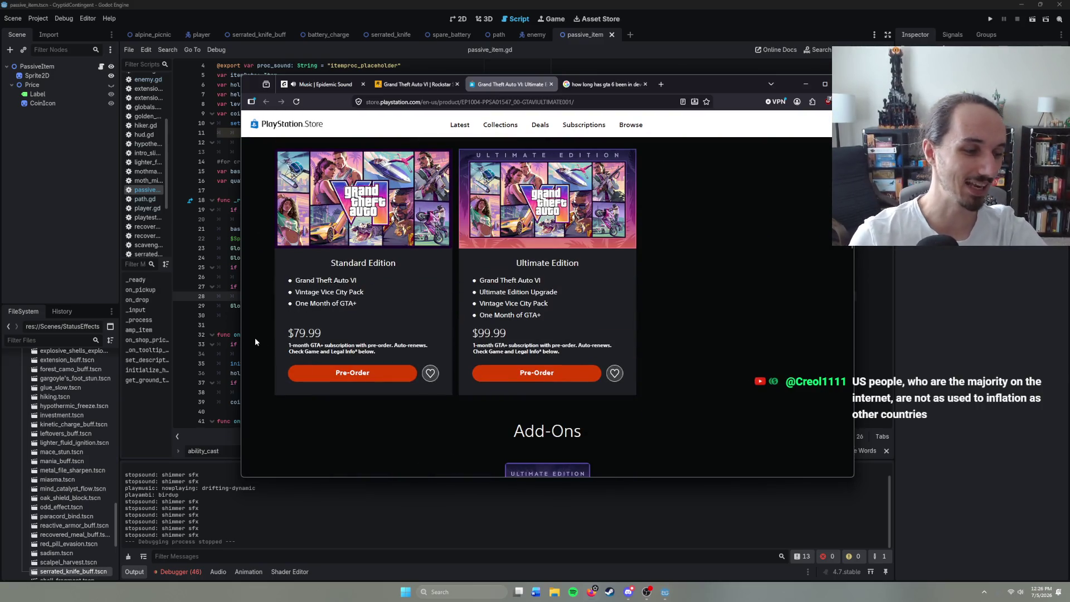
scroll(376, 312, up, 2)
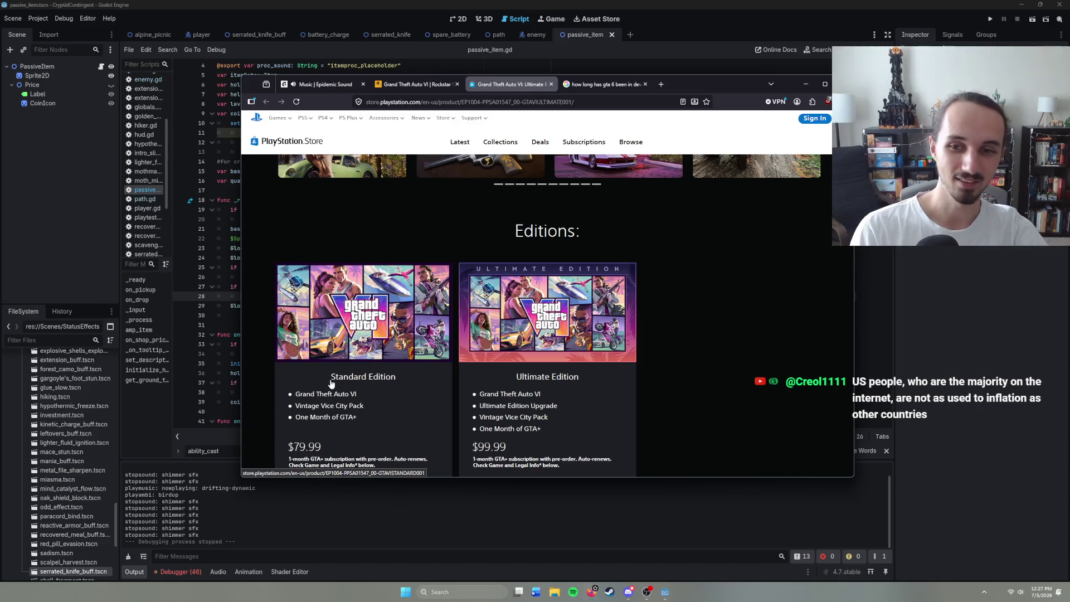
scroll(372, 423, down, 1)
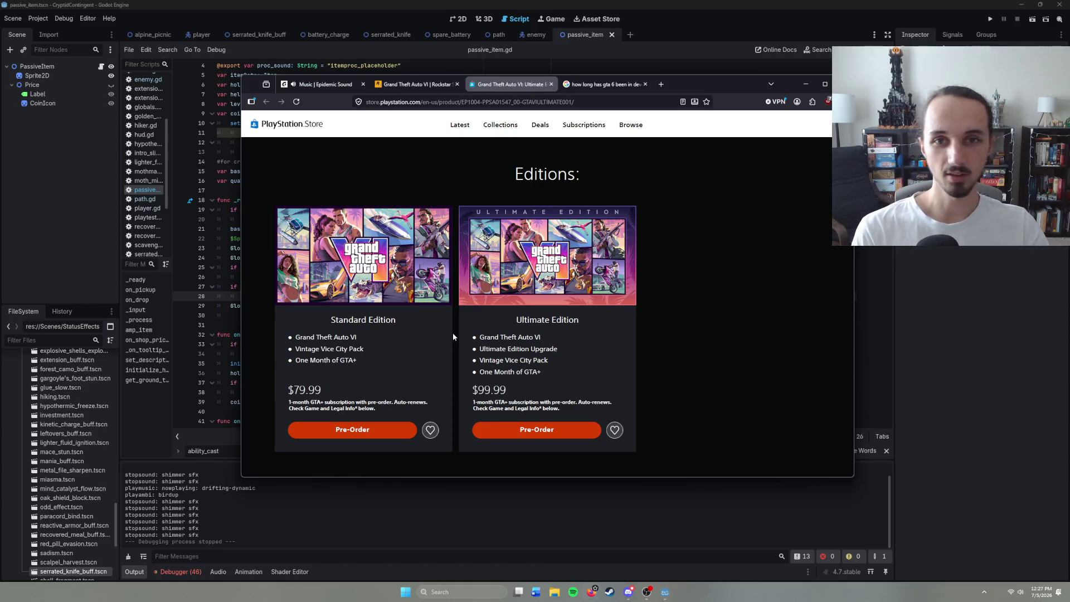
scroll(453, 332, up, 10)
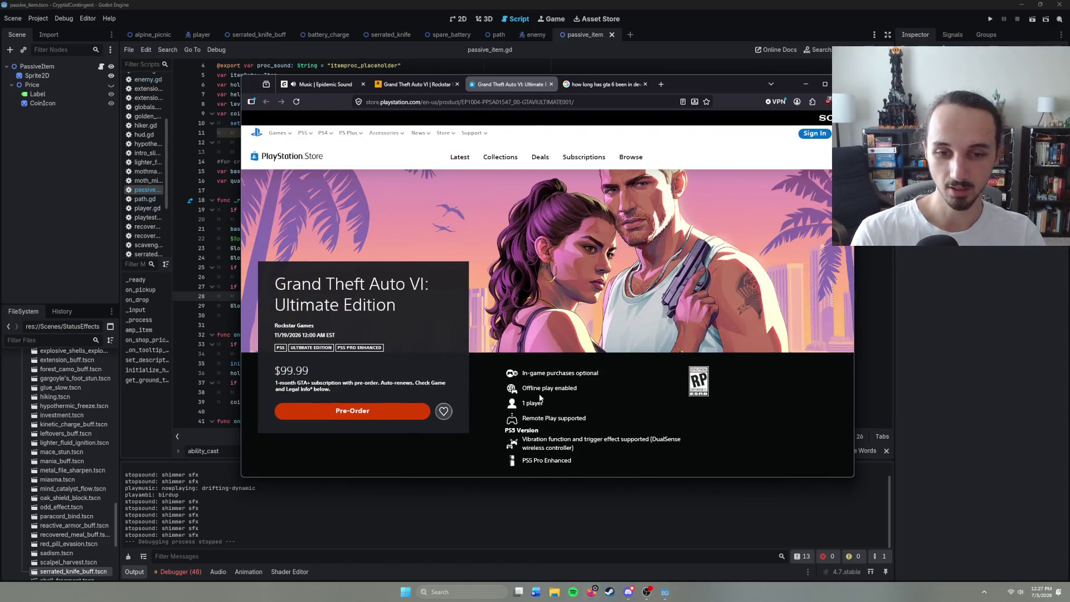
scroll(536, 390, down, 10)
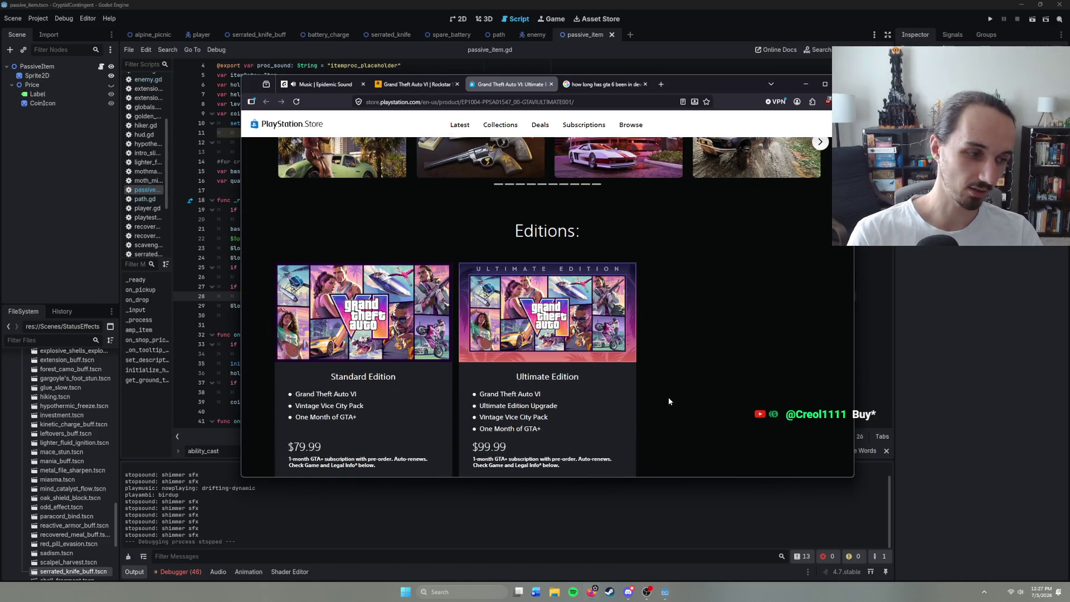
scroll(669, 401, down, 1)
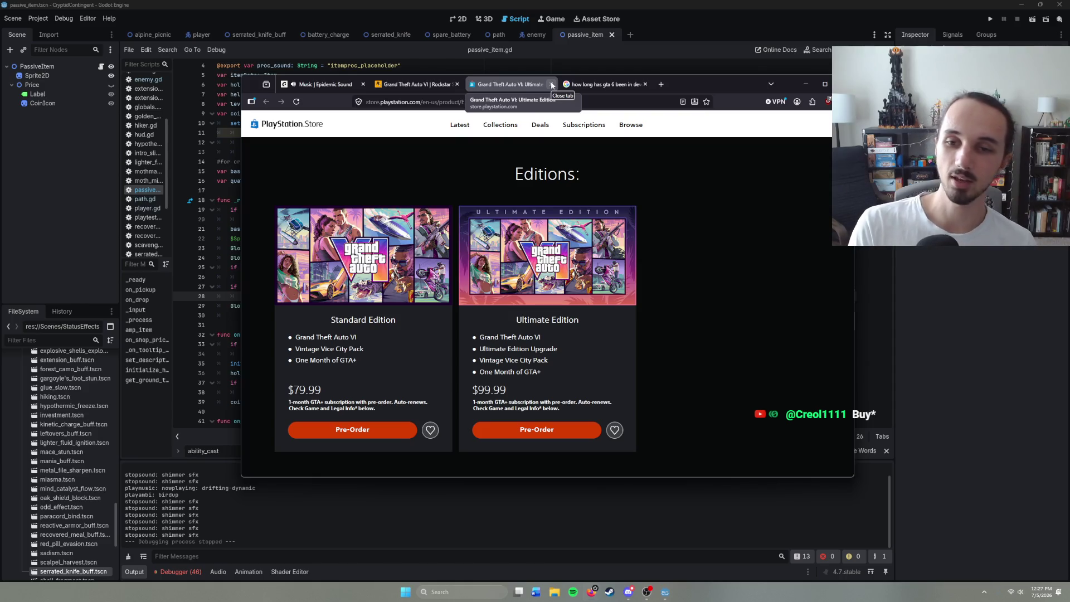
Close the PlayStation Store, Google and Rockstar GTA VI tabs and minimize the browser.
click(551, 84)
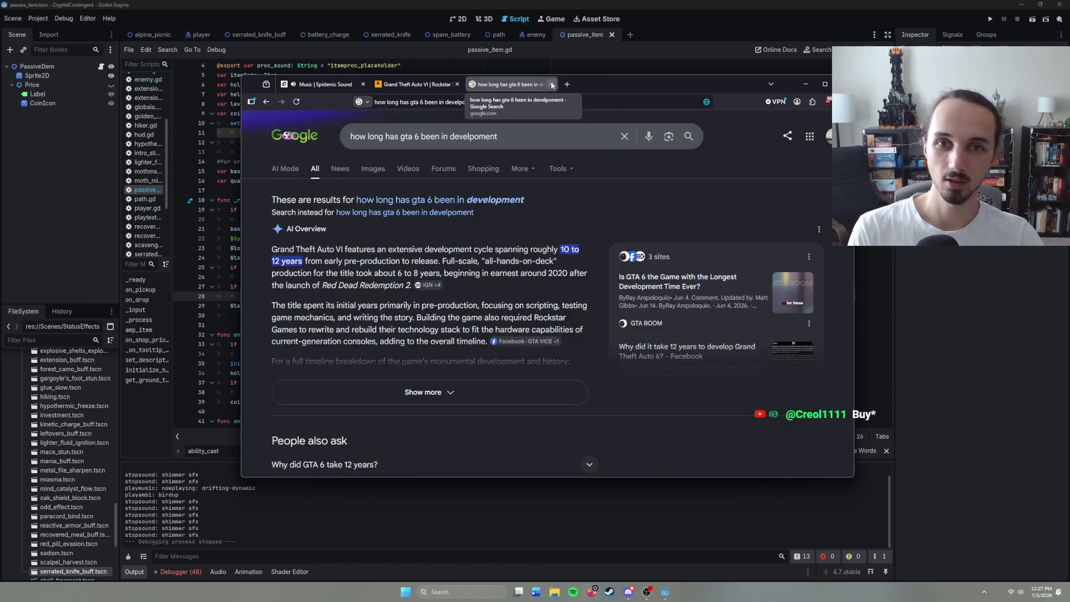
click(551, 84)
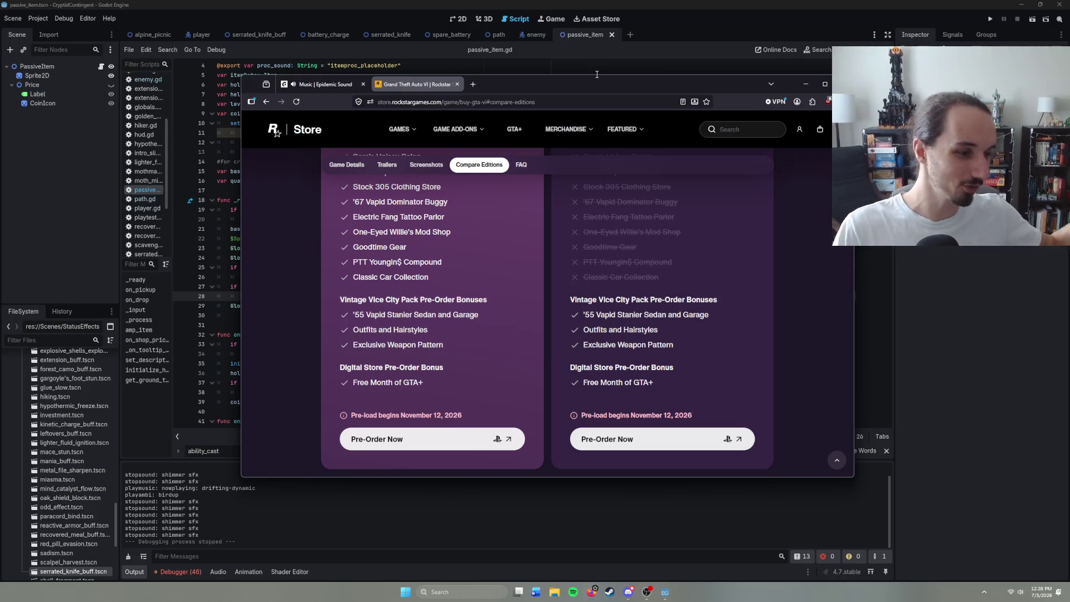
click(457, 84)
click(805, 85)
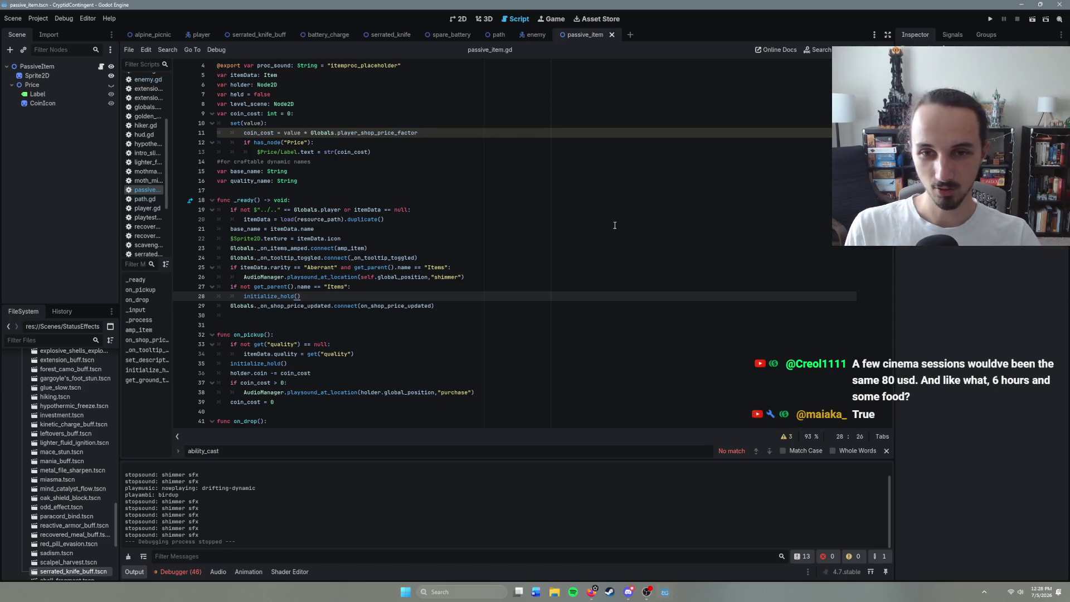
Select lines 27–29 of _ready in passive_item.gd, then bring Steam's Morrowind page forward.
drag(448, 306, 233, 290)
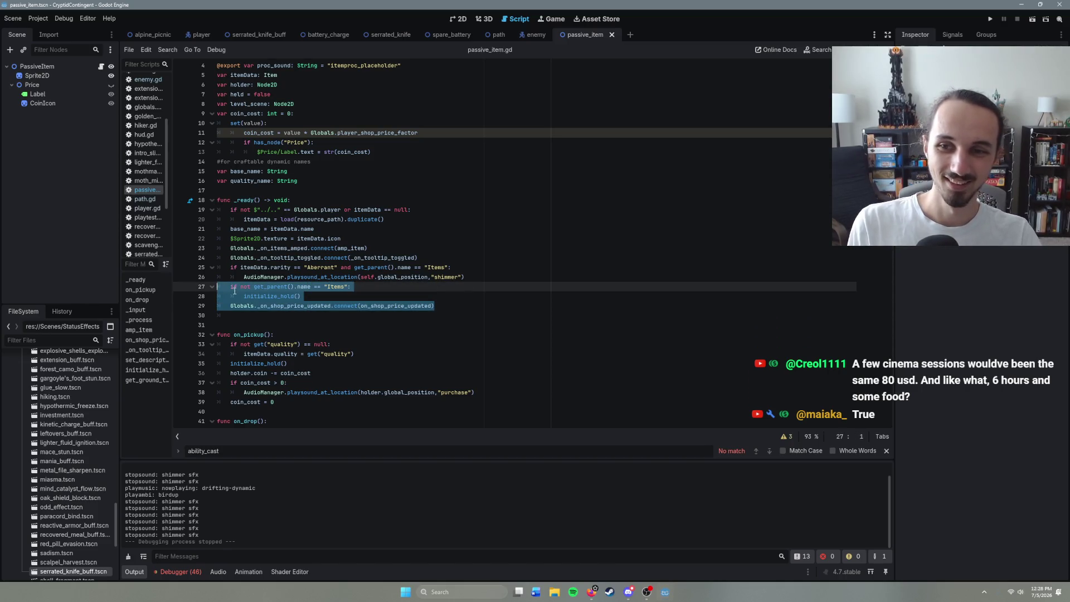
drag(466, 306, 224, 287)
mouse_move(435, 306)
mouse_down()
mouse_move(304, 306)
mouse_move(230, 287)
mouse_up()
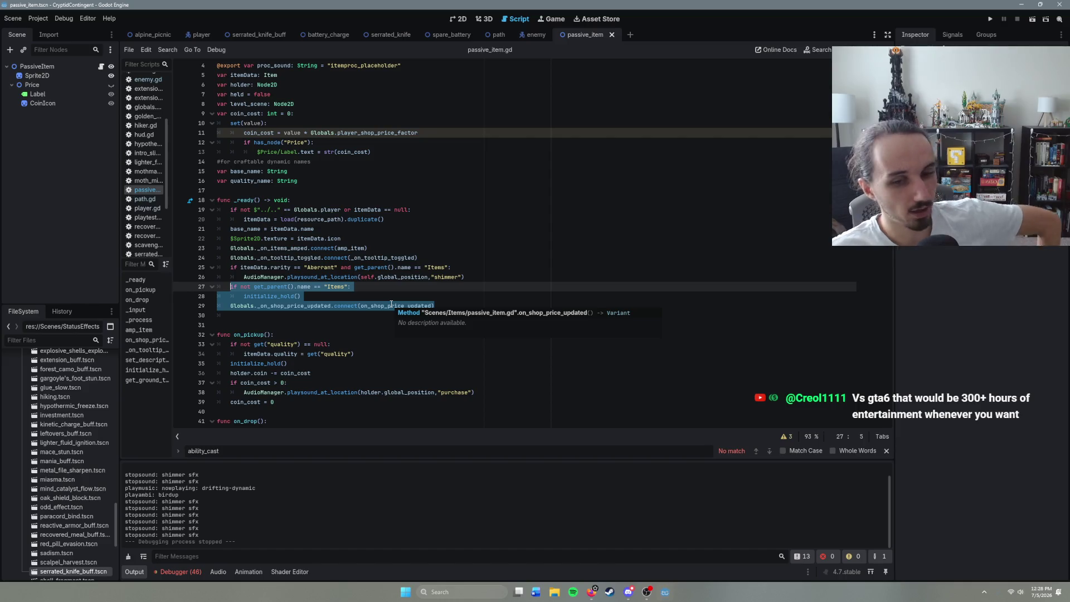
click(609, 591)
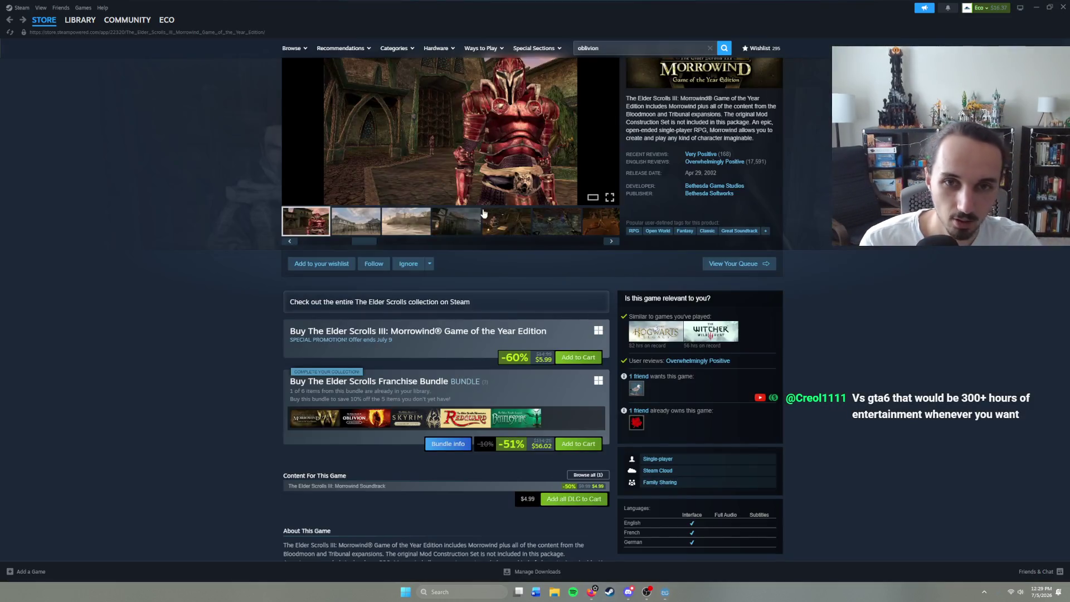
Search the Steam store for 'rreanim', open REANIMAL, and browse its gallery screenshots.
scroll(607, 82, up, 5)
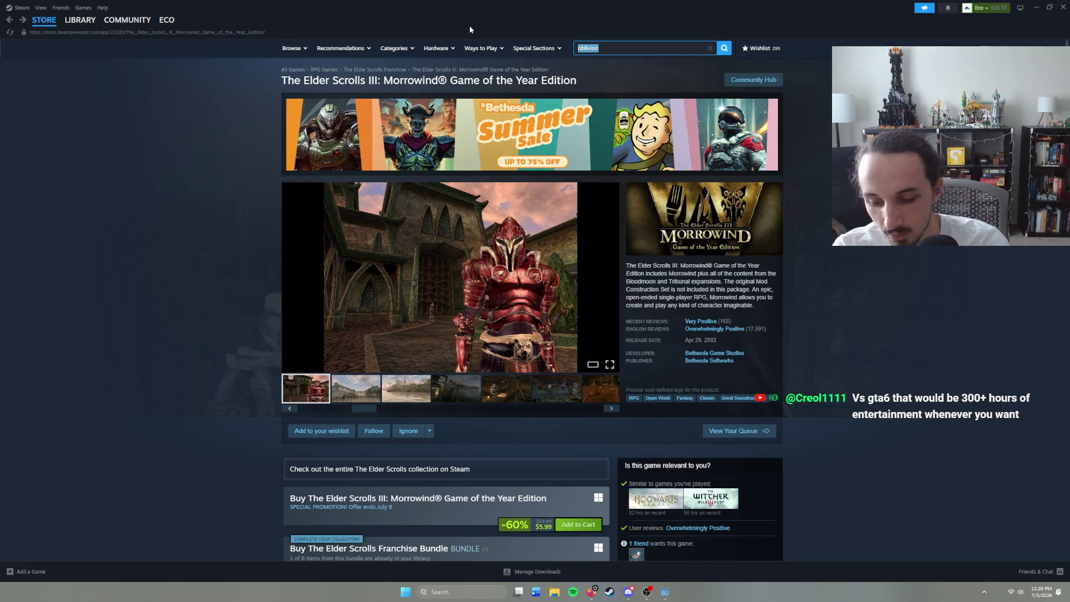
text(rreanim)
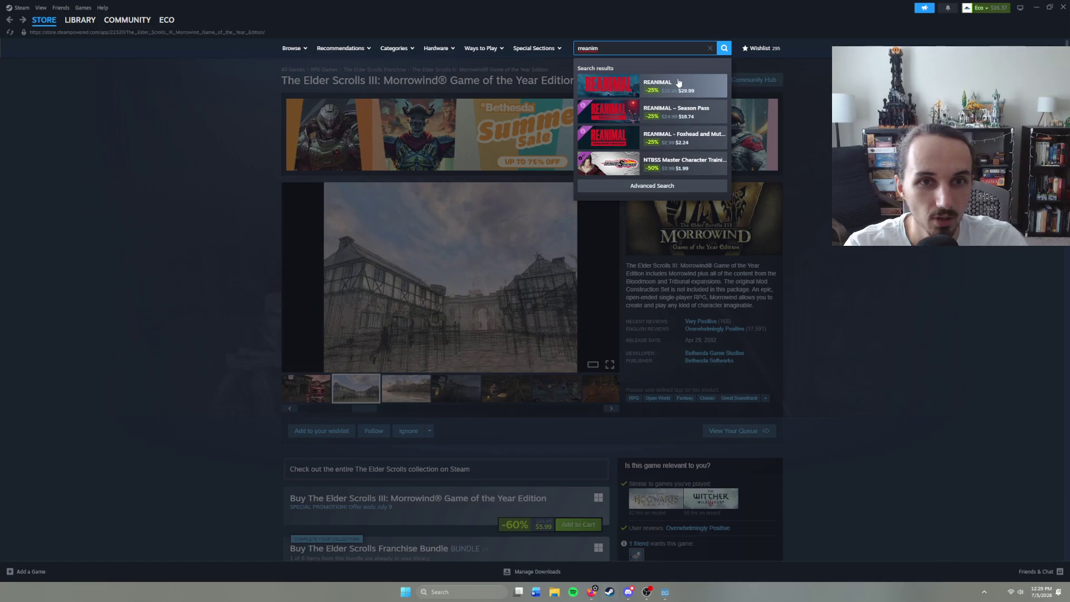
click(678, 83)
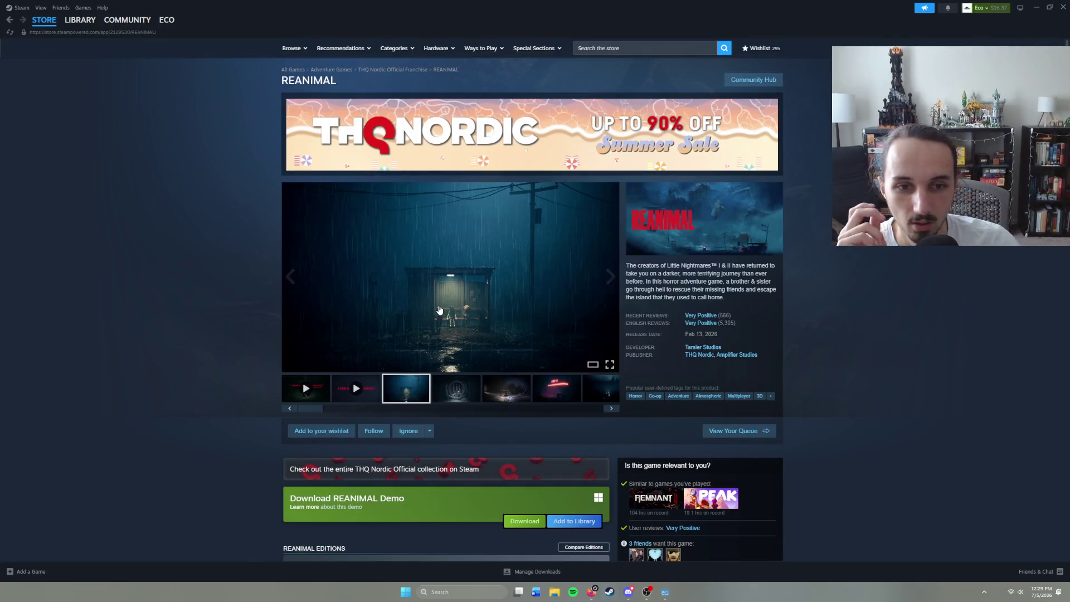
click(468, 395)
click(534, 392)
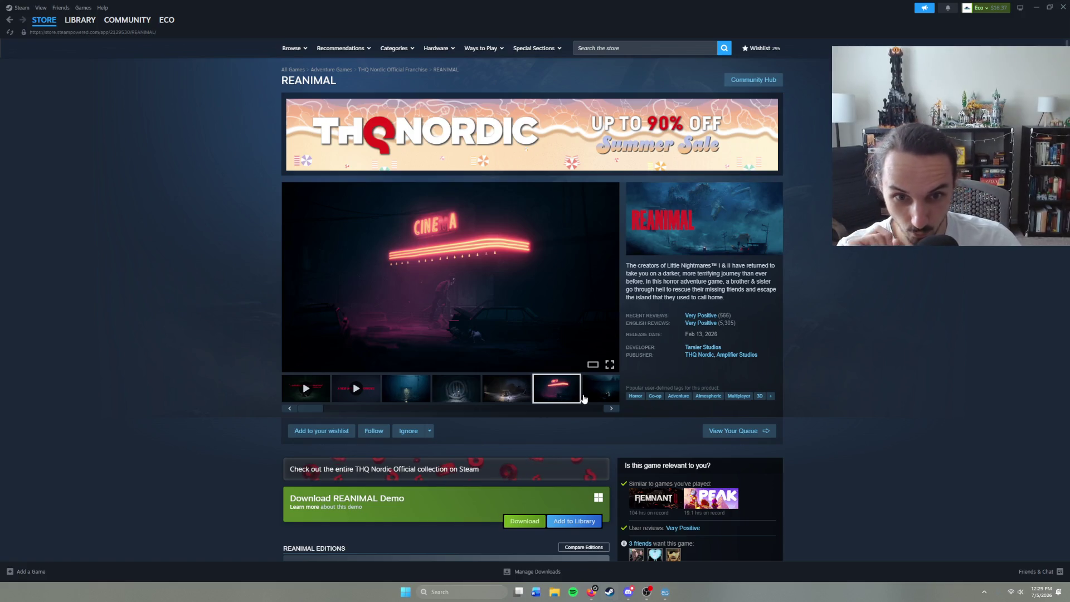
click(611, 408)
Scroll down REANIMAL's page, expanding the awards list, to the Customer reviews.
scroll(610, 417, down, 1)
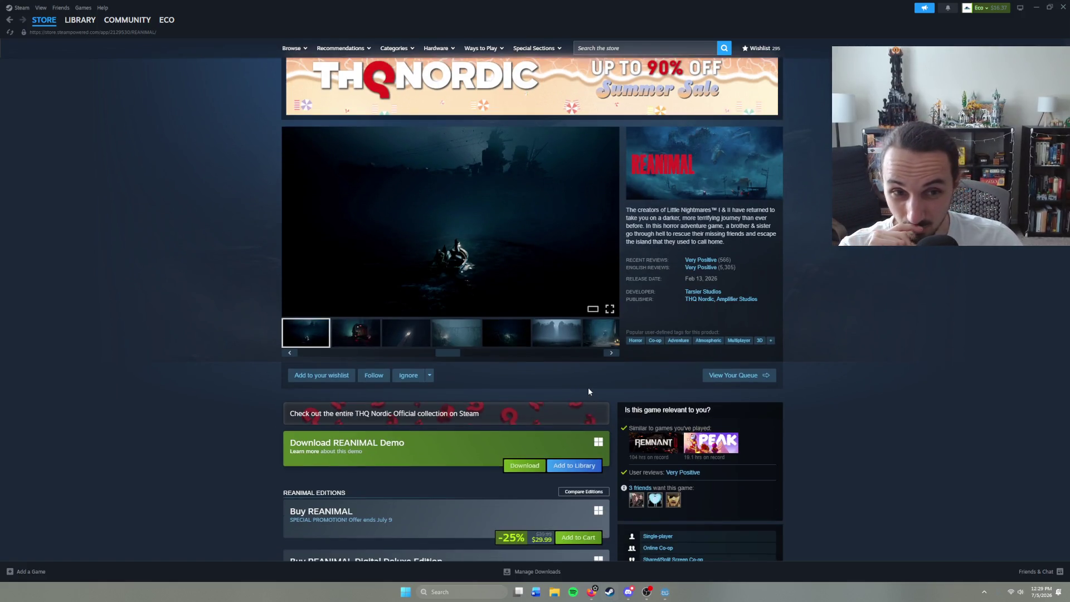
scroll(649, 370, down, 8)
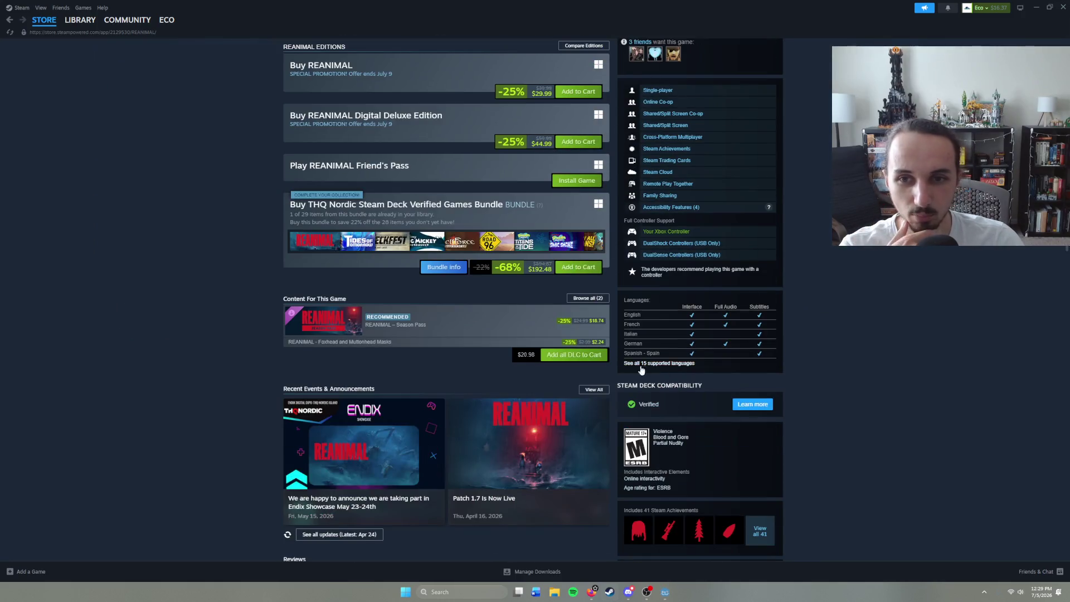
scroll(169, 306, down, 8)
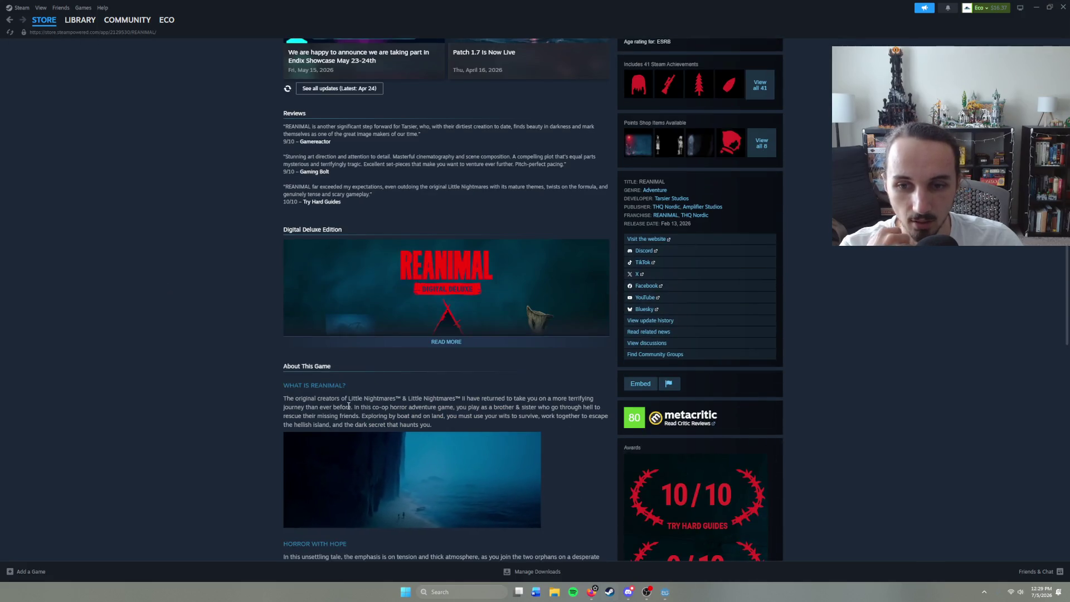
scroll(224, 379, down, 5)
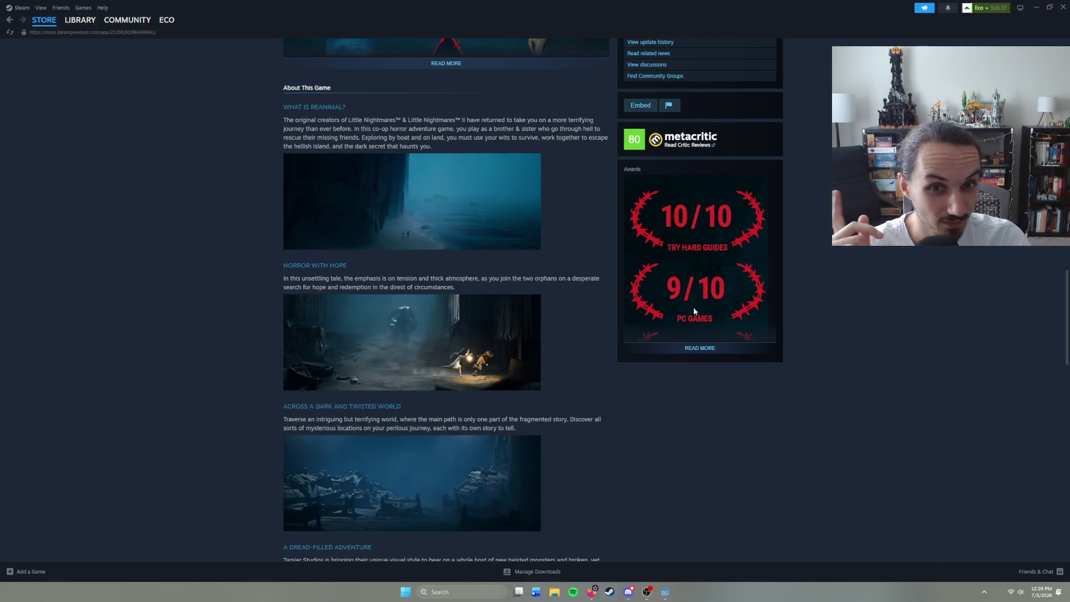
click(700, 348)
scroll(227, 429, down, 8)
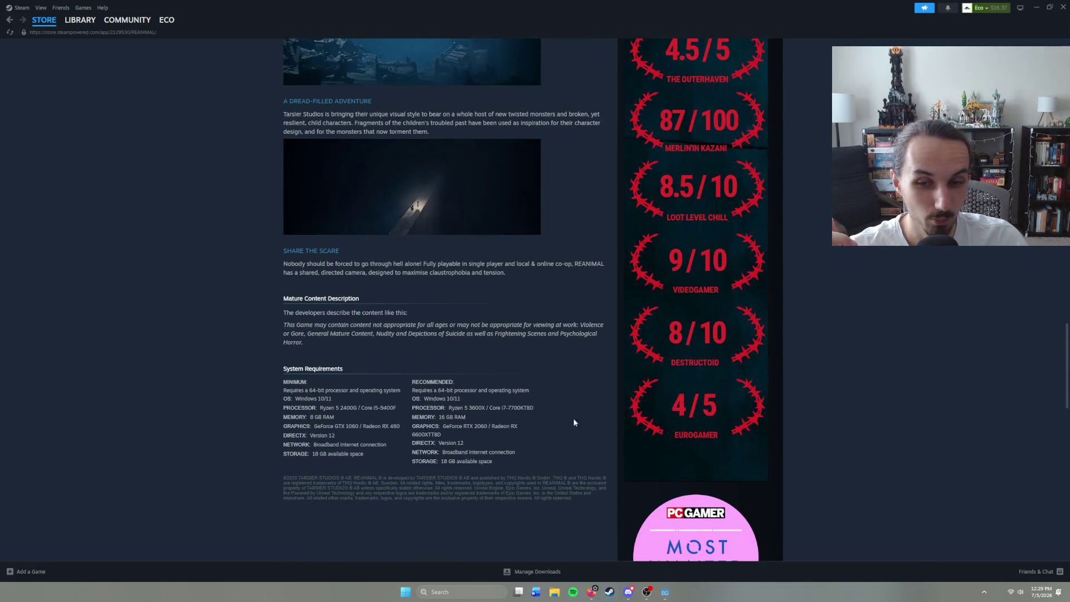
scroll(422, 324, down, 12)
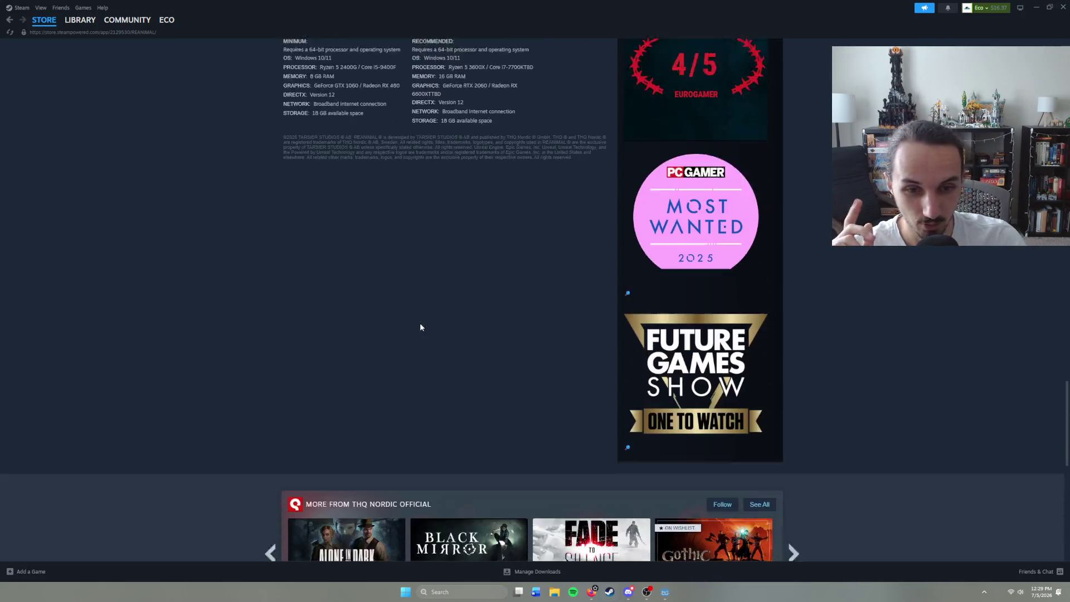
scroll(171, 326, down, 7)
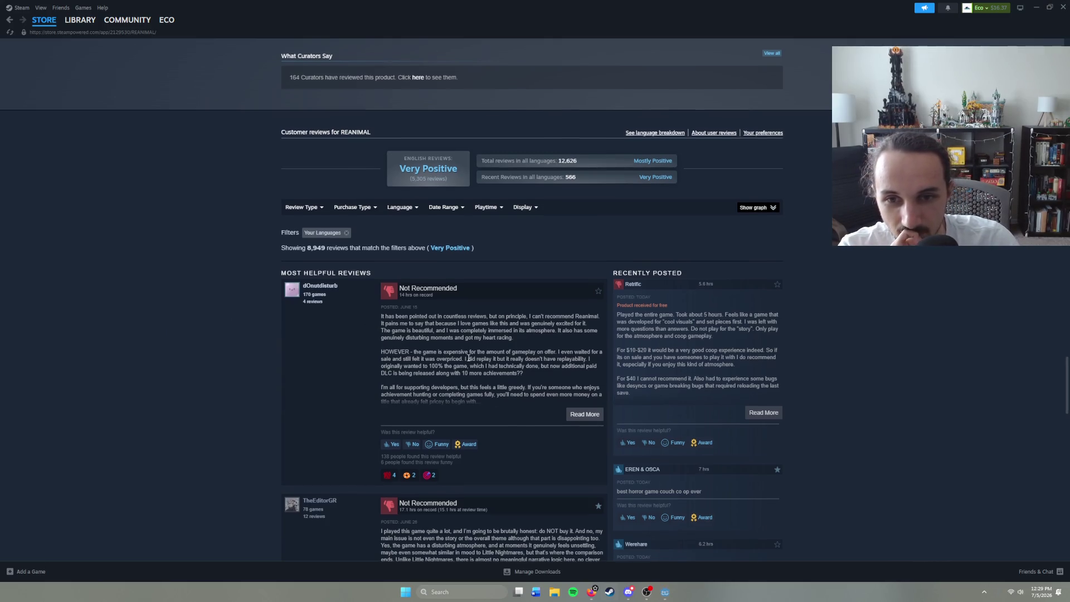
Read REANIMAL's reviews, briefly highlighting a gameplay complaint, then scroll back to the page top.
scroll(468, 357, down, 1)
drag(466, 301, 541, 302)
click(550, 303)
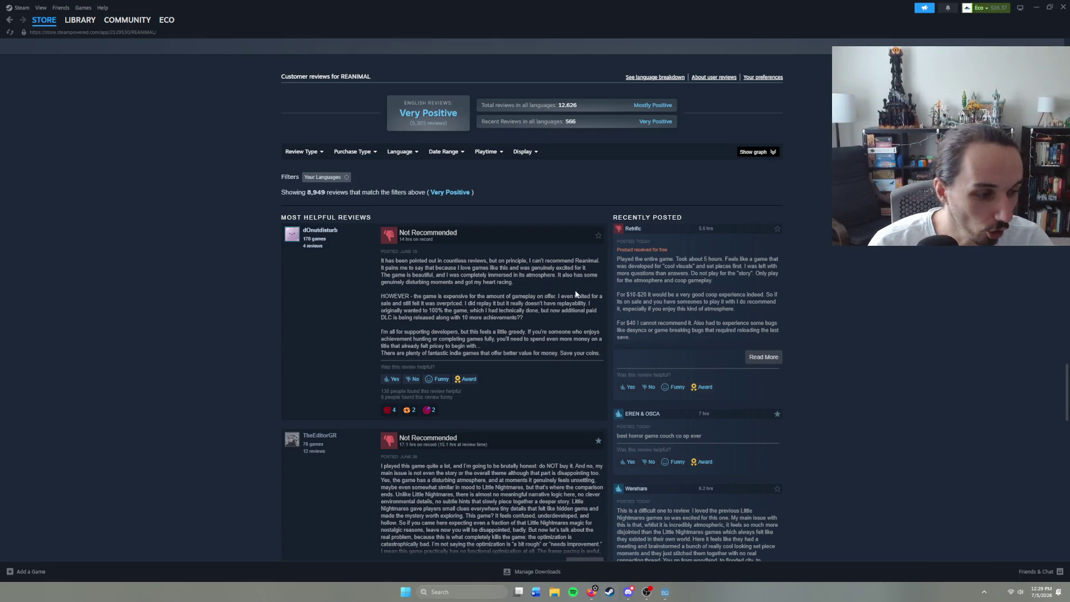
scroll(583, 301, down, 2)
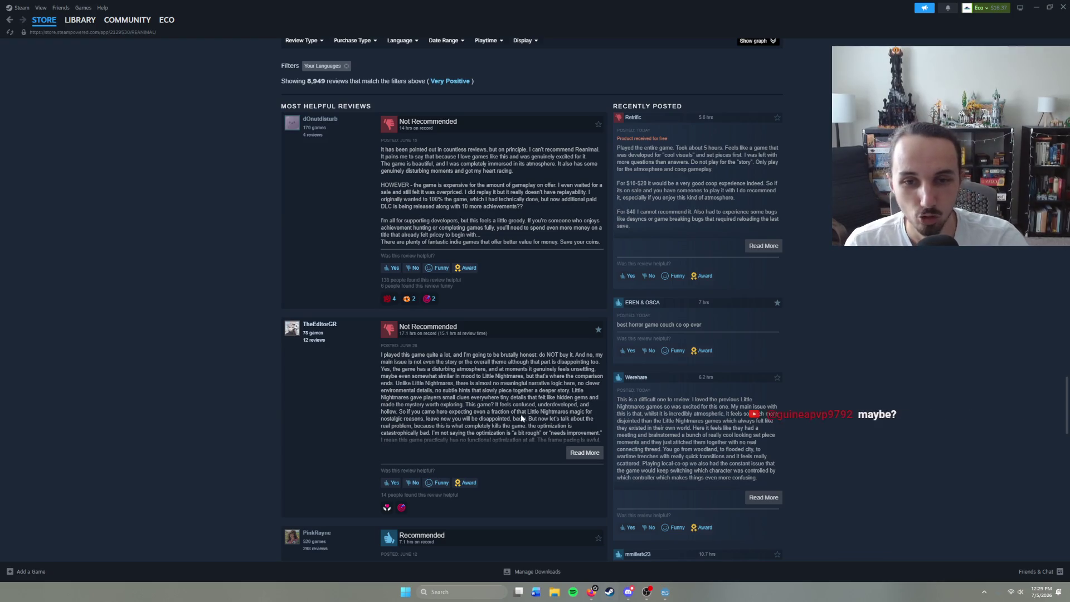
scroll(327, 400, down, 15)
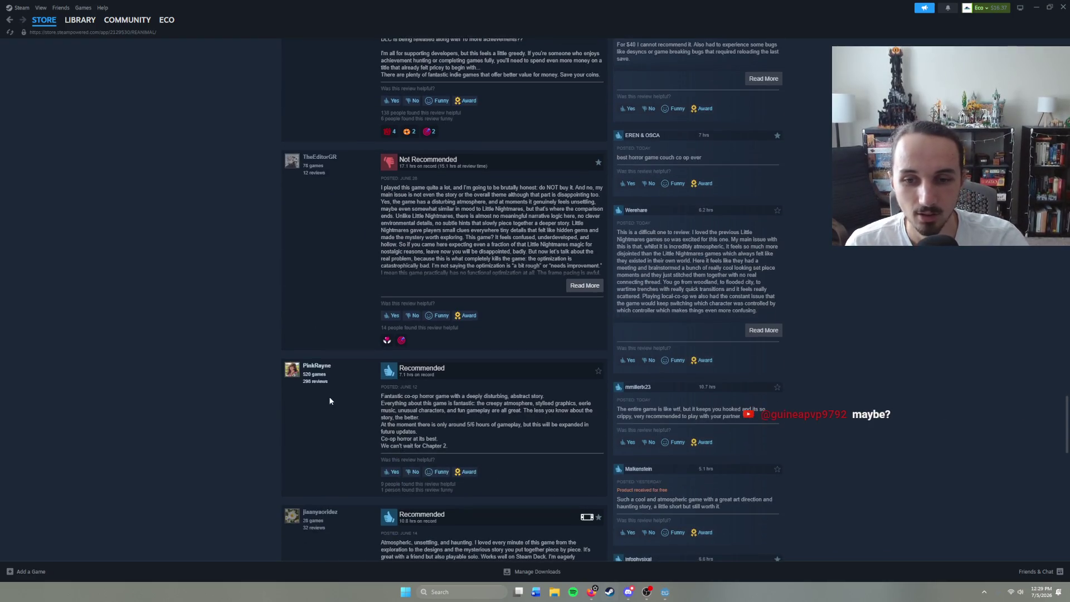
scroll(341, 398, up, 15)
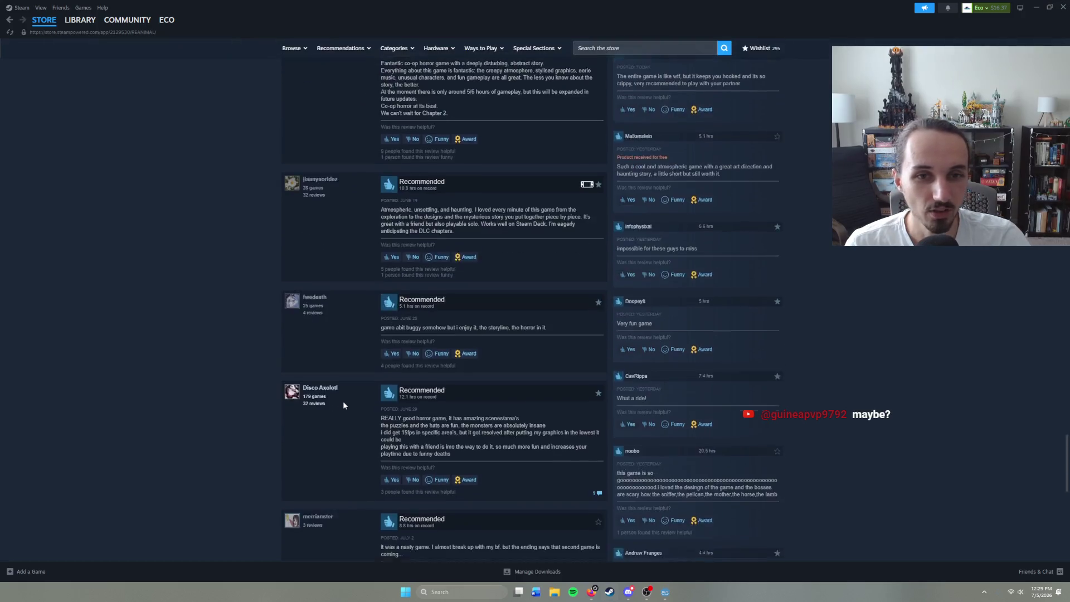
scroll(374, 422, up, 20)
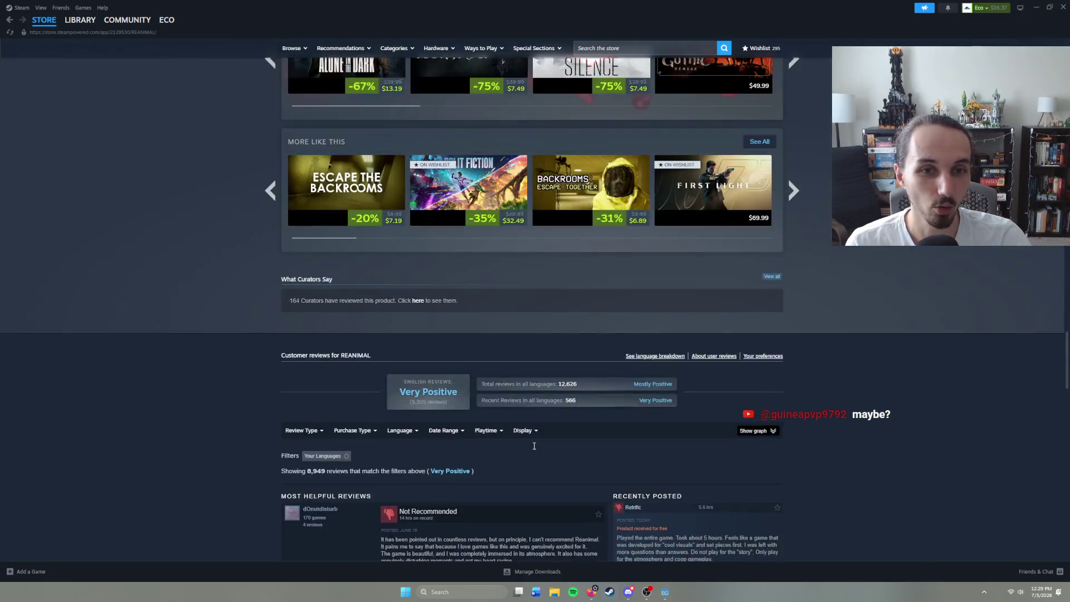
scroll(547, 457, up, 5)
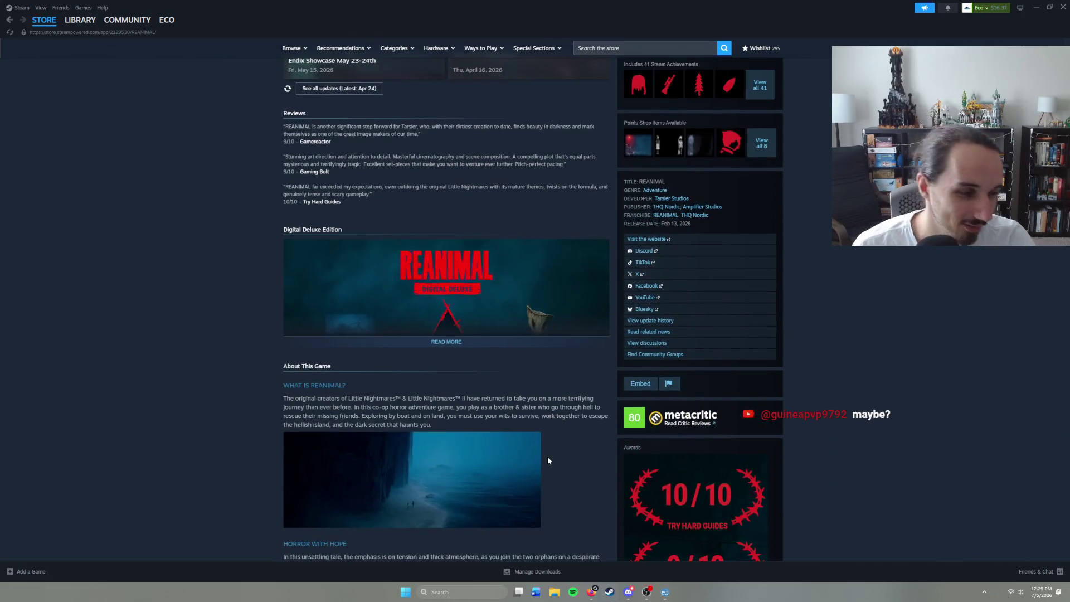
scroll(539, 443, up, 15)
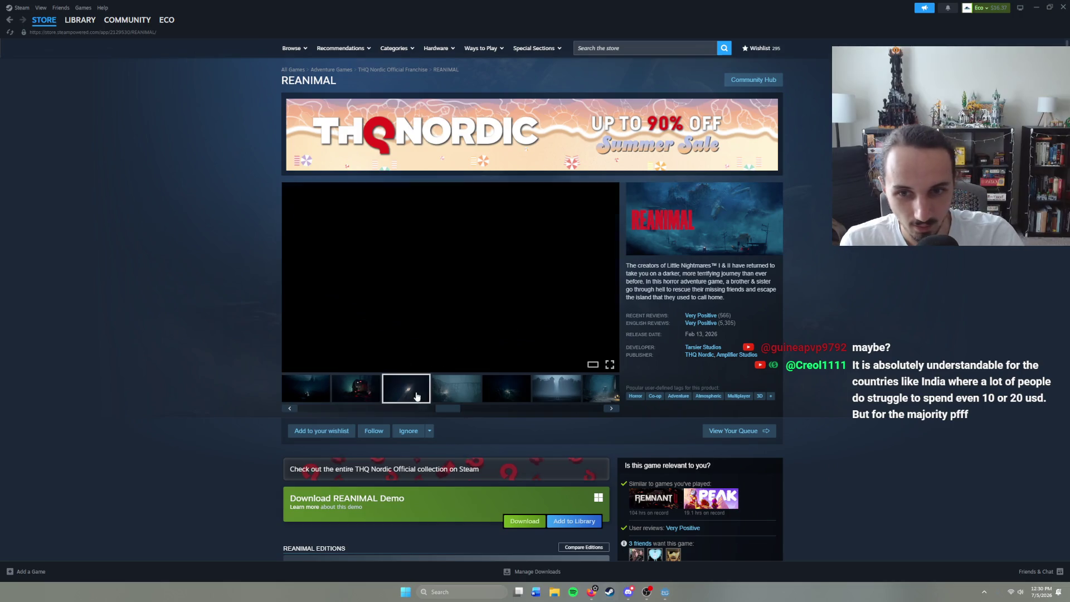
Step through the gallery to the alley, laundry and lantern-chase screenshots.
click(415, 396)
click(505, 397)
click(558, 396)
click(596, 399)
click(365, 393)
click(422, 394)
click(458, 400)
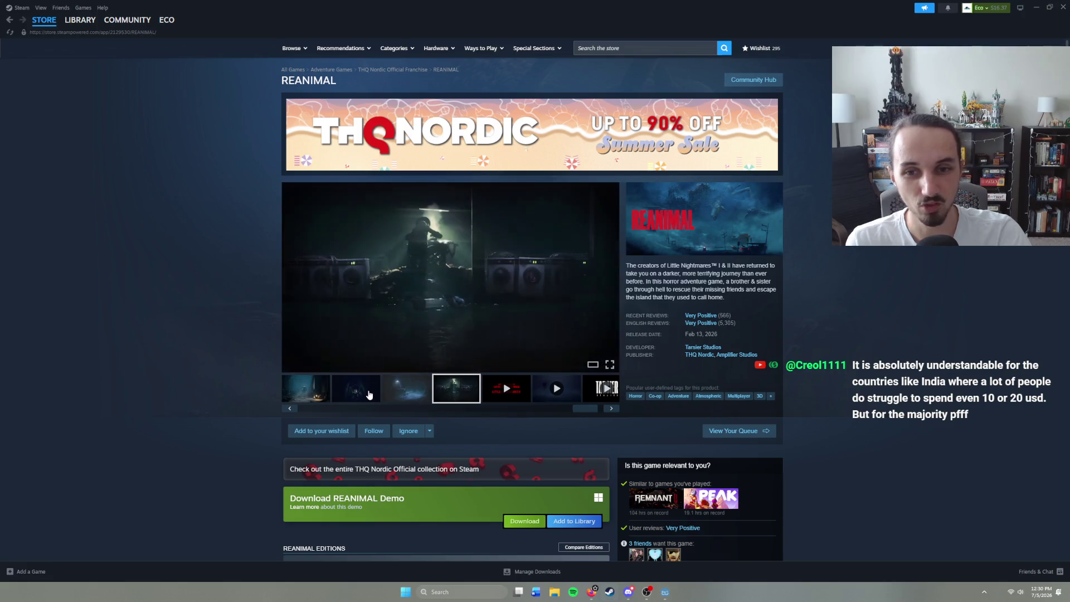
click(368, 394)
click(312, 393)
click(456, 409)
Browse the dark forest, lantern-chase, door-and-pipe, washing-machine and round-window screenshots.
click(406, 393)
click(497, 393)
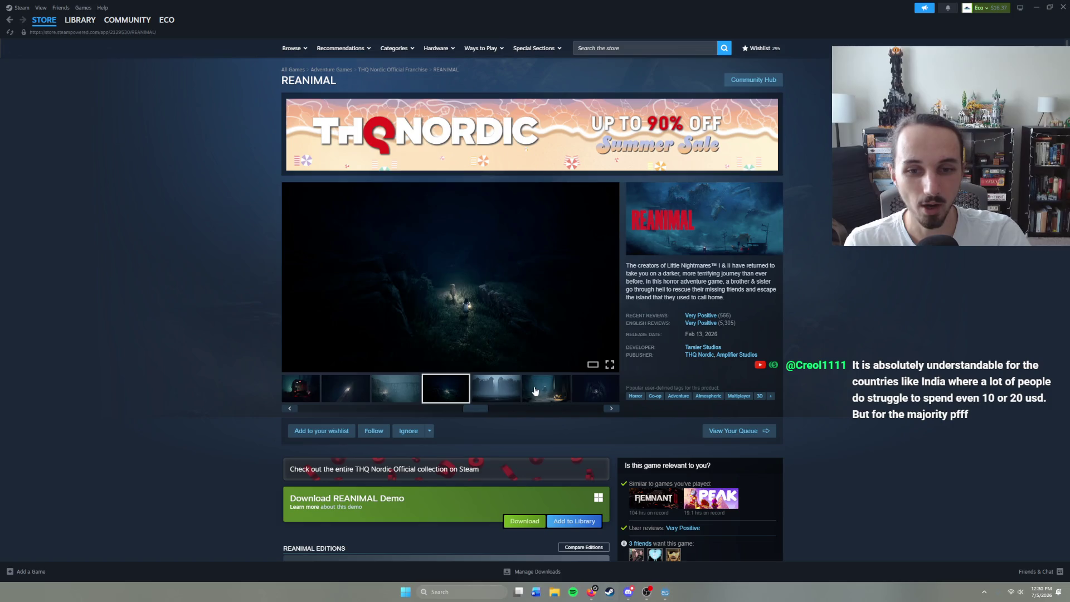
click(534, 391)
drag(473, 412, 524, 409)
click(543, 400)
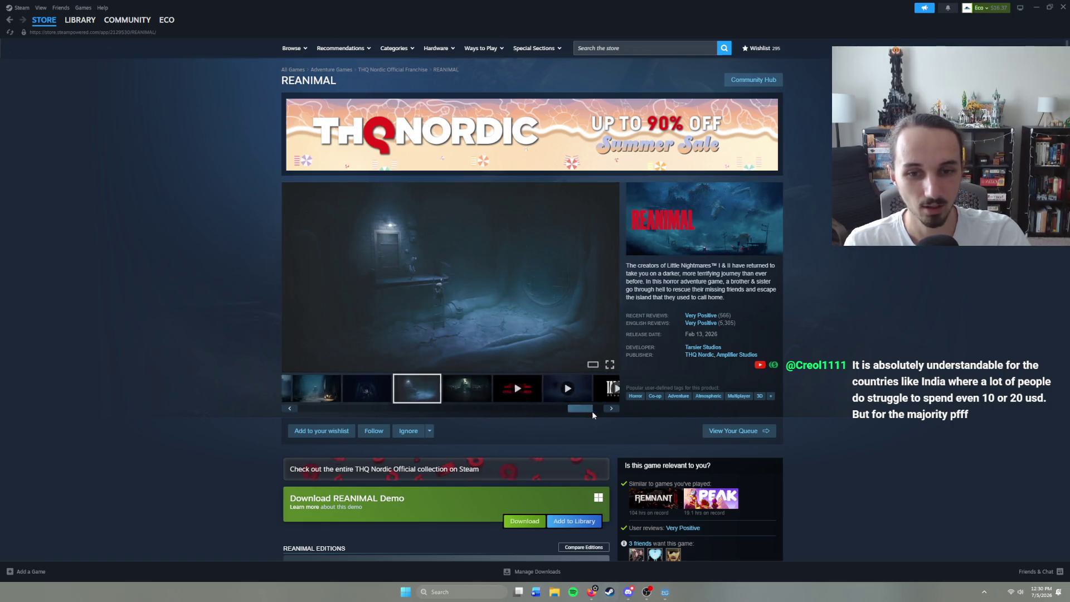
click(429, 393)
click(353, 377)
Scroll the thumbnail strip to view the foggy, bridge, monster and neon cinema screenshots.
drag(590, 408, 469, 409)
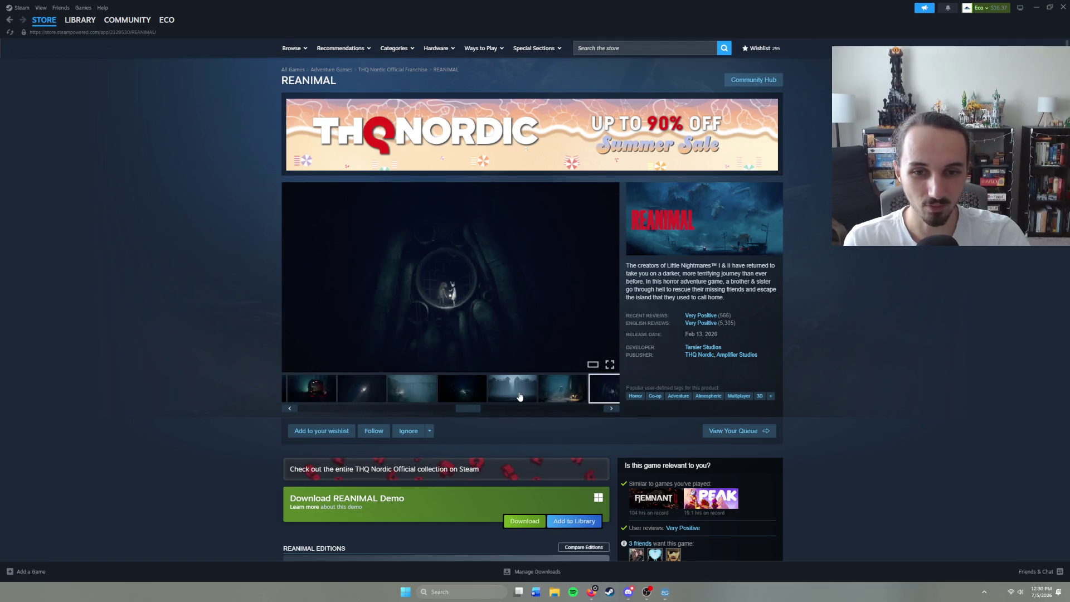
click(519, 396)
click(439, 390)
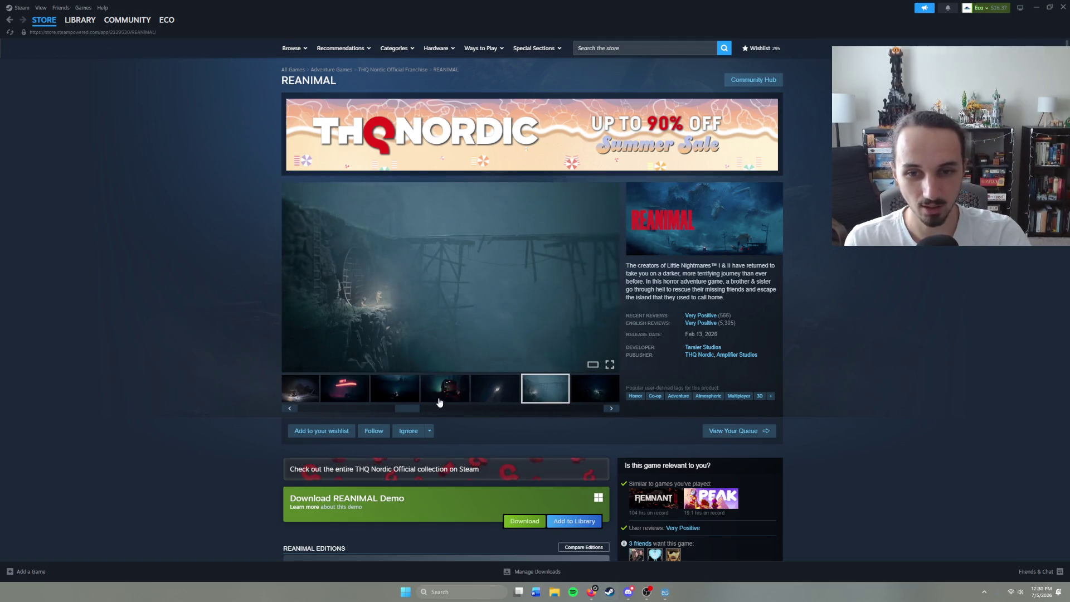
click(437, 400)
drag(407, 409, 354, 409)
click(416, 393)
click(360, 392)
click(449, 397)
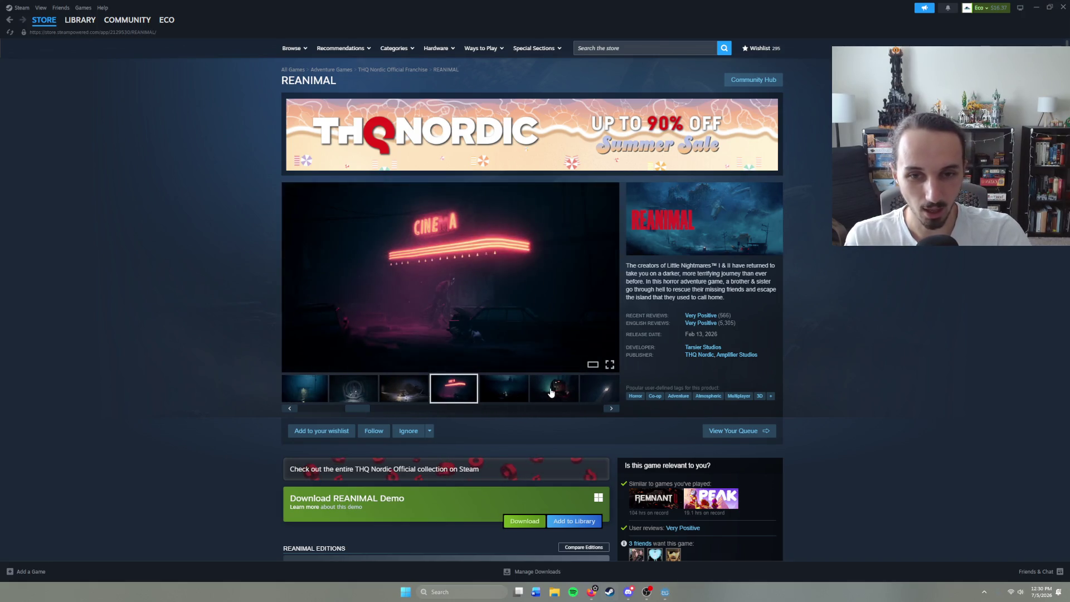
click(551, 393)
drag(416, 412, 545, 419)
Select the castle screenshot and enlarge it in the full-window viewer.
click(510, 394)
click(522, 390)
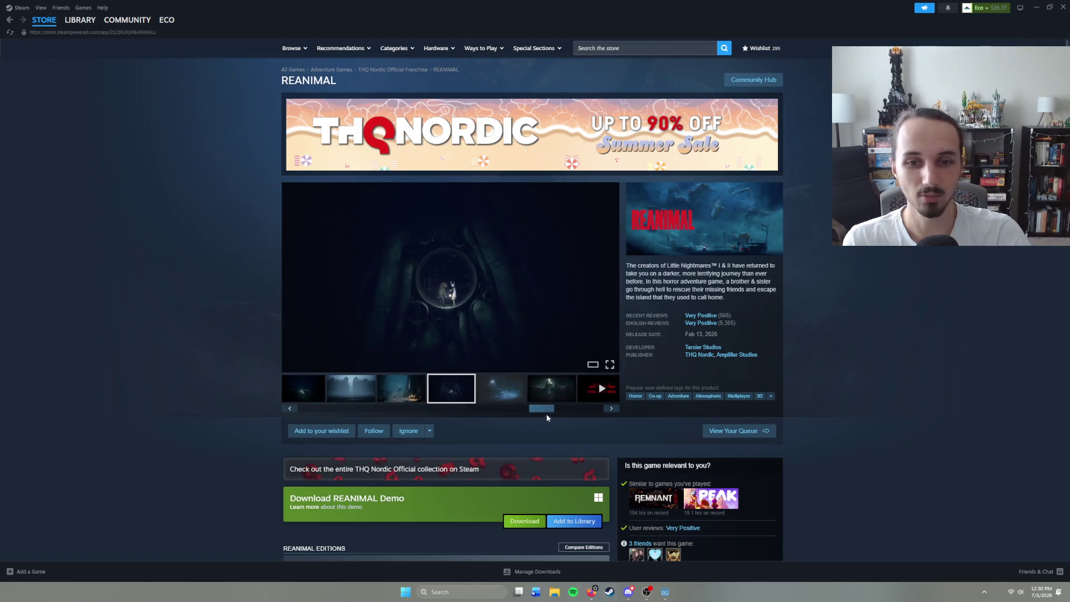
click(550, 390)
click(451, 388)
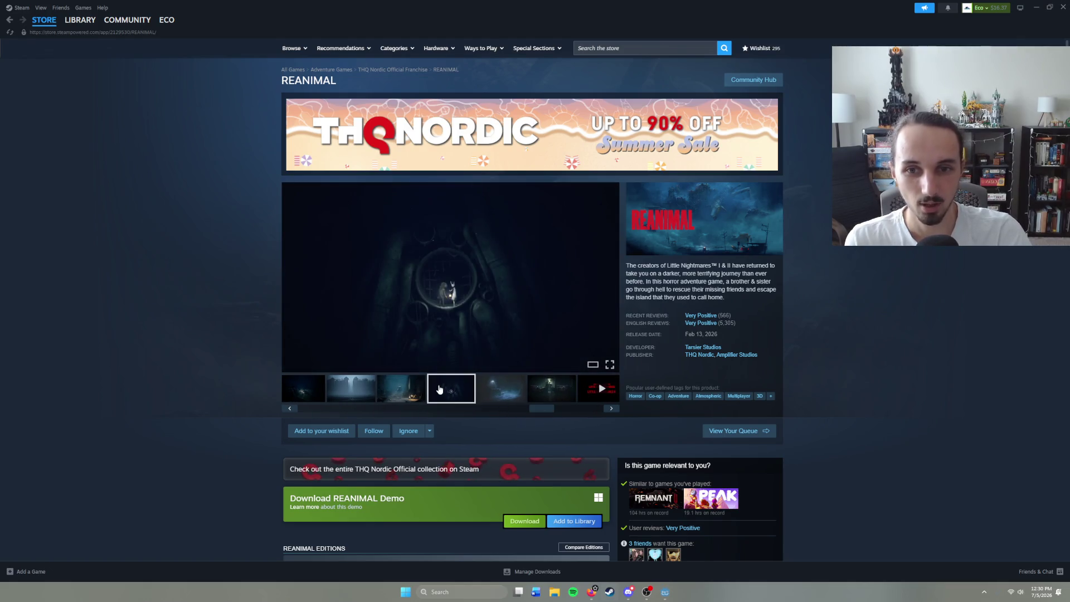
click(375, 386)
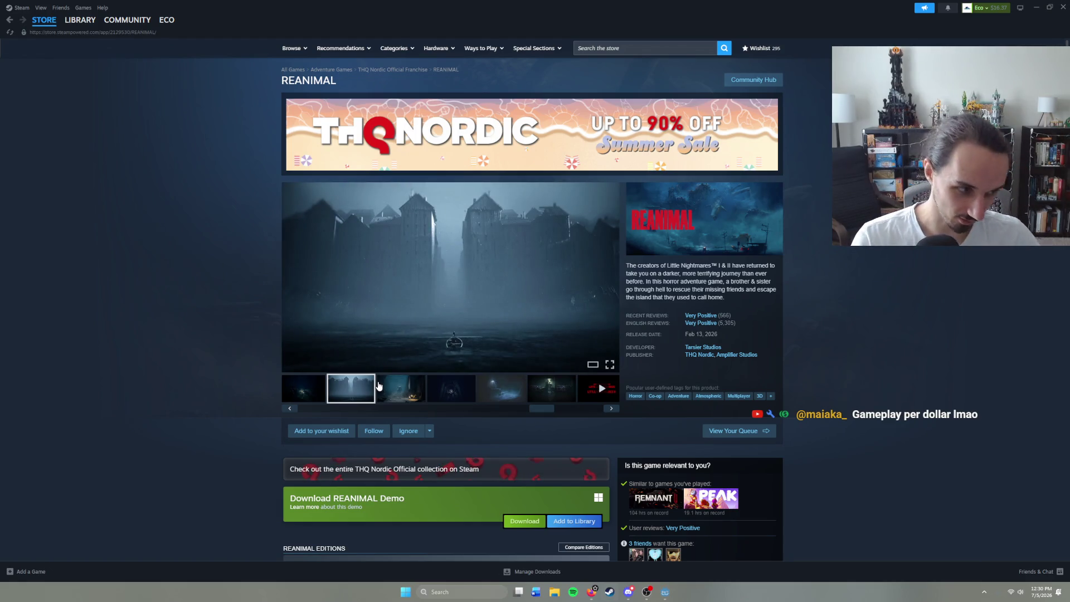
click(454, 324)
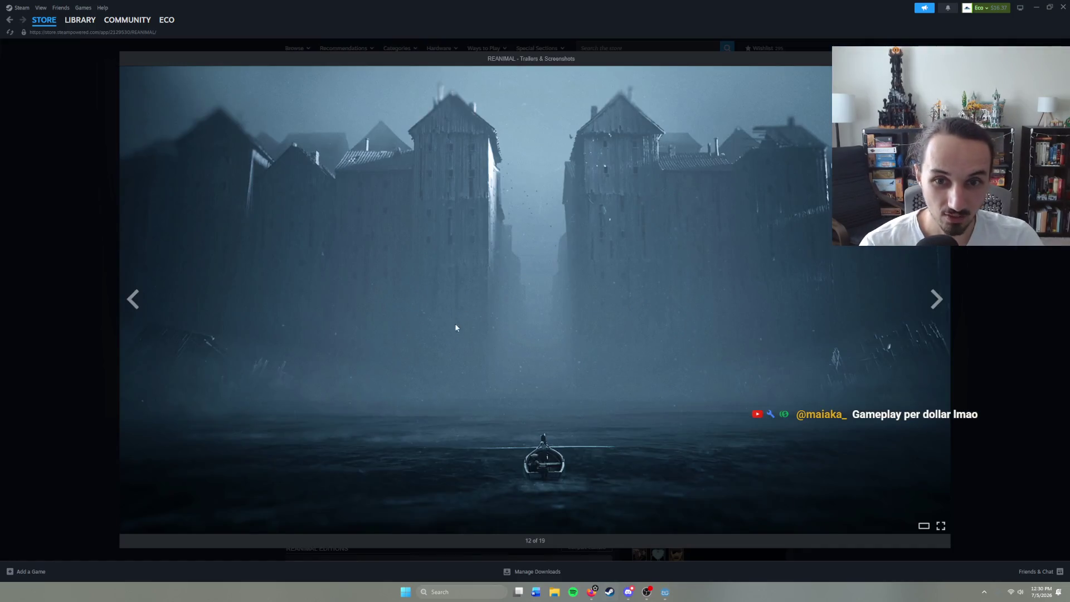
Advance to the corridor and door-and-ladder shots, then step back to the stone ledge screenshot.
click(936, 299)
click(936, 299)
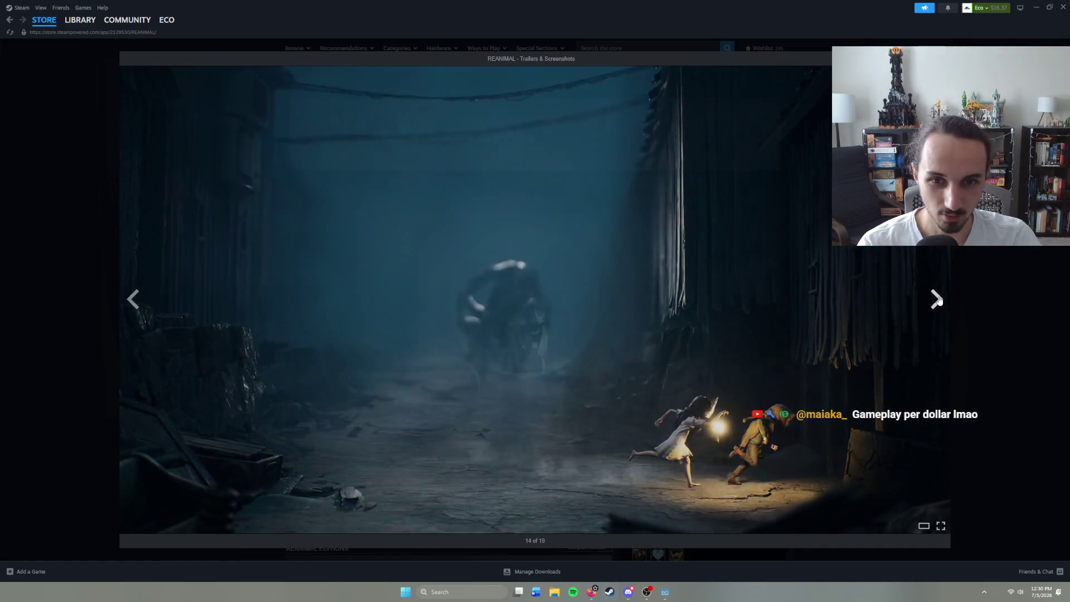
click(937, 299)
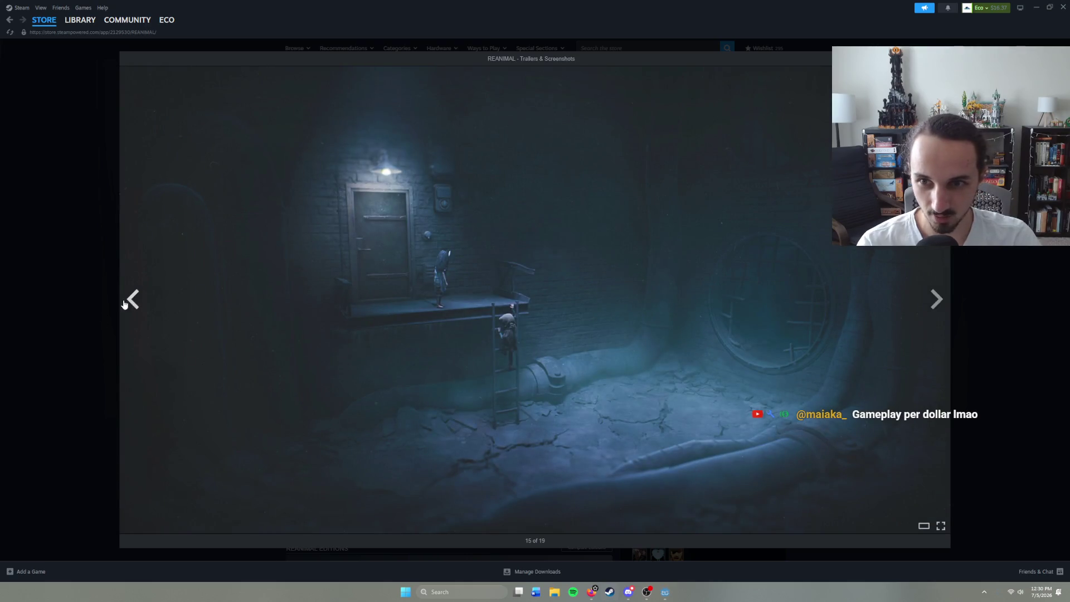
click(128, 302)
click(130, 303)
click(133, 303)
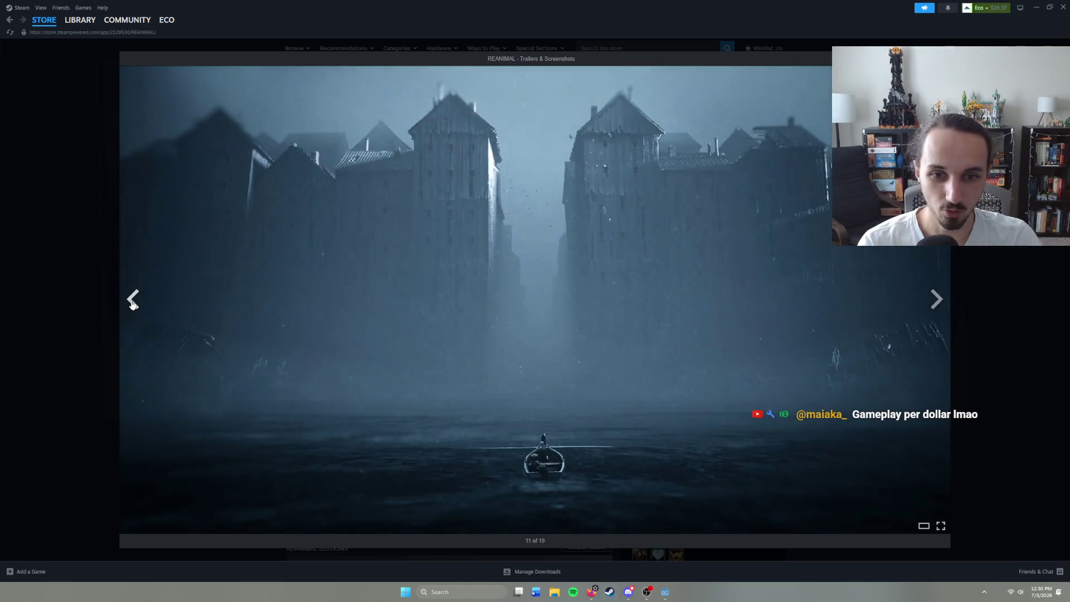
click(132, 303)
click(132, 303)
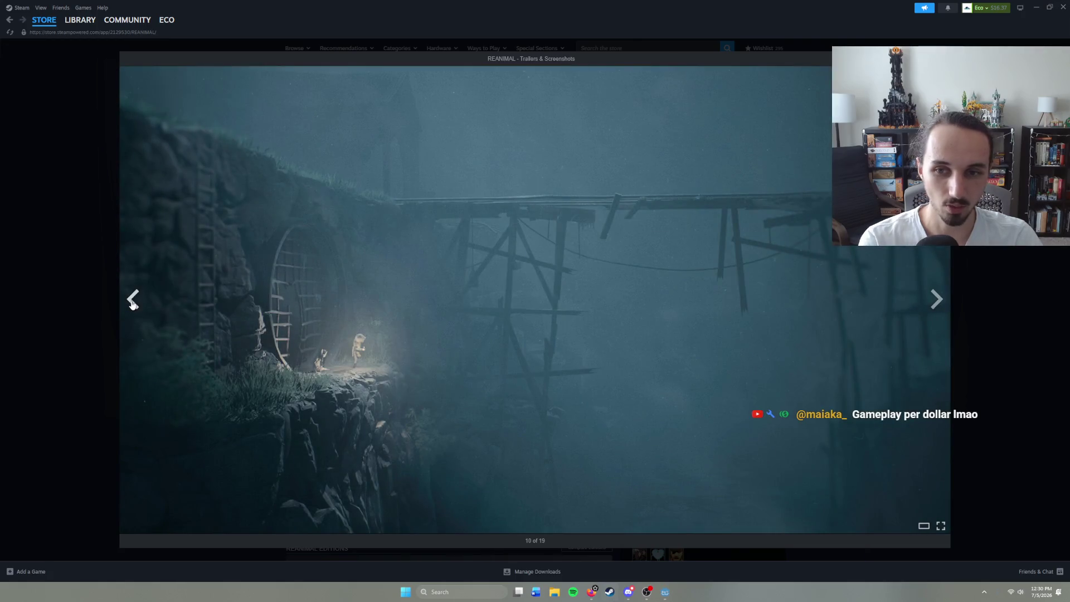
click(132, 303)
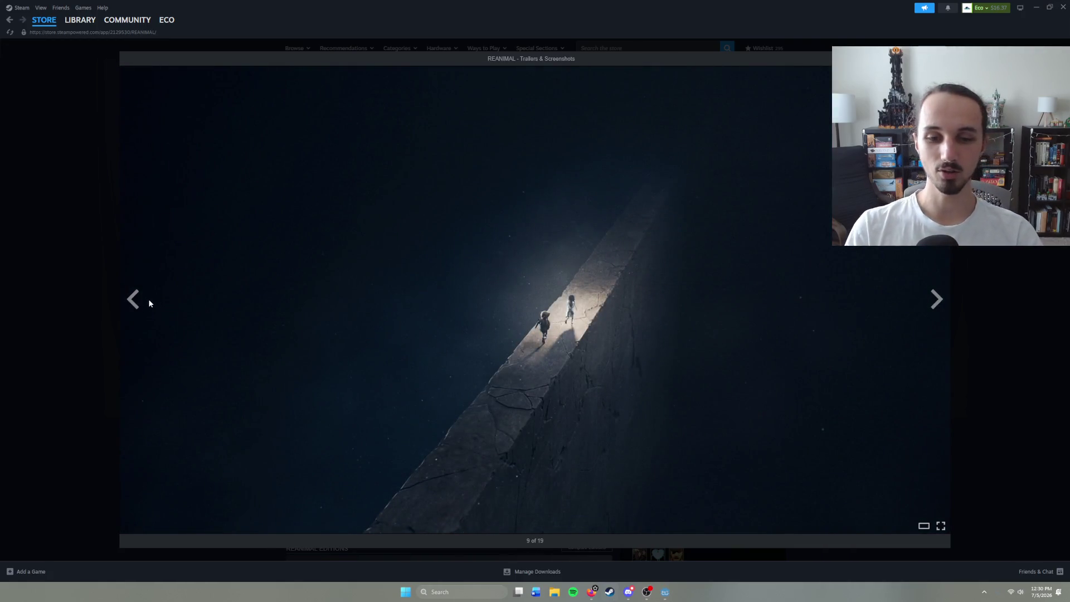
Keep stepping back through the boat, neon cinema, crate and barred grate screenshots.
click(136, 302)
click(138, 304)
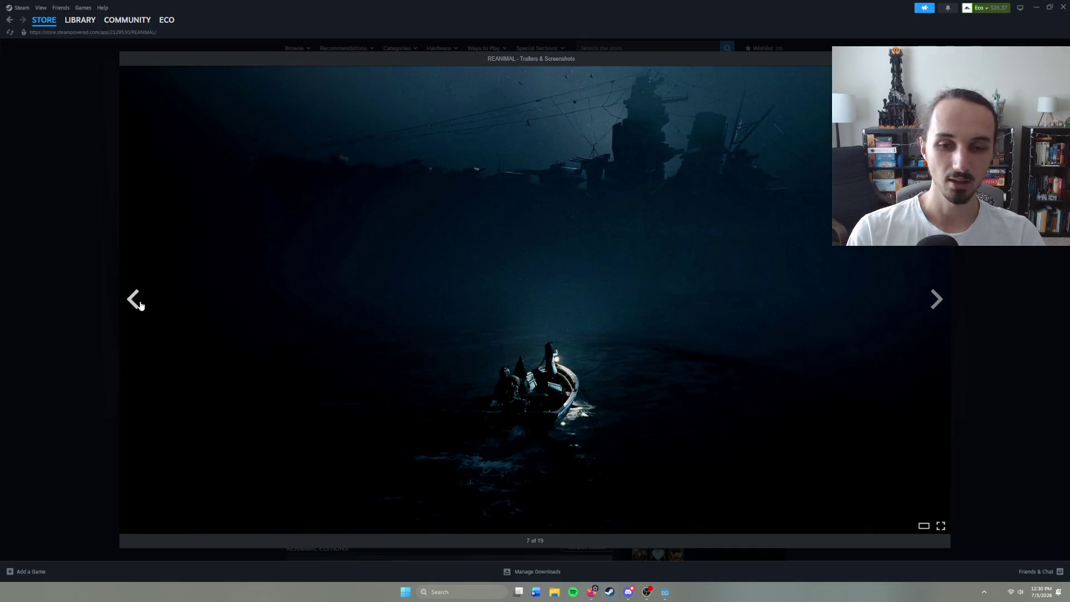
click(137, 302)
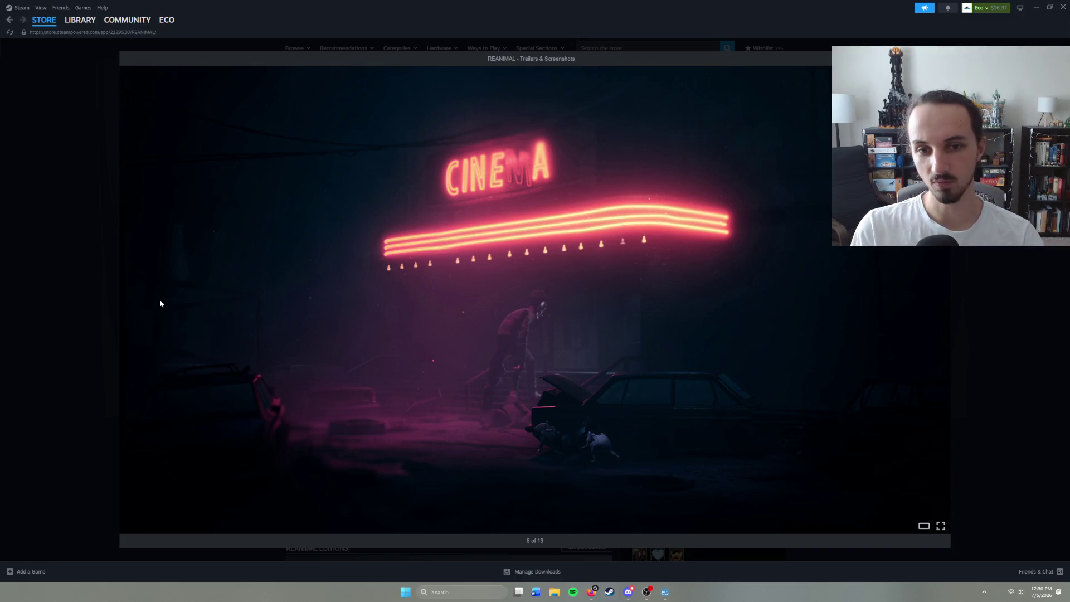
click(135, 304)
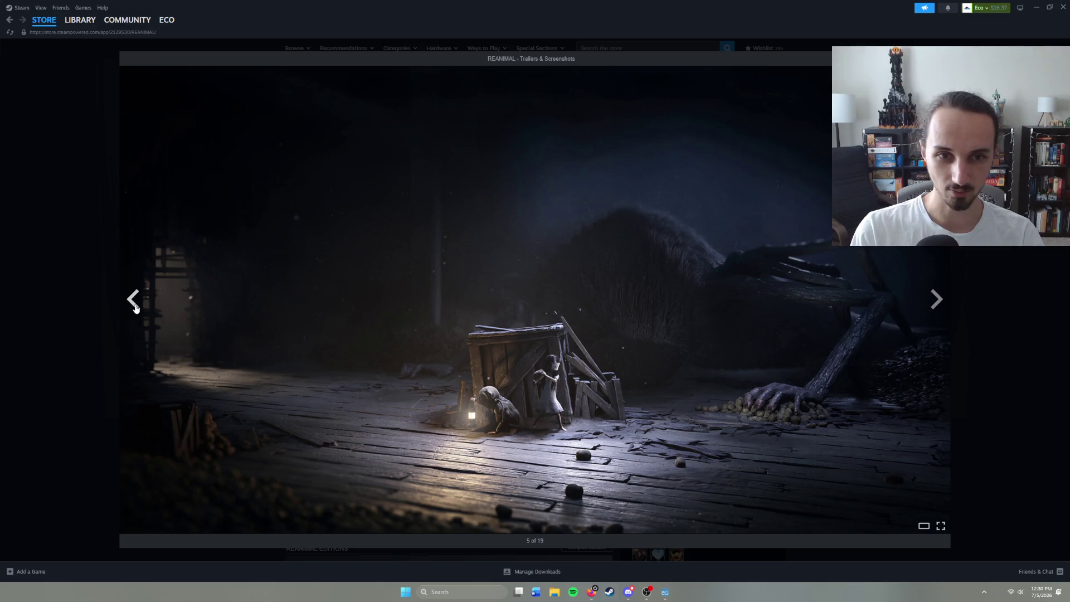
click(135, 304)
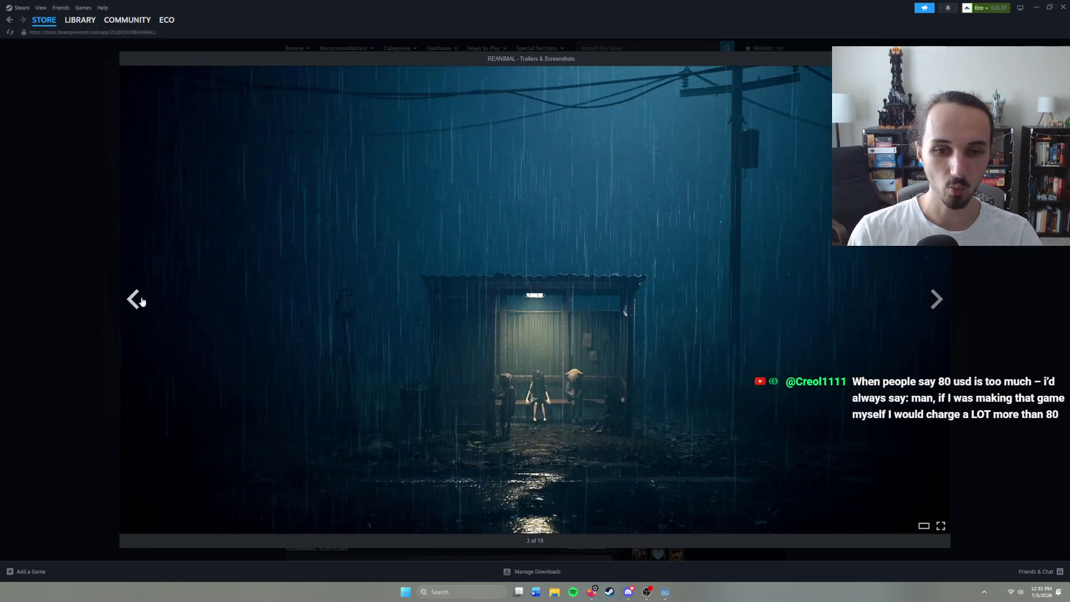
click(142, 302)
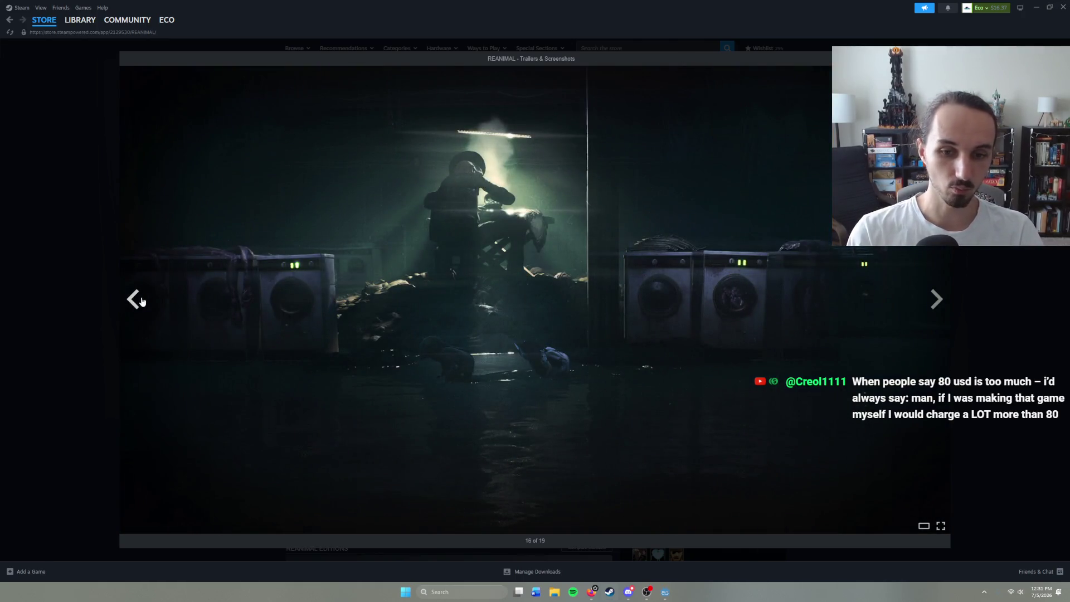
Advance past the rainy bus stop and barred pipe shots, then close the viewer.
click(936, 299)
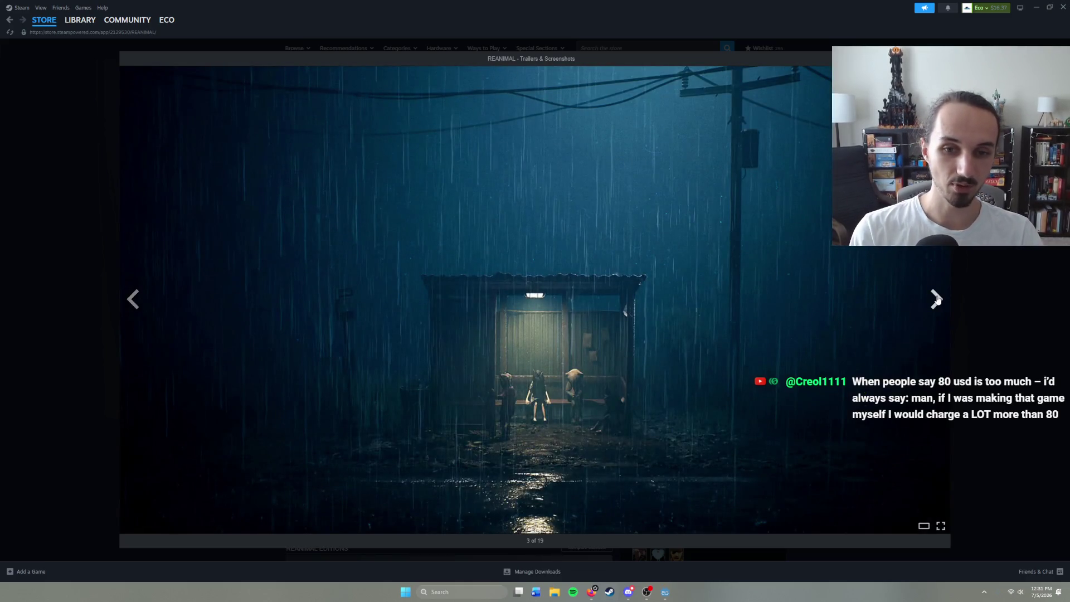
click(937, 299)
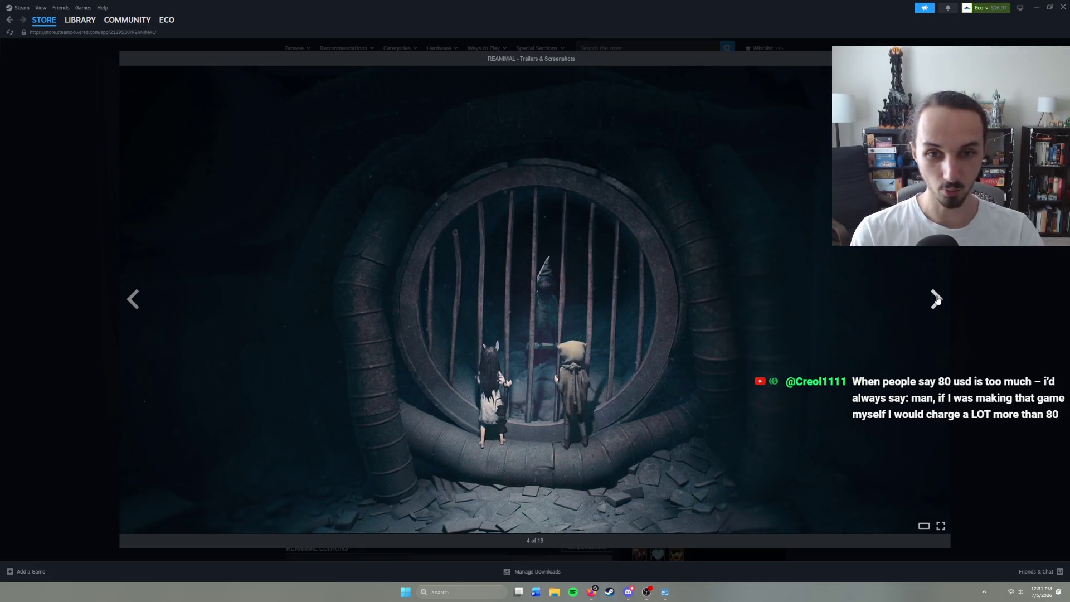
click(936, 299)
click(1003, 342)
scroll(791, 429, down, 20)
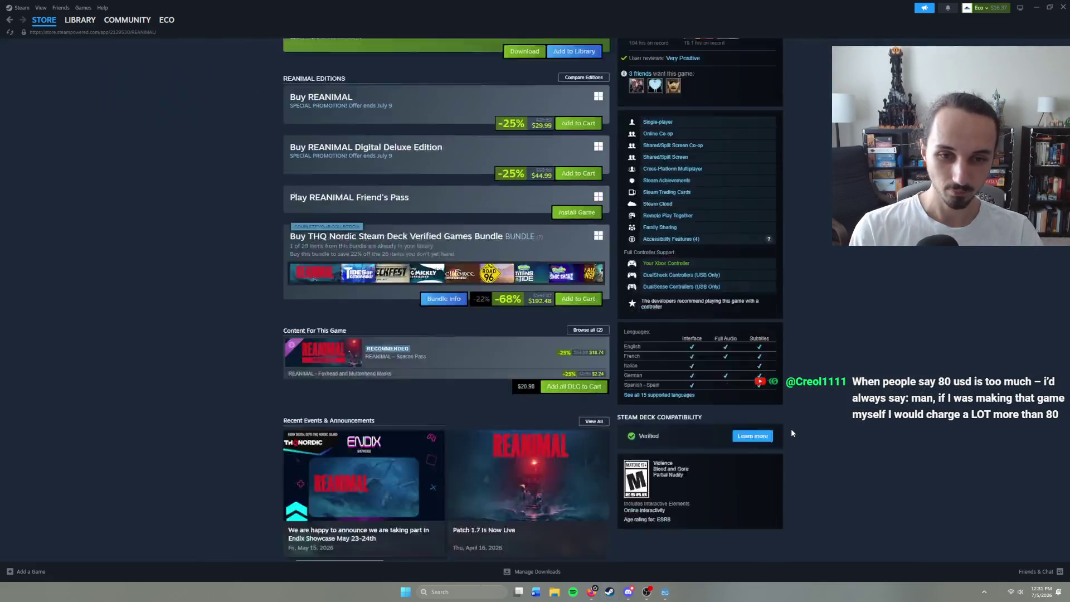
scroll(677, 443, down, 15)
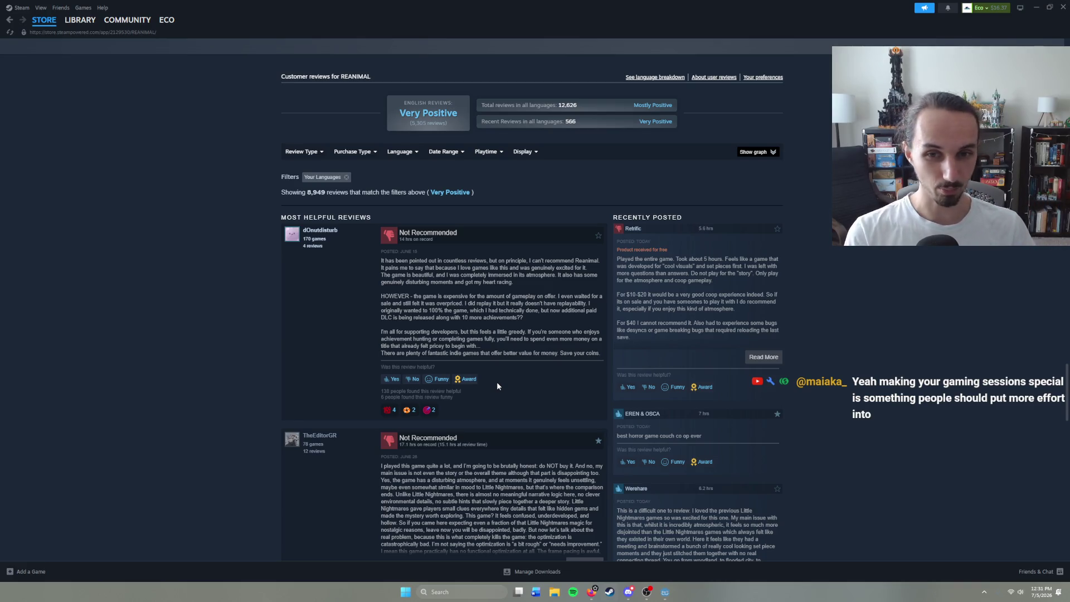
scroll(497, 385, up, 10)
scroll(442, 411, down, 12)
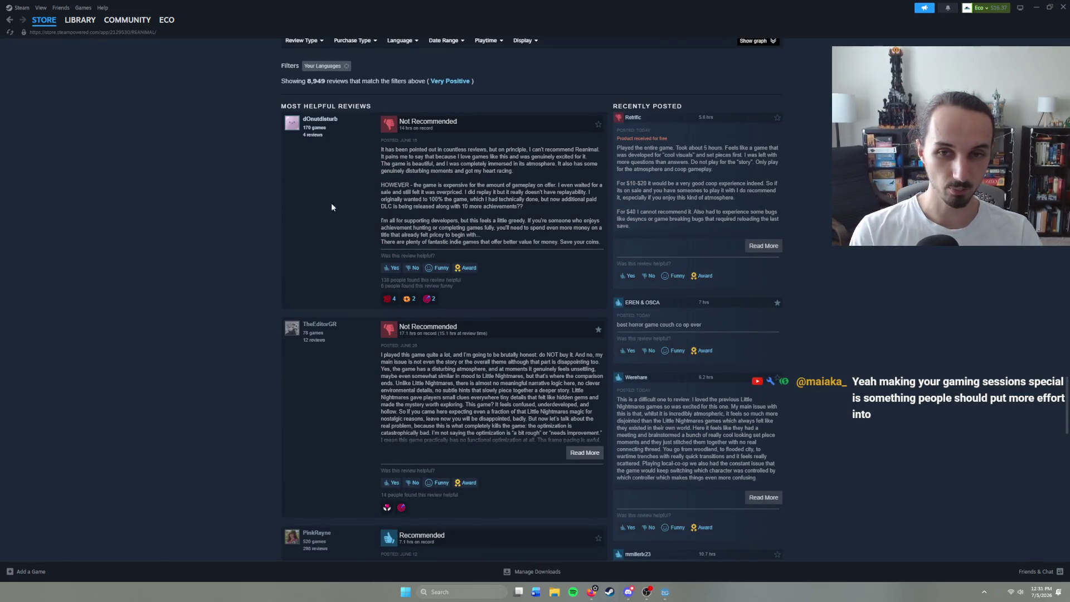
click(527, 211)
mouse_move(391, 150)
mouse_down()
mouse_move(527, 212)
mouse_move(390, 195)
mouse_move(358, 167)
mouse_up()
click(446, 172)
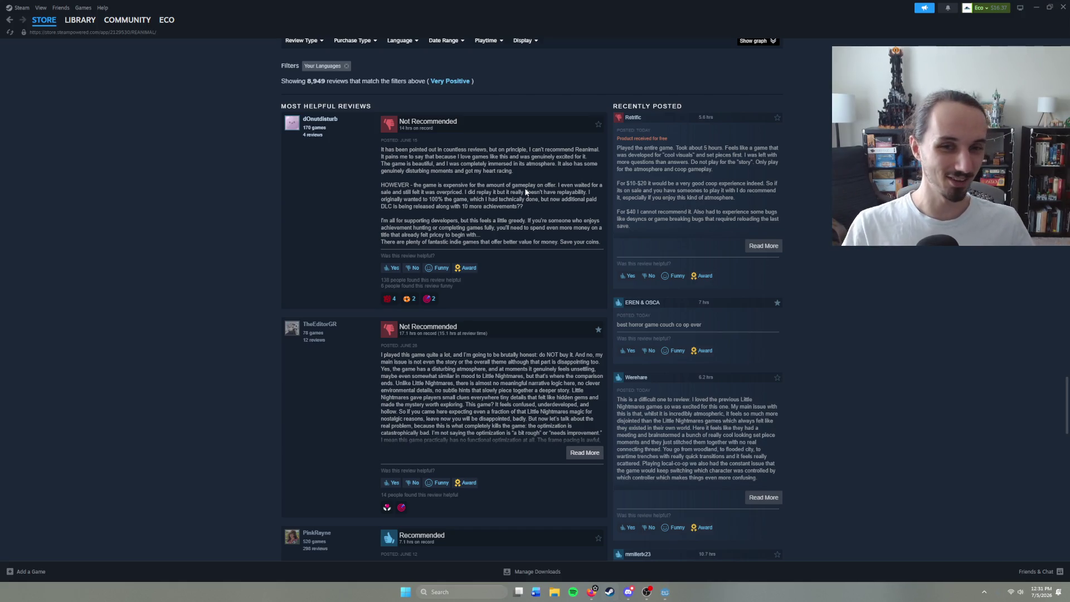
scroll(527, 310, up, 20)
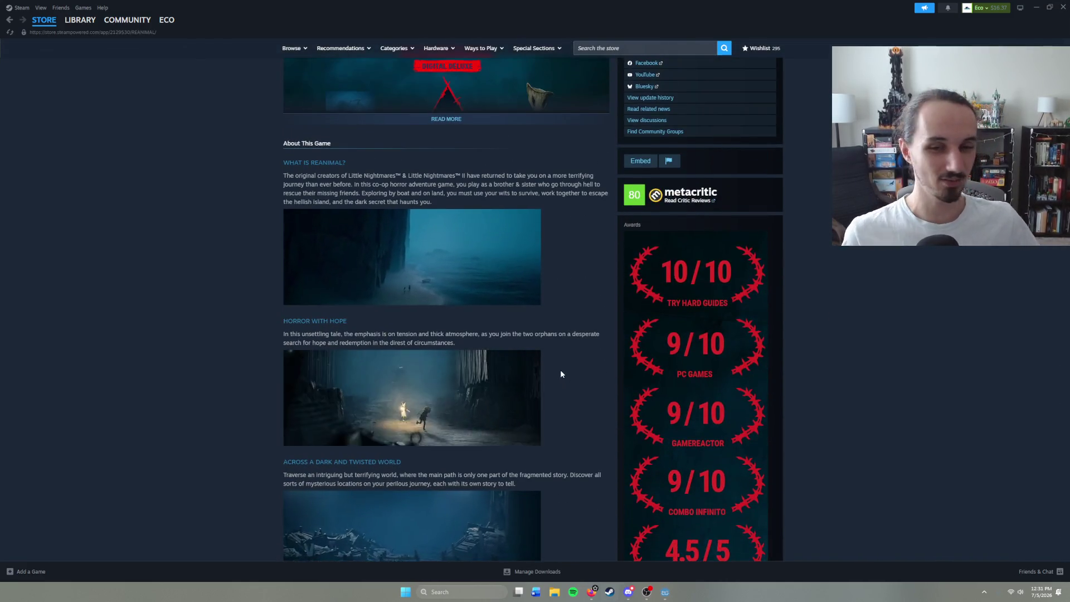
Scroll down to the Customer reviews section showing Very Positive from 8,949 reviews.
scroll(561, 374, down, 20)
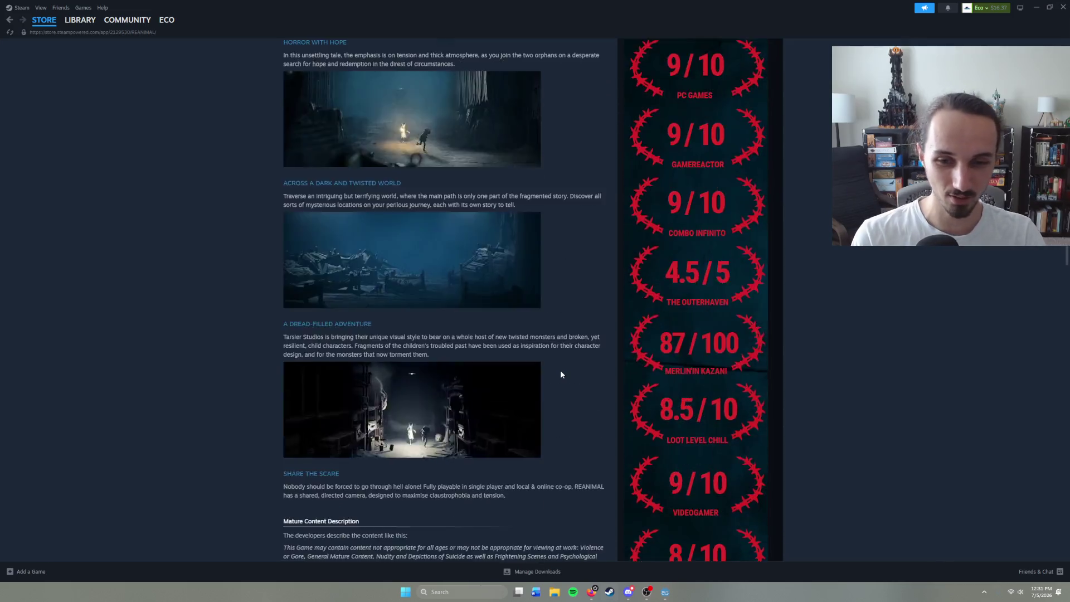
scroll(555, 394, down, 5)
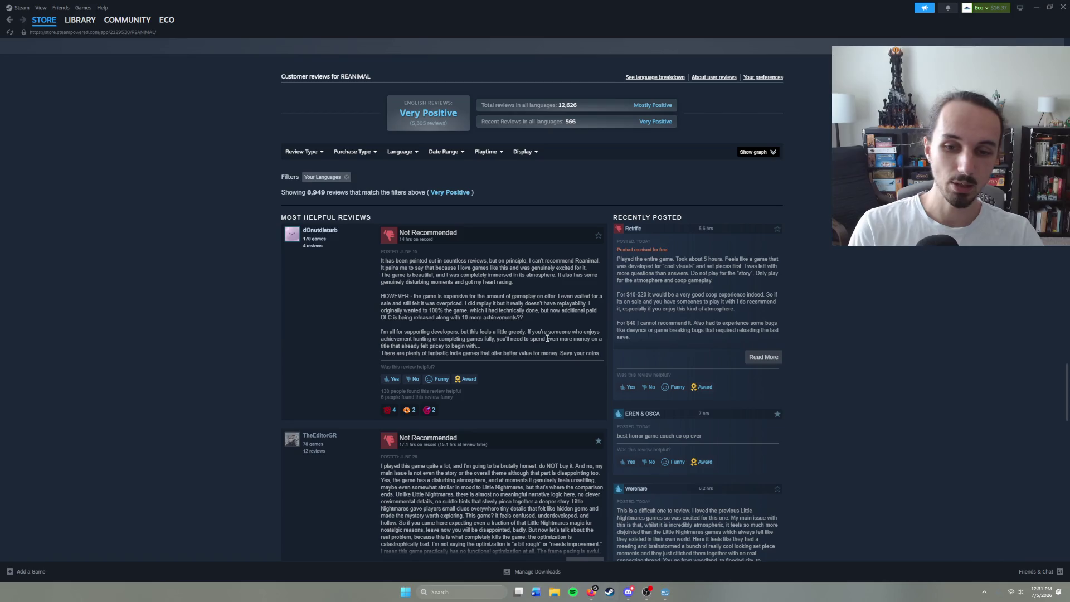
Return to the Steam window, skim the reviews, and scroll up to the editions pricing.
click(592, 591)
click(903, 496)
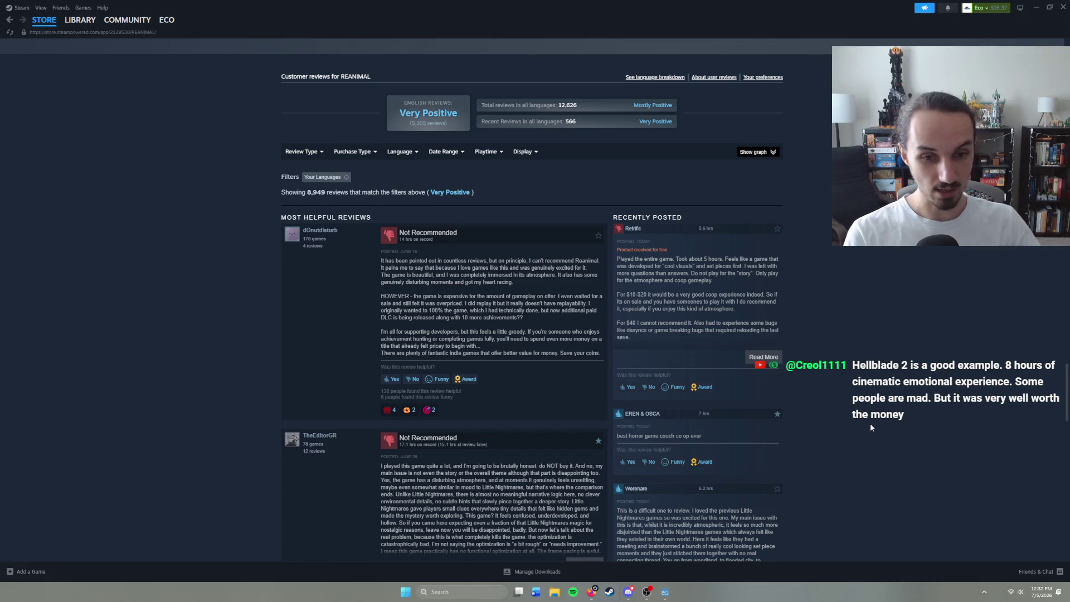
scroll(870, 425, down, 8)
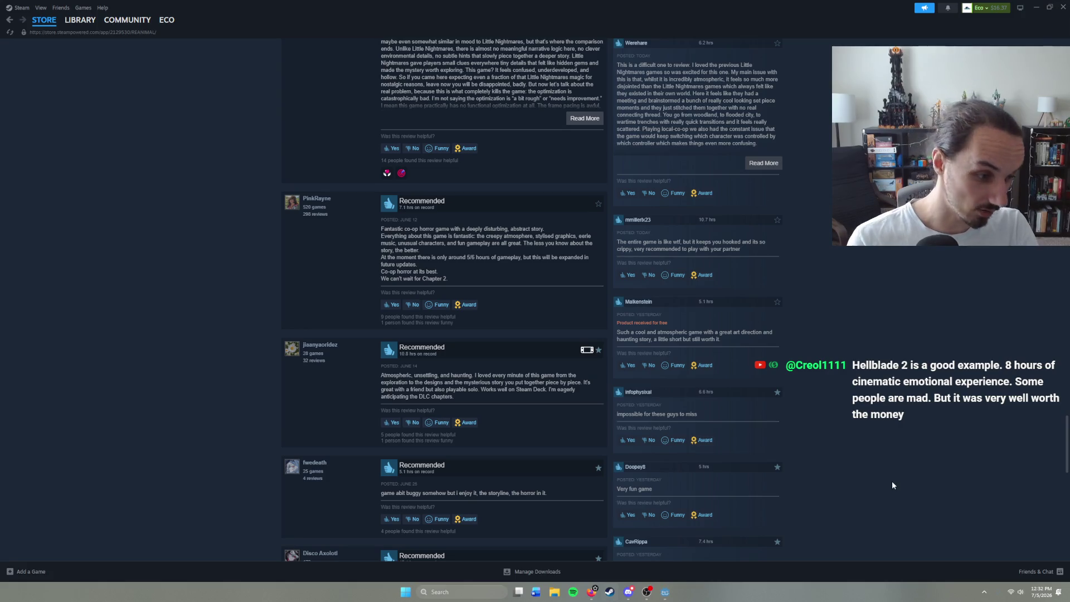
scroll(891, 481, up, 12)
scroll(890, 489, up, 4)
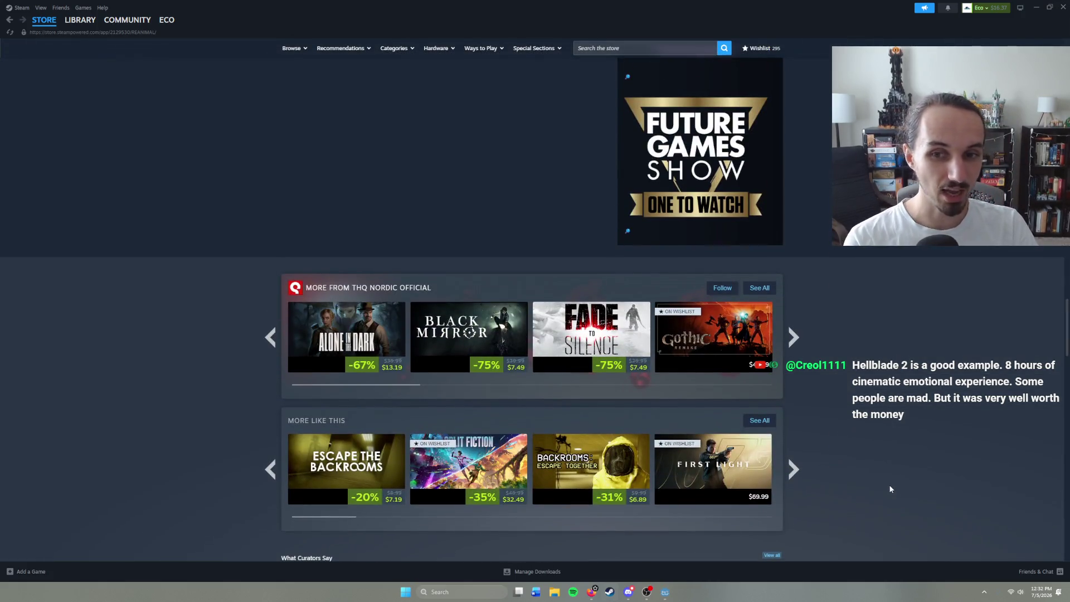
scroll(887, 499, up, 20)
scroll(884, 513, up, 15)
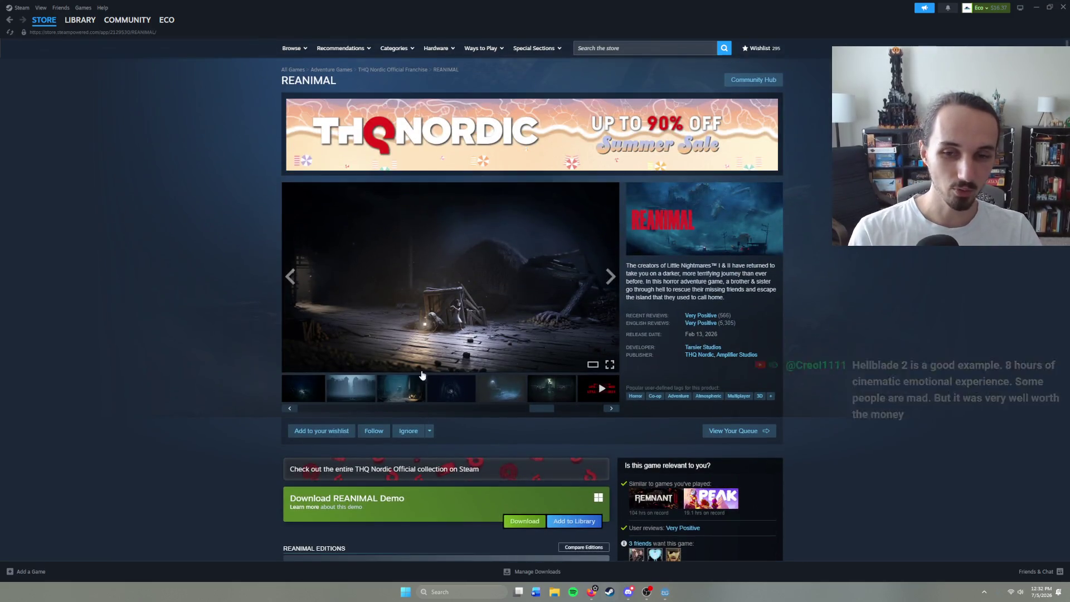
Show the 4th, 6th and 2nd screenshots in the store page media player.
click(449, 388)
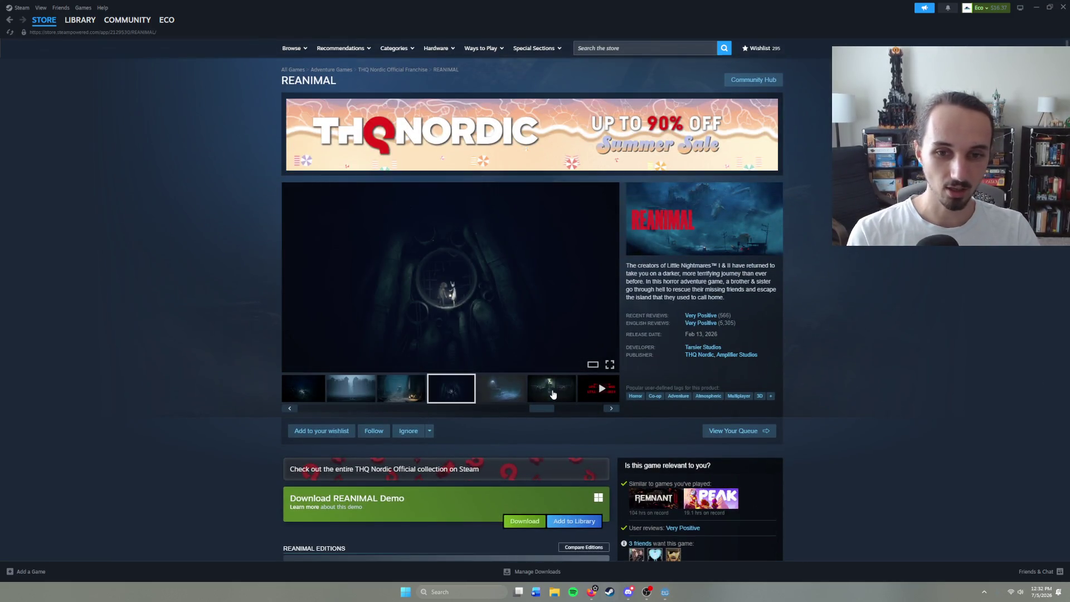
click(549, 389)
click(461, 399)
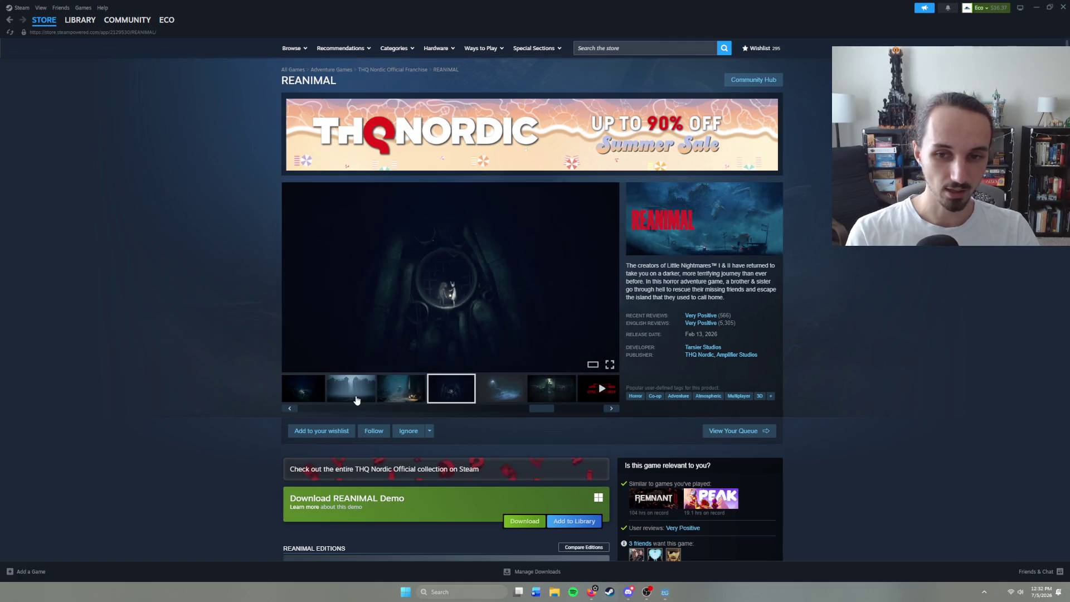
click(356, 401)
drag(543, 413, 451, 413)
View the bridge and red-figure screenshots, then shrink the Steam window.
click(443, 397)
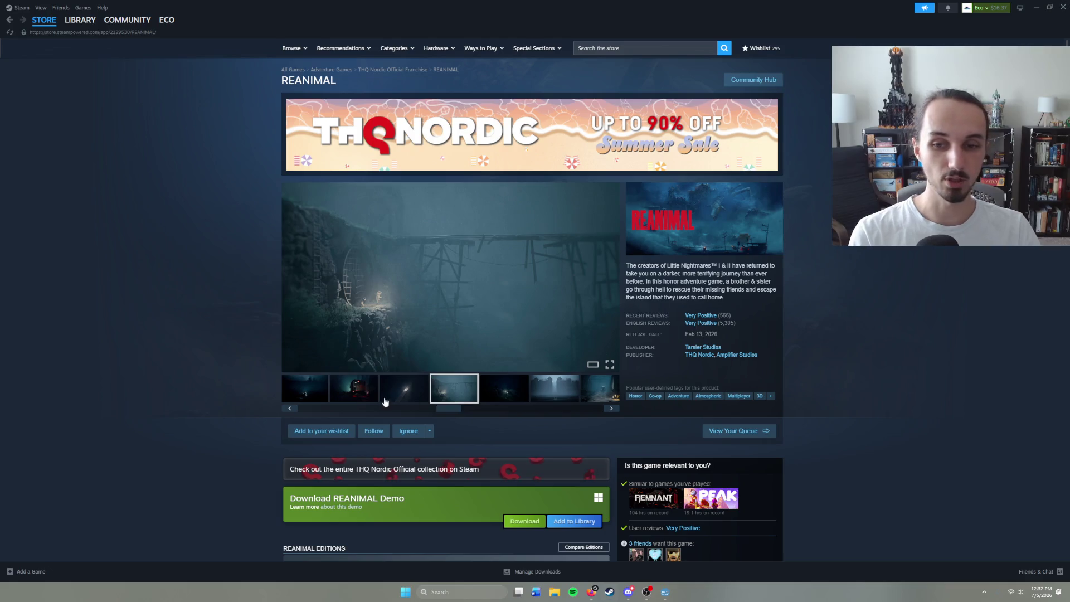
click(365, 397)
click(454, 400)
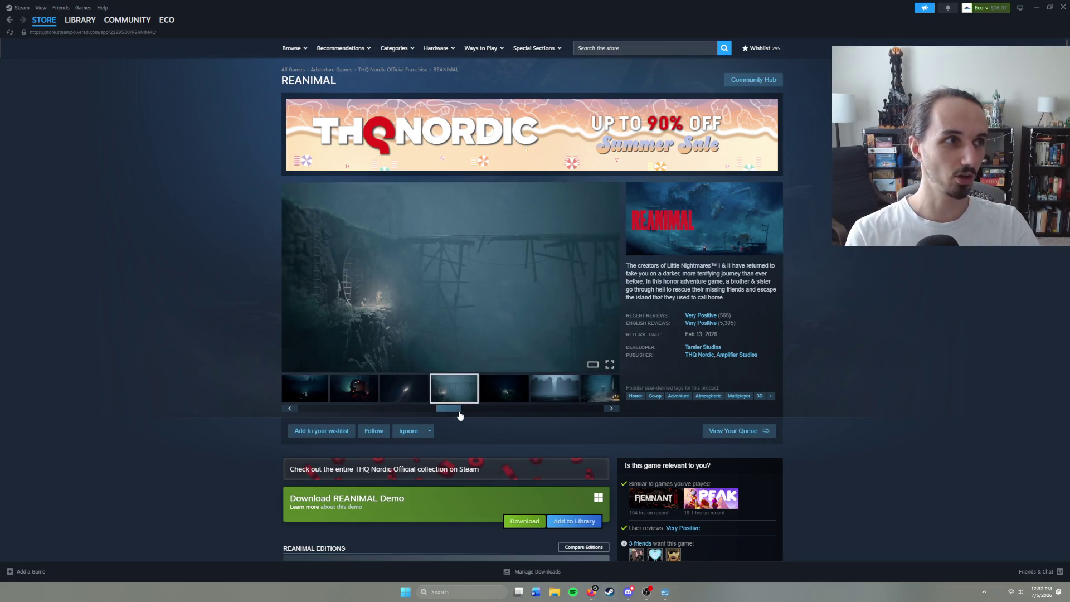
drag(459, 416, 582, 411)
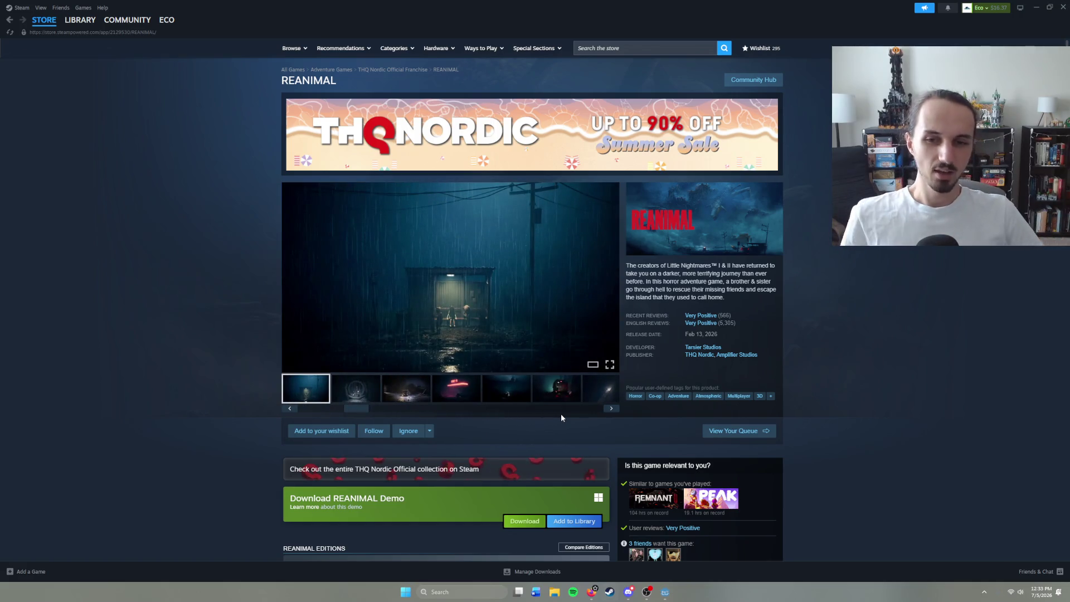
click(1050, 7)
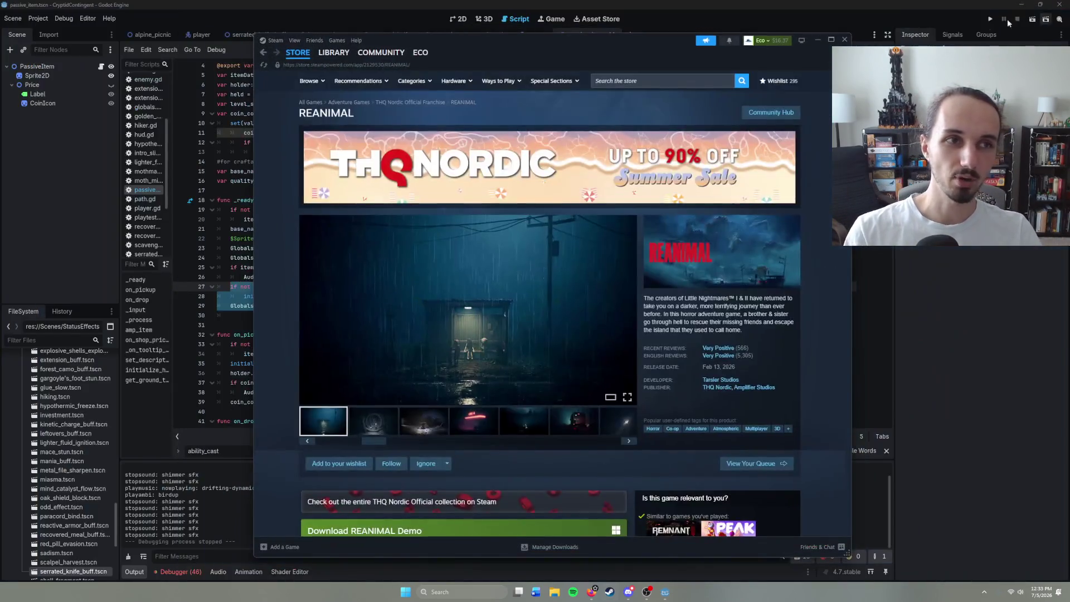
Close Steam and place the cursor at the end of line 29 in passive_item.gd.
click(845, 39)
key(Down)
key(Down)
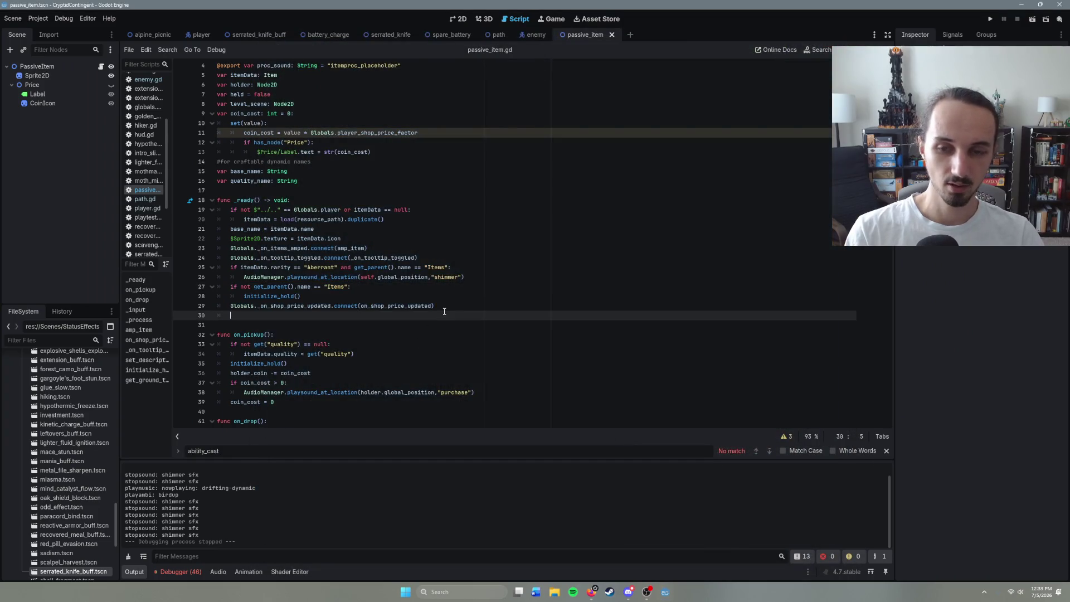
click(446, 308)
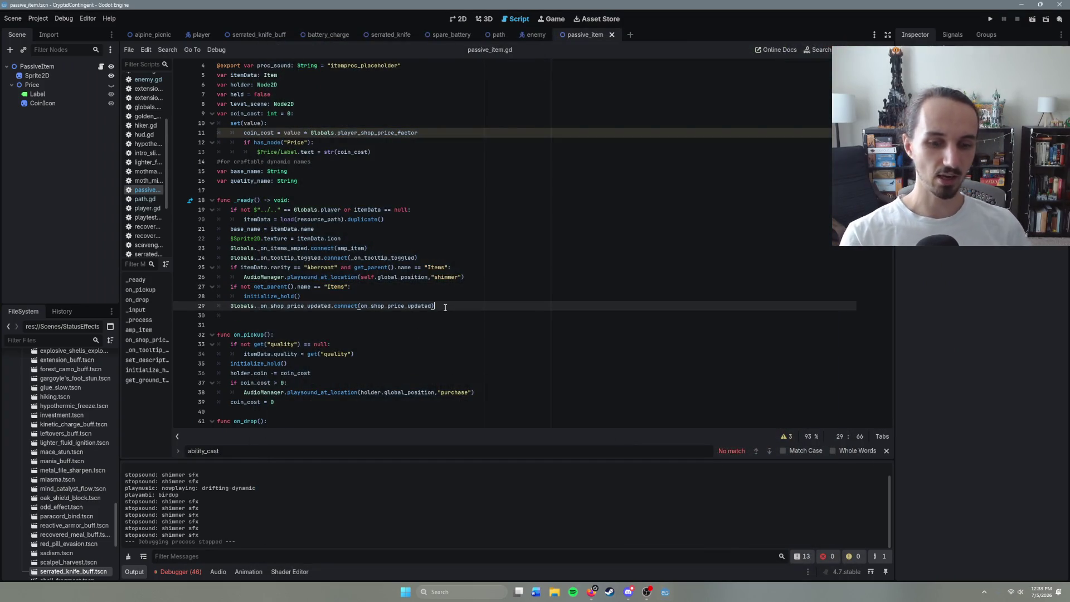
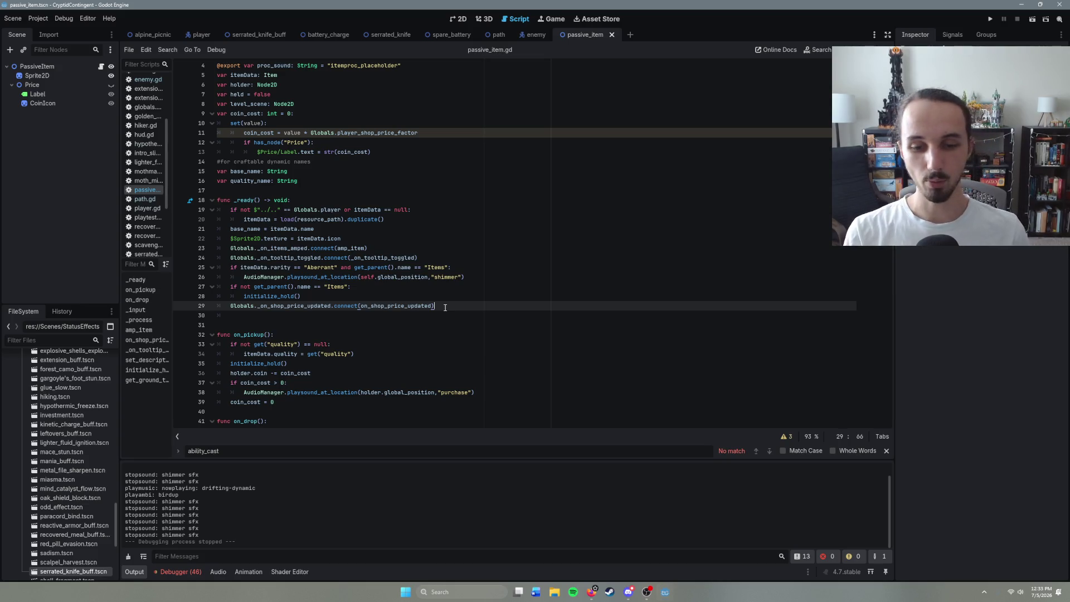
Bring up the REANIMAL Steam store page and scroll through its user reviews.
click(611, 592)
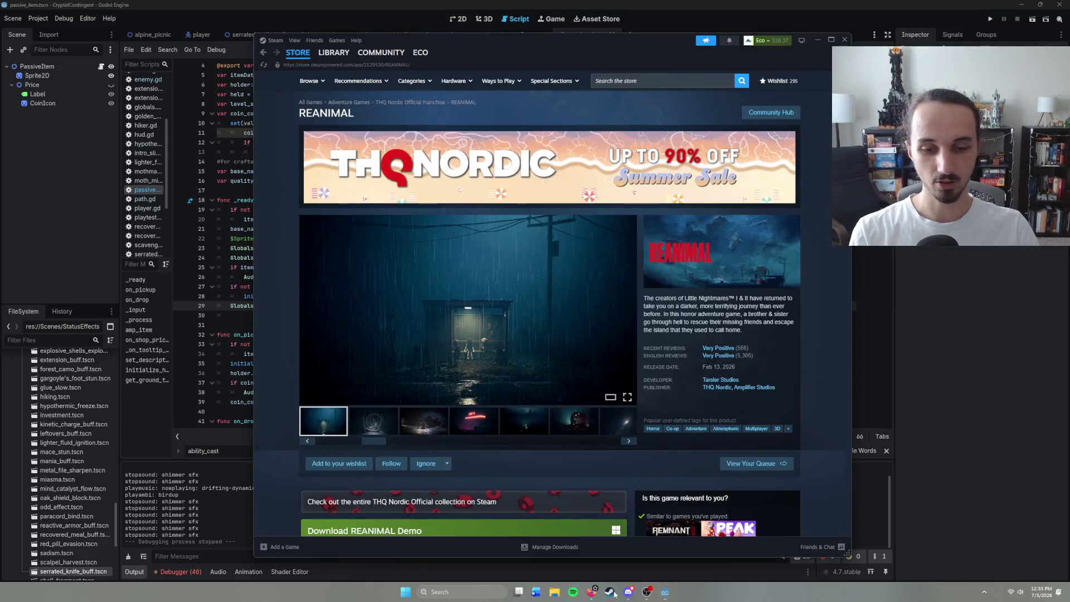
scroll(468, 380, down, 20)
scroll(468, 379, down, 15)
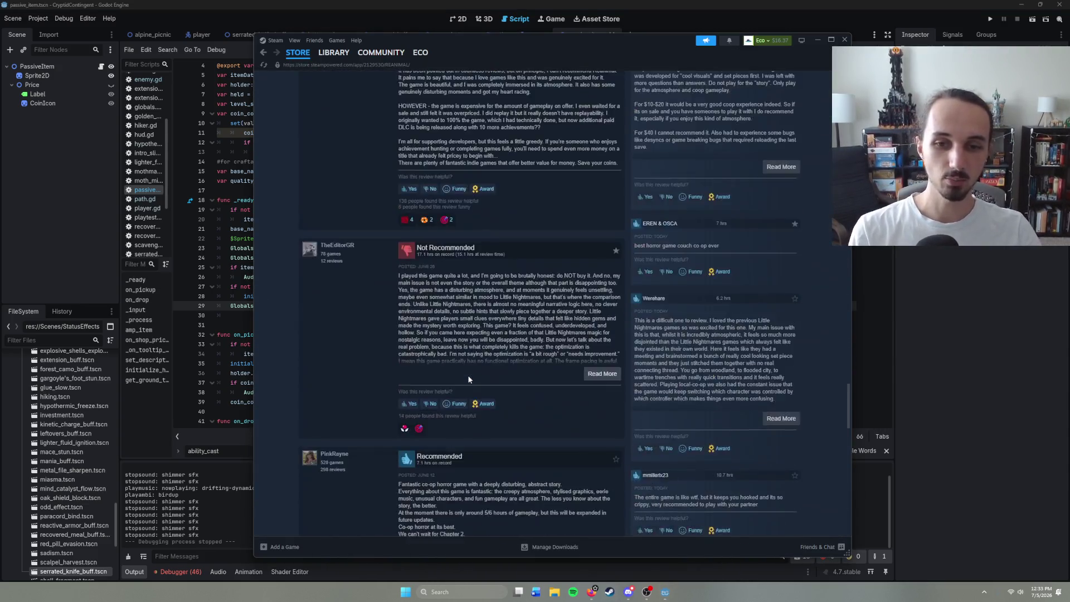
scroll(468, 380, down, 5)
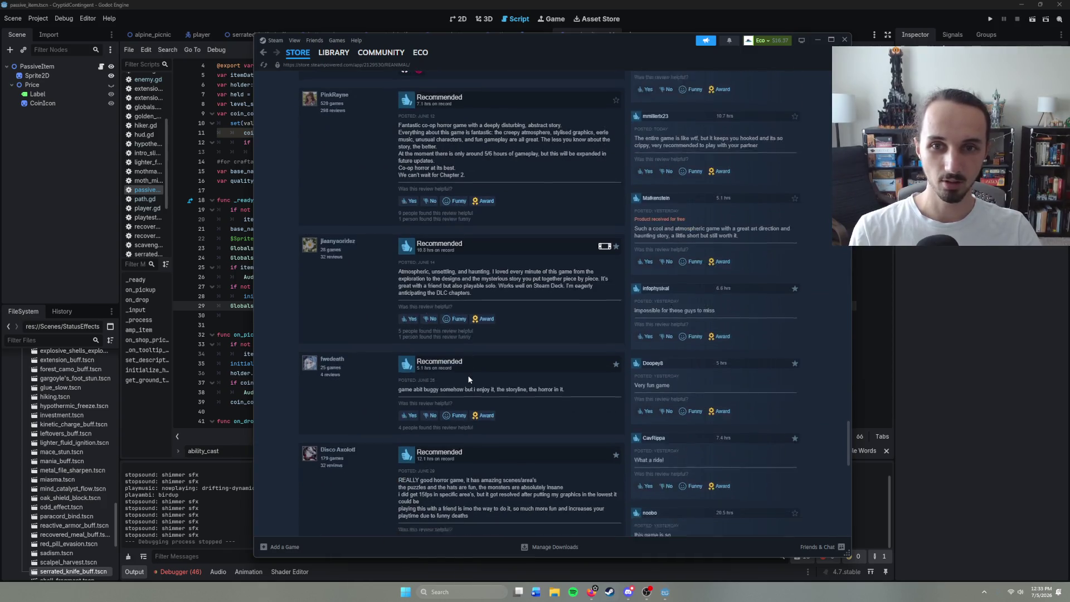
scroll(468, 380, down, 12)
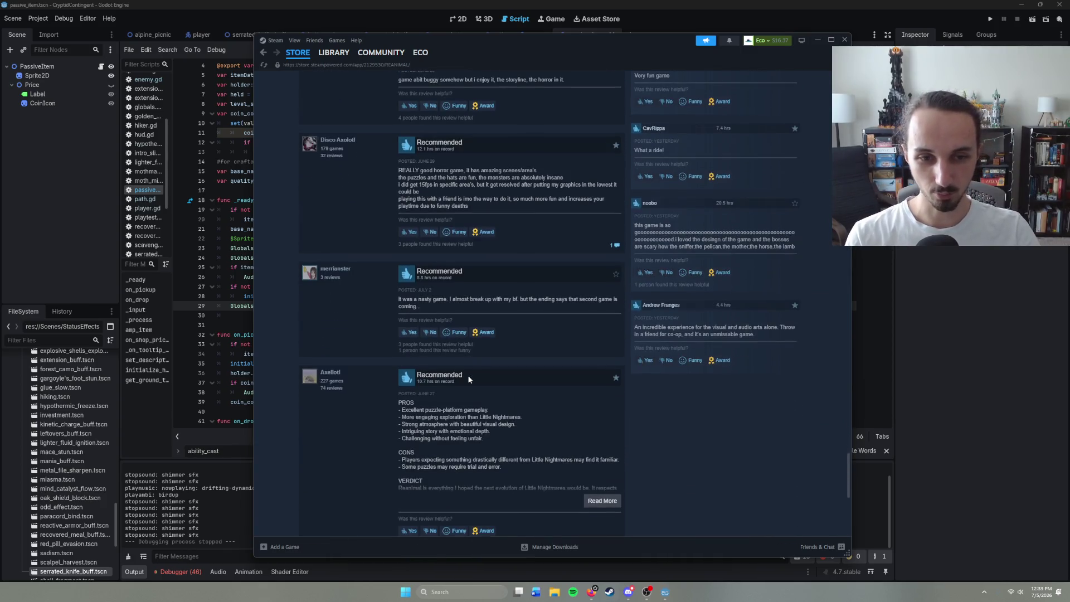
scroll(534, 417, up, 15)
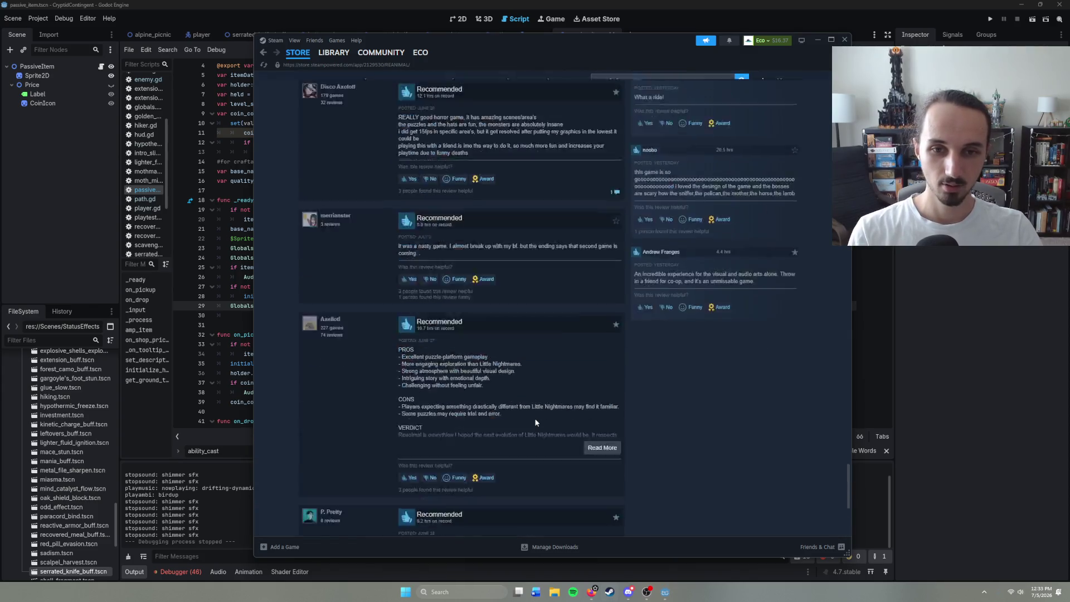
scroll(534, 410, down, 5)
scroll(533, 410, down, 1)
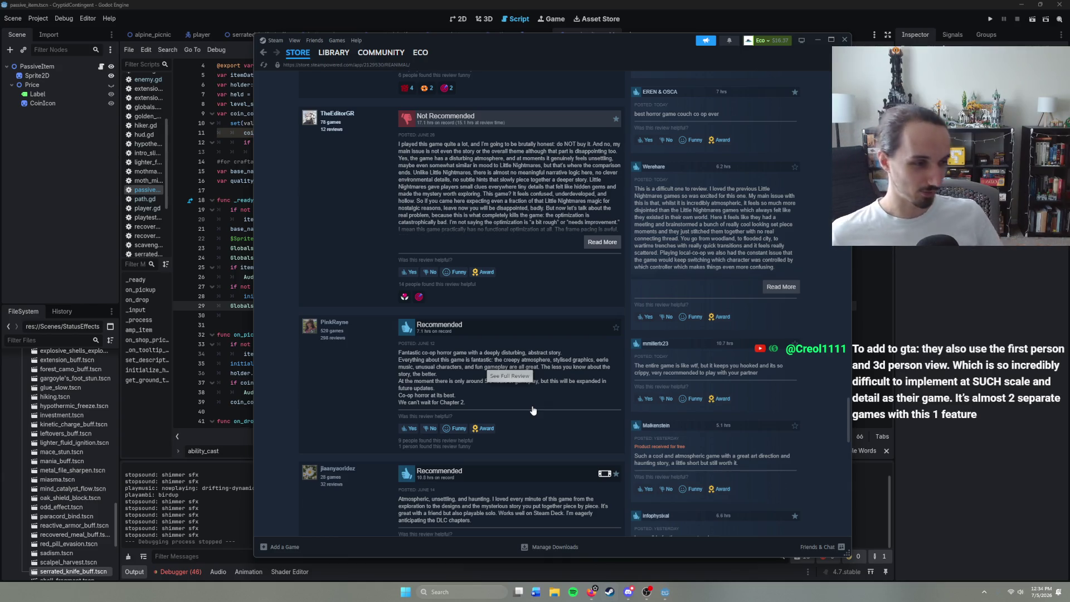
scroll(565, 102, up, 10)
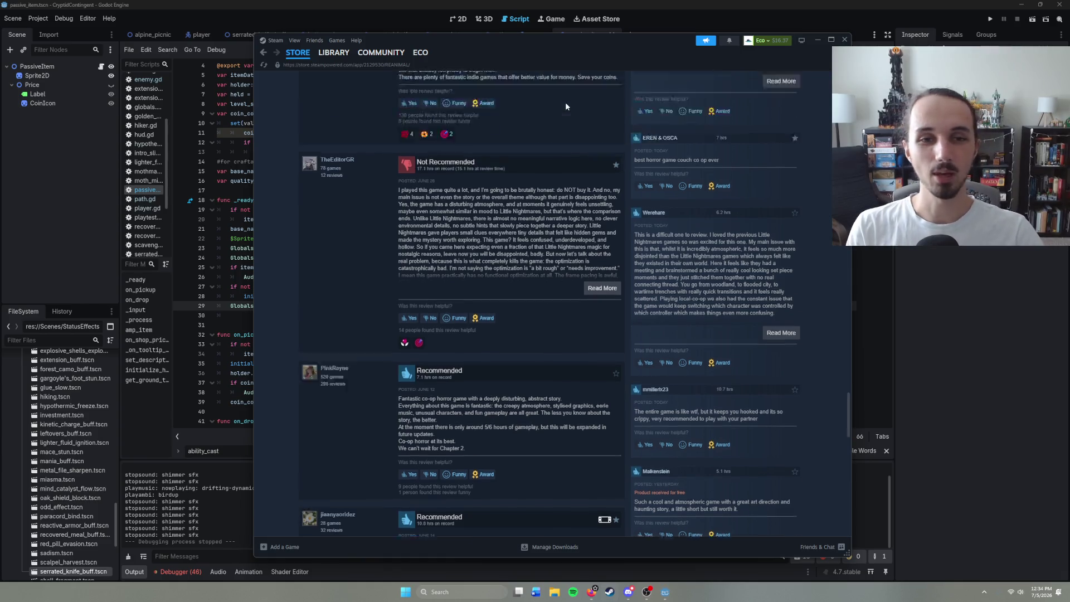
scroll(565, 102, up, 20)
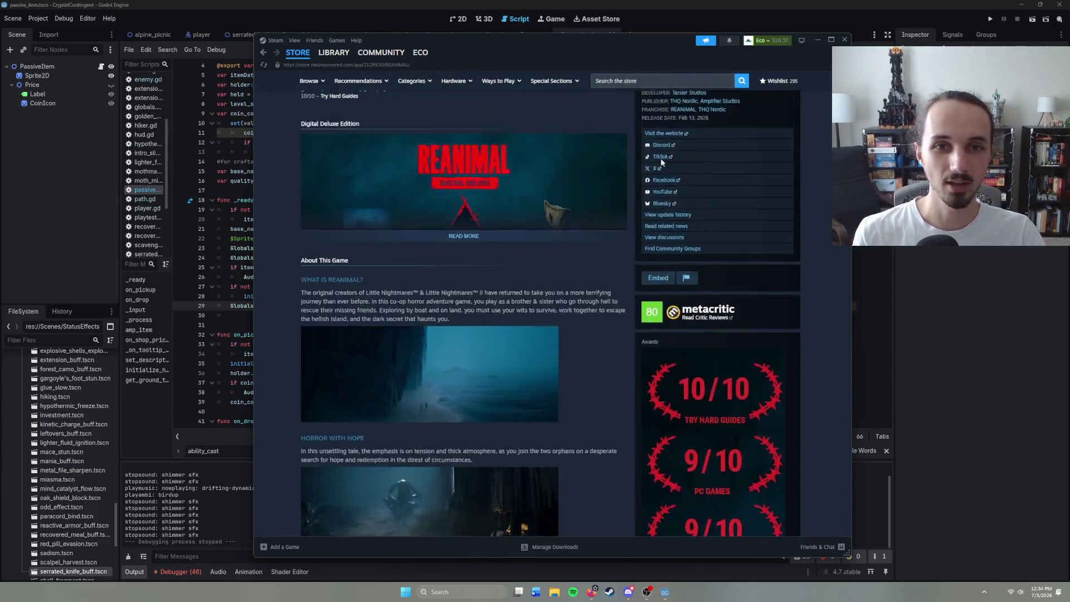
click(627, 81)
Search the Steam store for 'stellar blade' and open the Stellar Blade page.
text(stellar p)
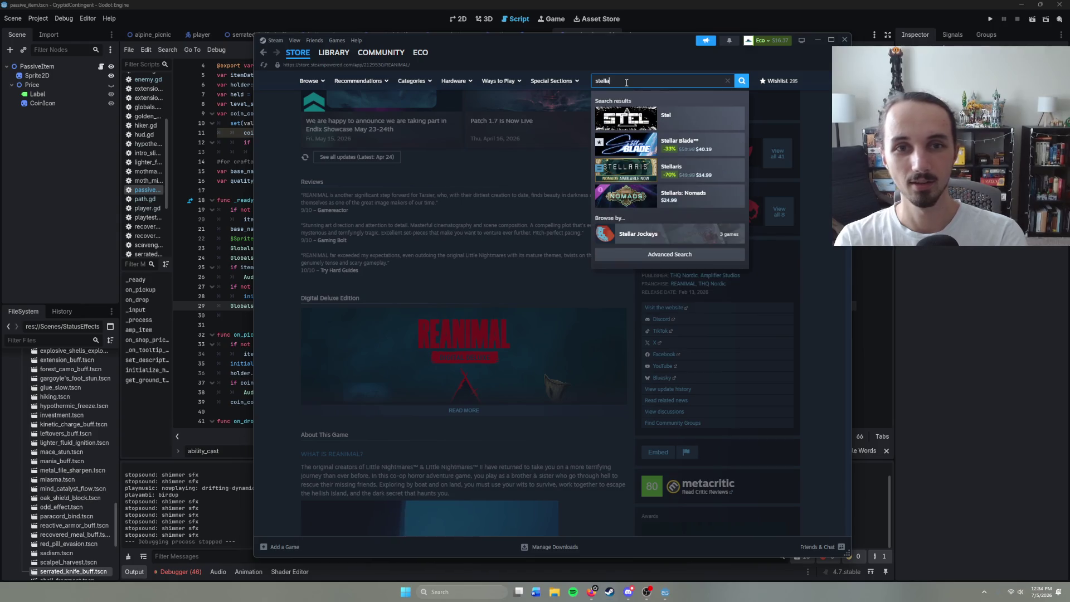
key(BackSpace)
text(blade)
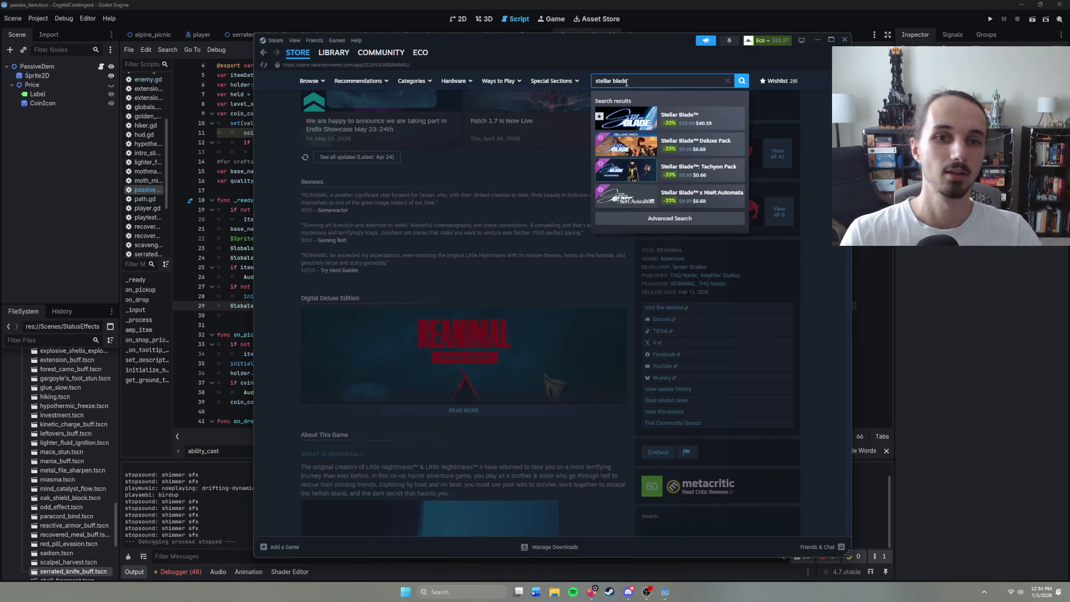
click(705, 122)
Scroll through the Stellar Blade reviews, then close Steam to return to Godot.
scroll(630, 345, down, 20)
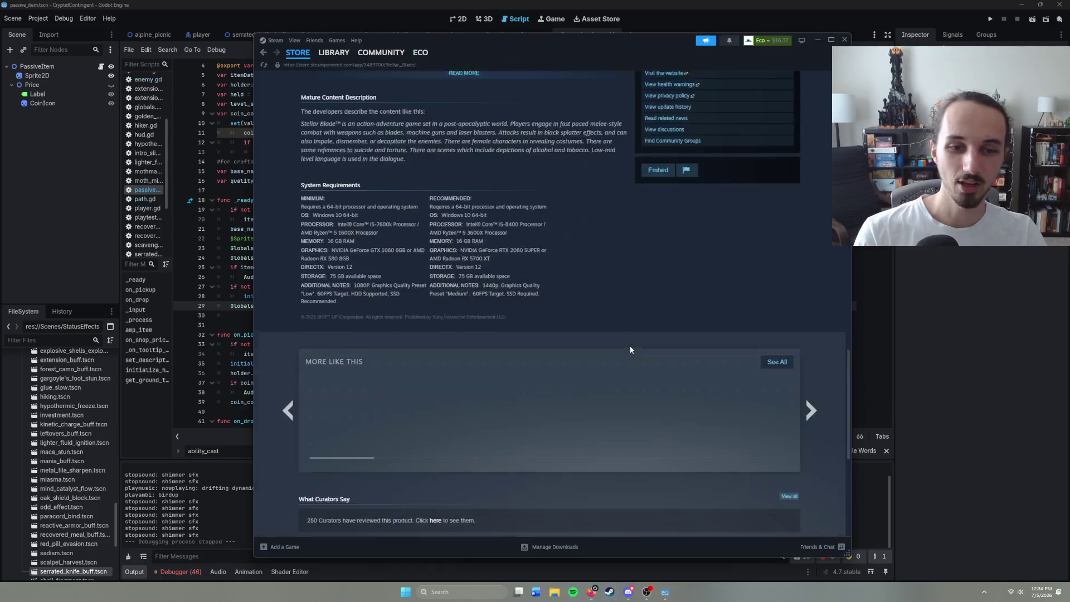
scroll(557, 342, down, 4)
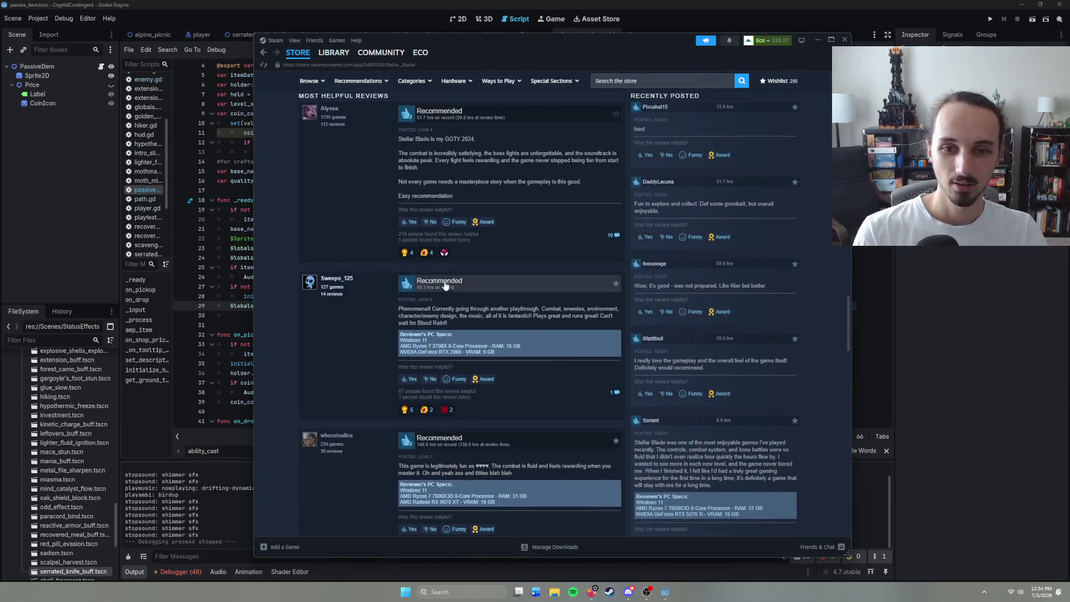
scroll(438, 281, down, 10)
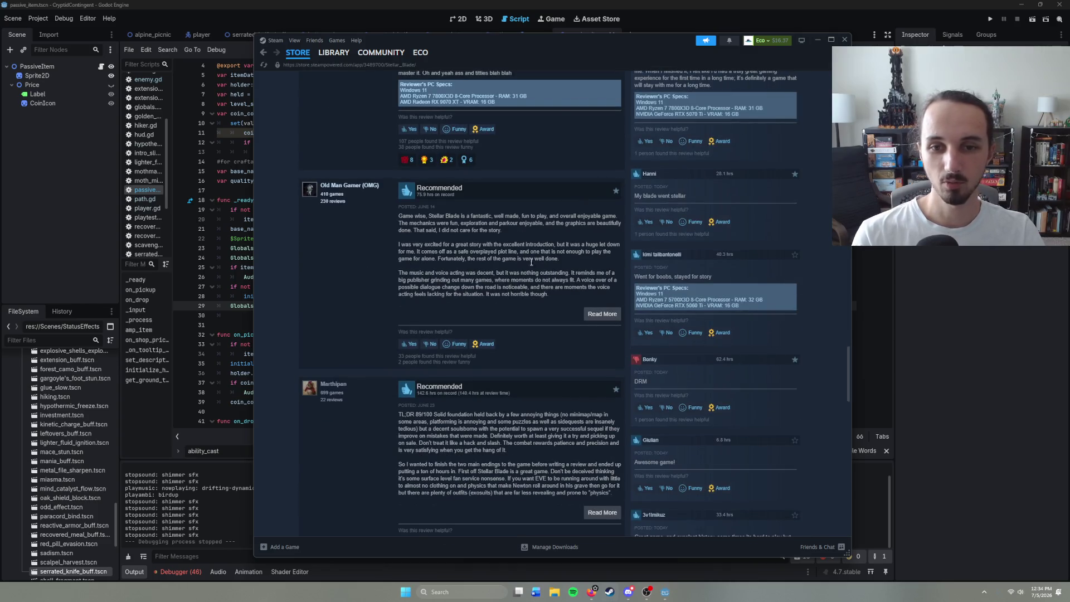
scroll(523, 344, down, 2)
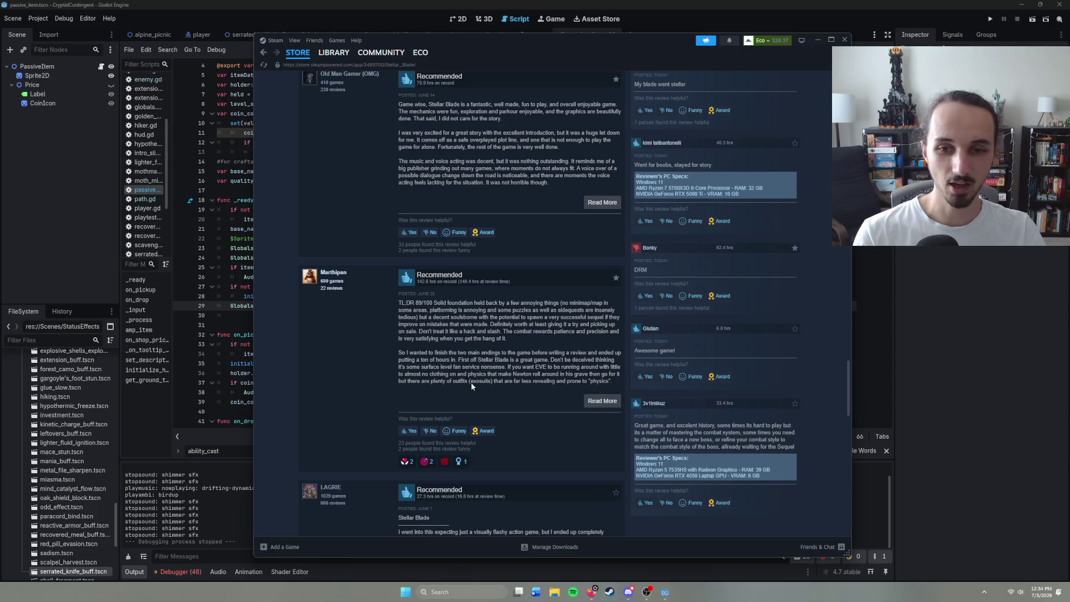
scroll(476, 401, down, 4)
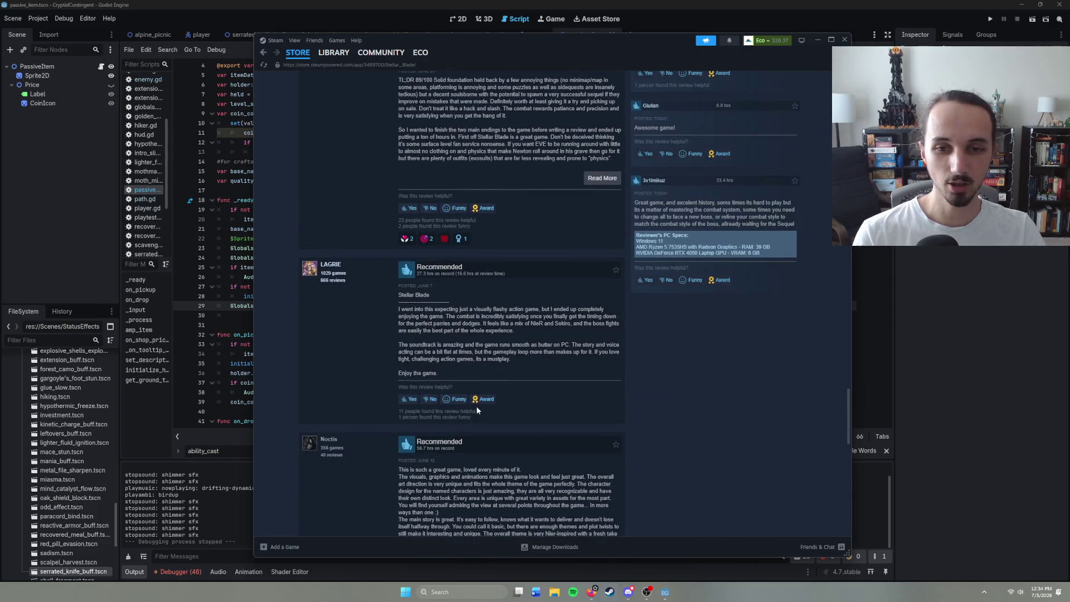
drag(486, 325, 536, 317)
click(537, 322)
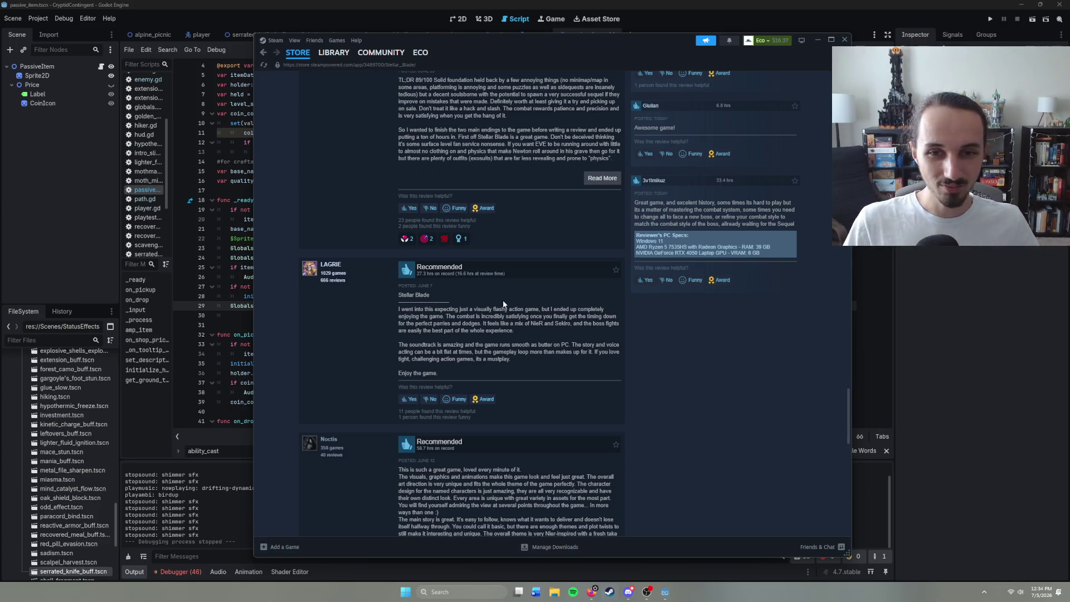
scroll(503, 304, down, 1)
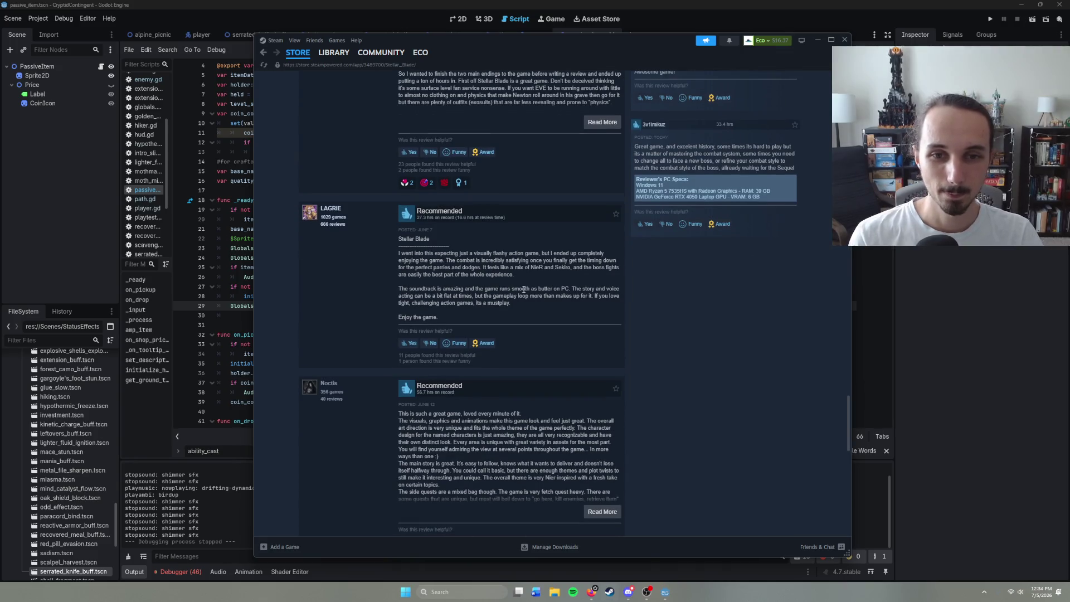
scroll(458, 287, down, 5)
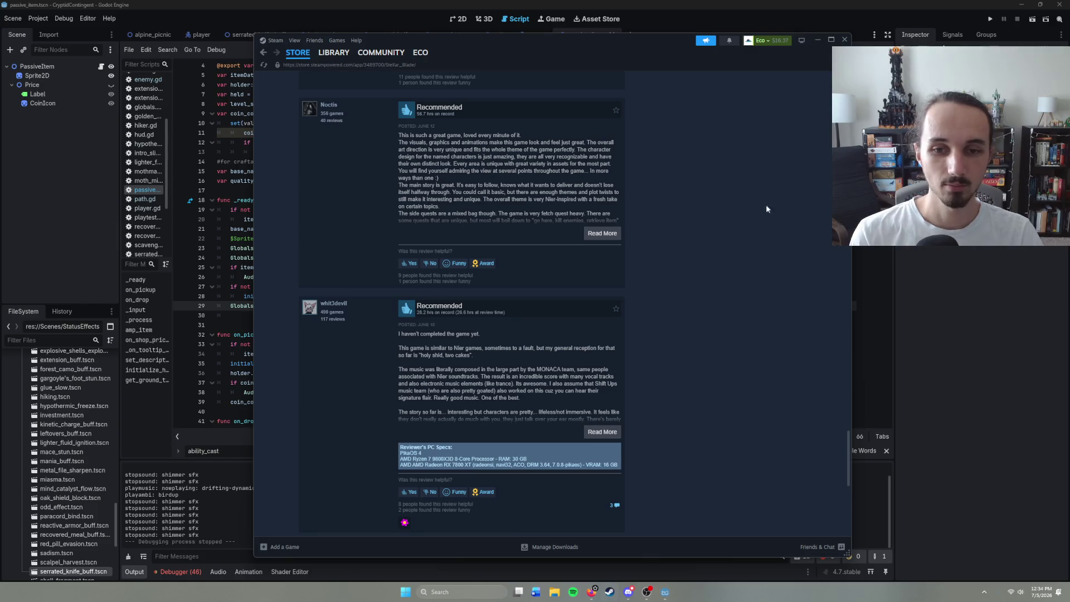
click(845, 40)
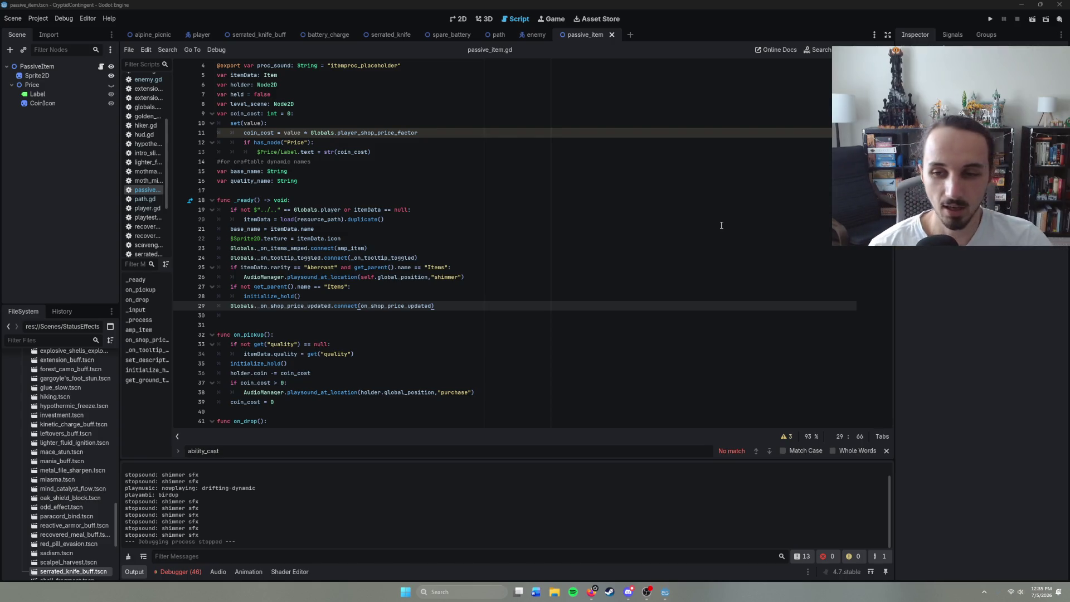
Collapse StatusEffects so the FileSystem dock shows res:// top-level folders, then switch to Firefox.
click(324, 298)
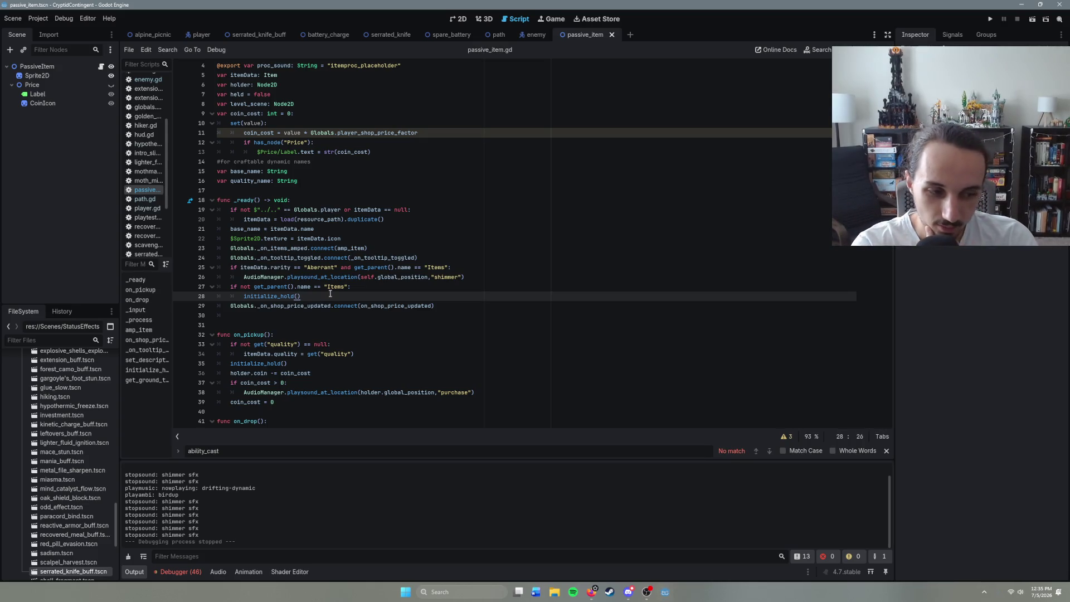
scroll(339, 306, down, 3)
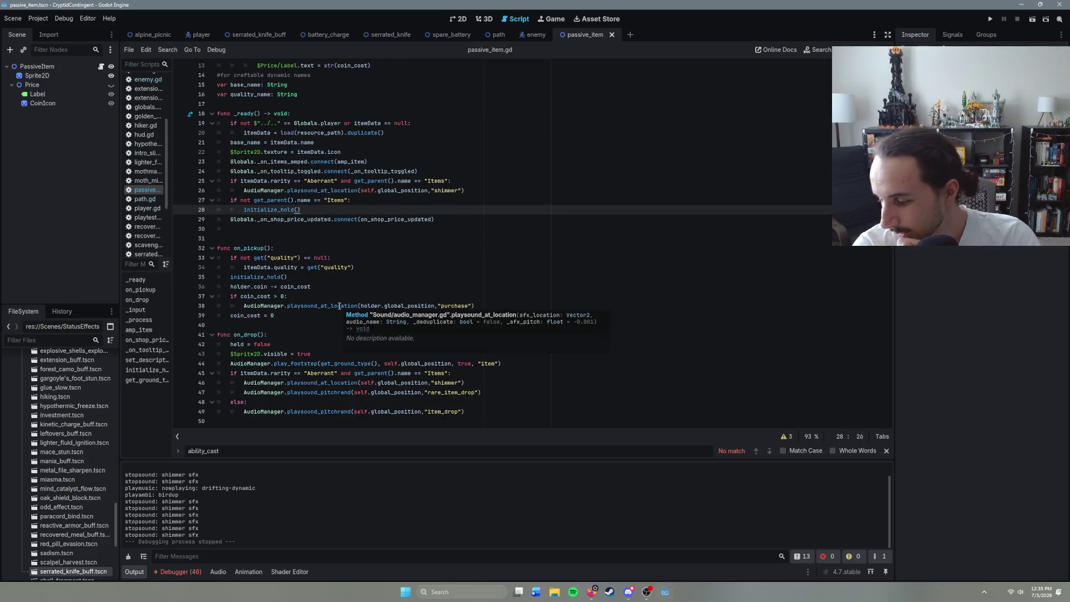
scroll(339, 306, up, 3)
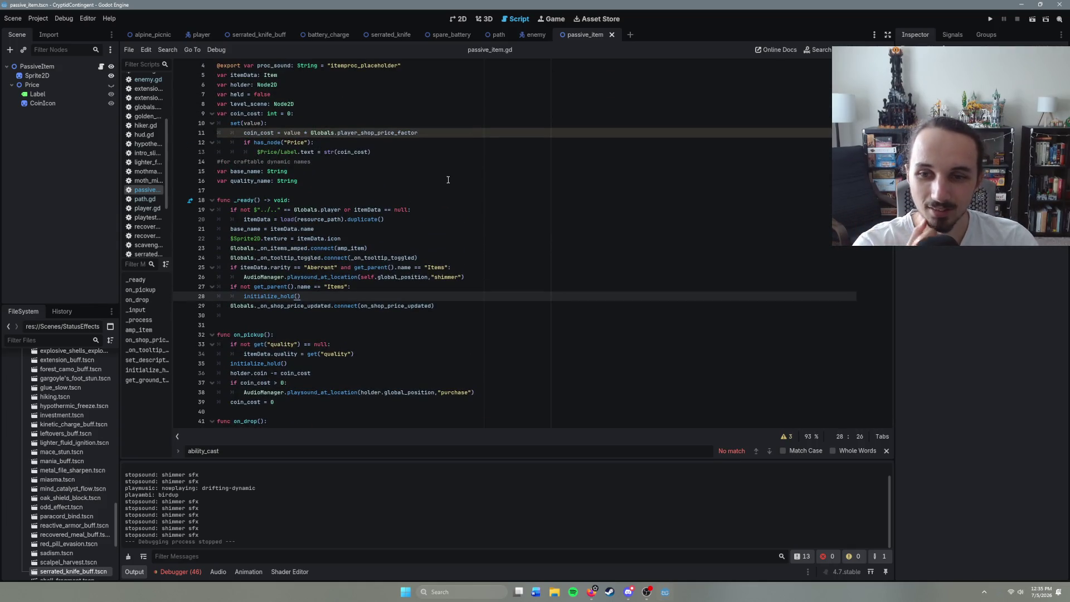
scroll(61, 443, up, 10)
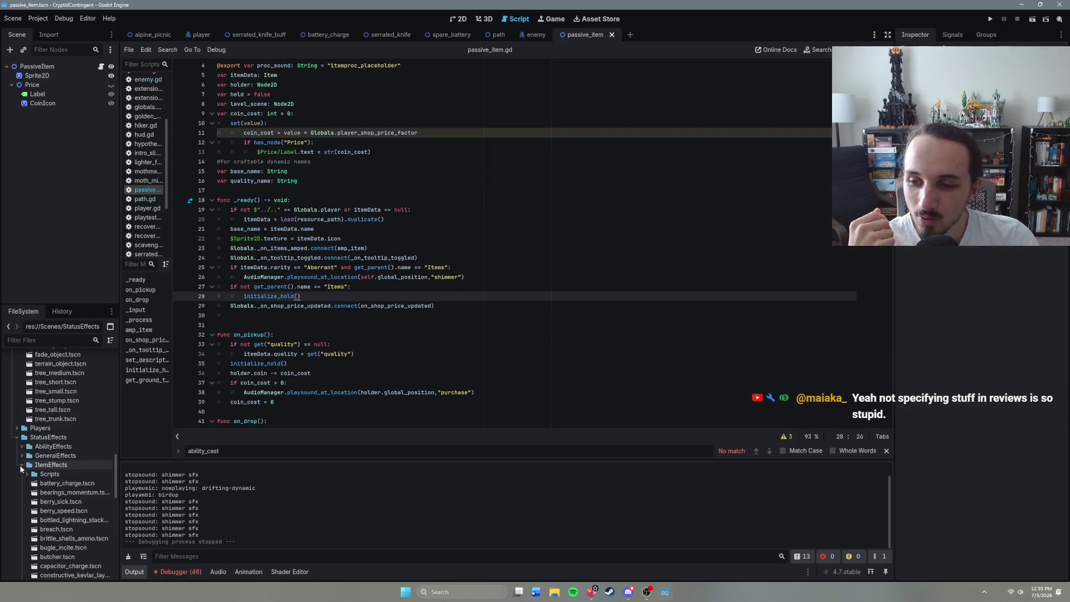
key(Left)
scroll(15, 476, up, 10)
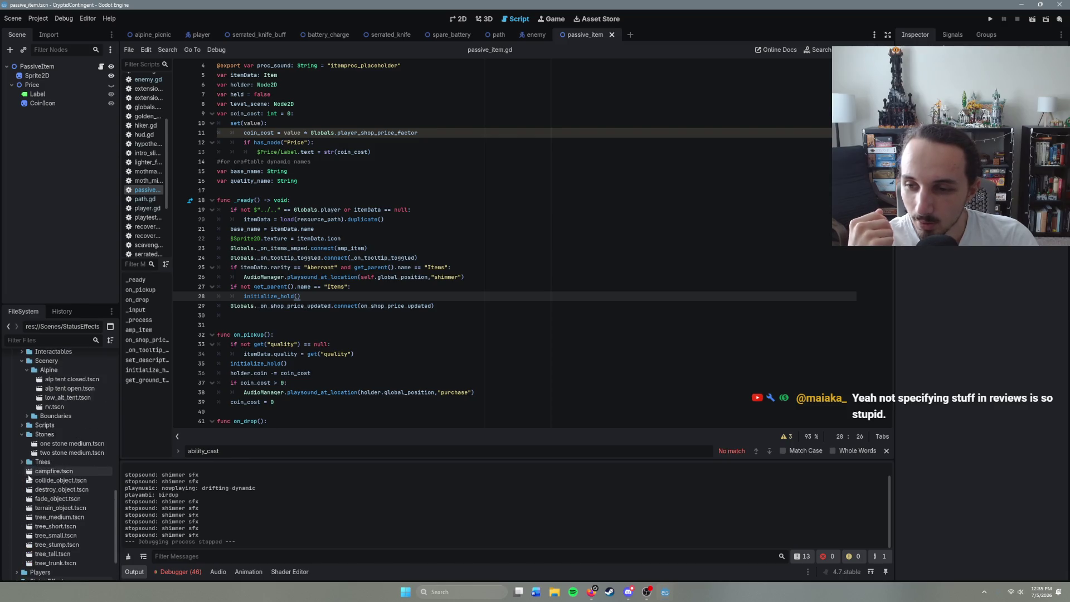
scroll(39, 494, up, 5)
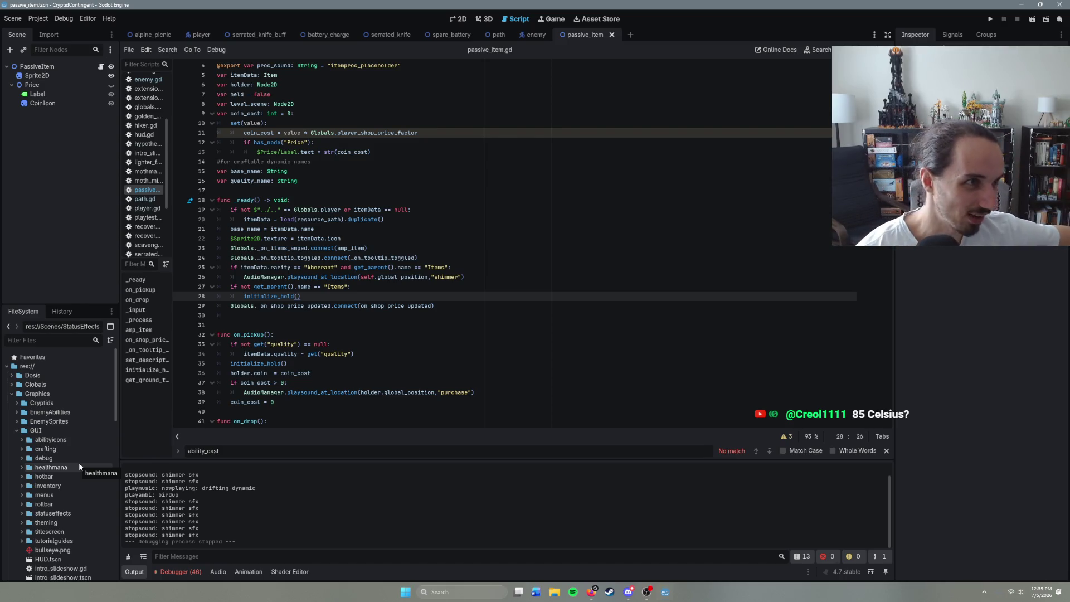
click(590, 591)
Convert 85 °C to Fahrenheit (185 °F) via Google, then close the tab and minimize Firefox.
click(375, 84)
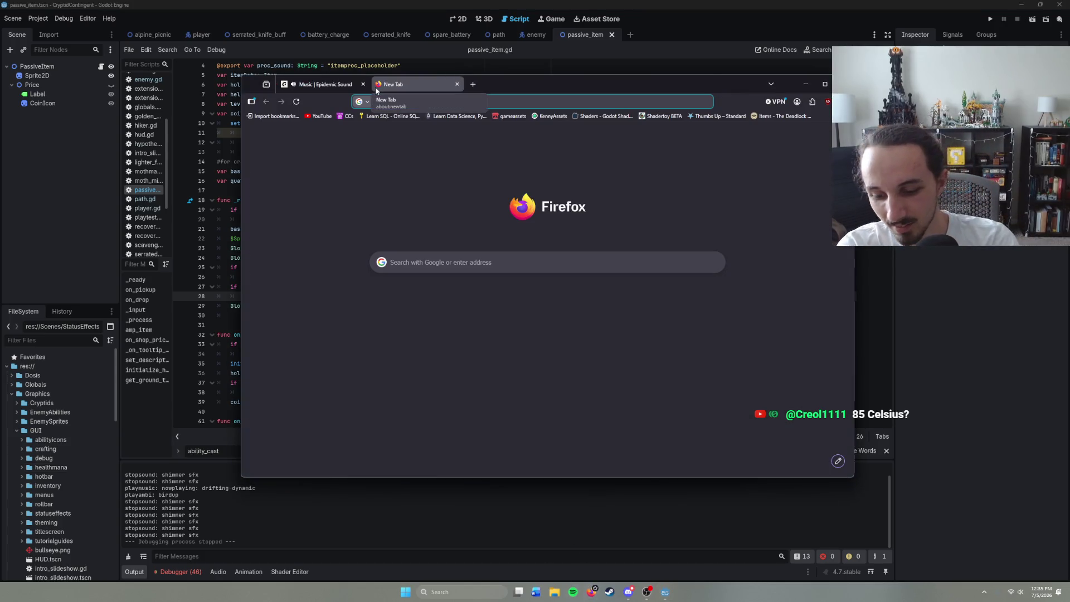
text(cels)
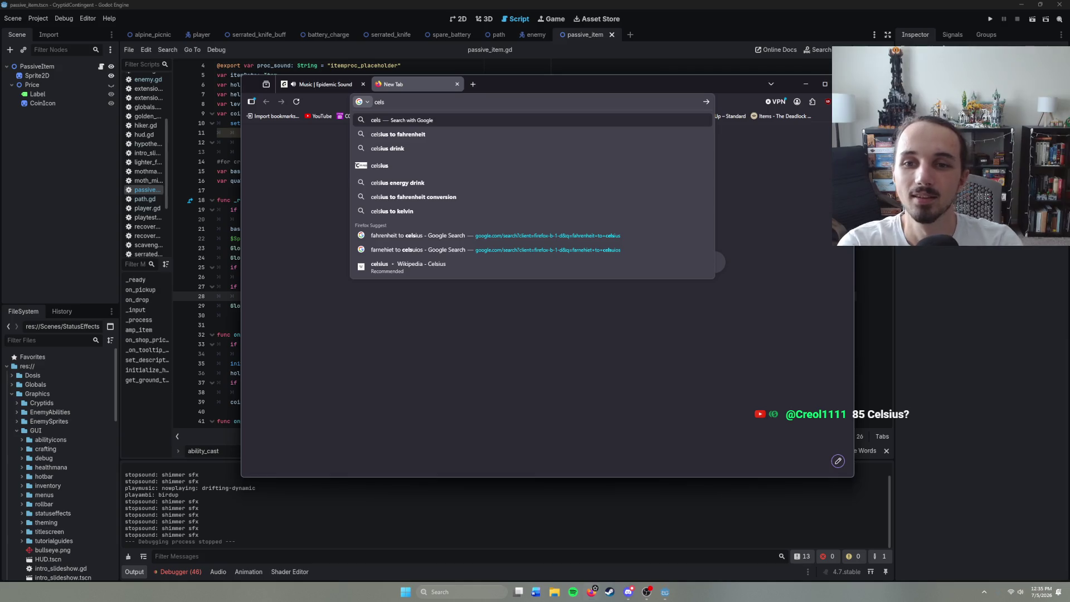
click(398, 134)
click(335, 234)
text(85)
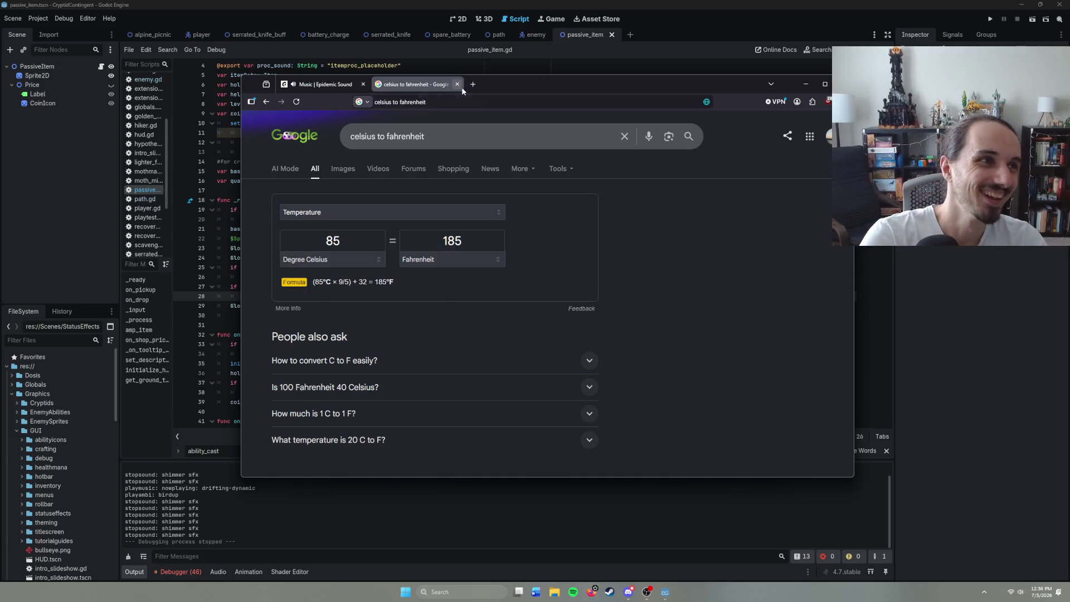
click(458, 85)
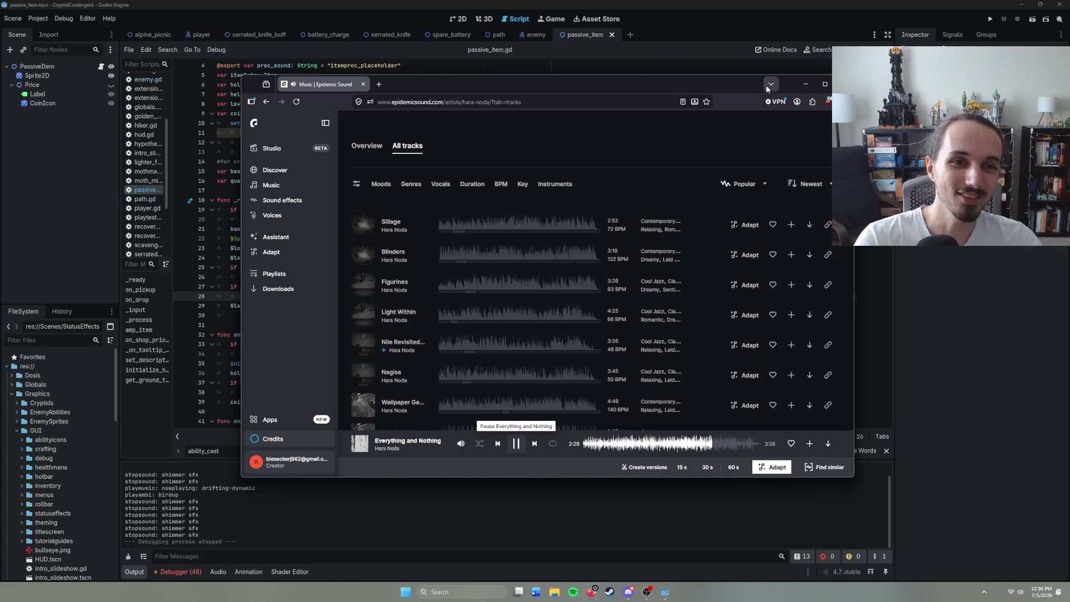
click(804, 86)
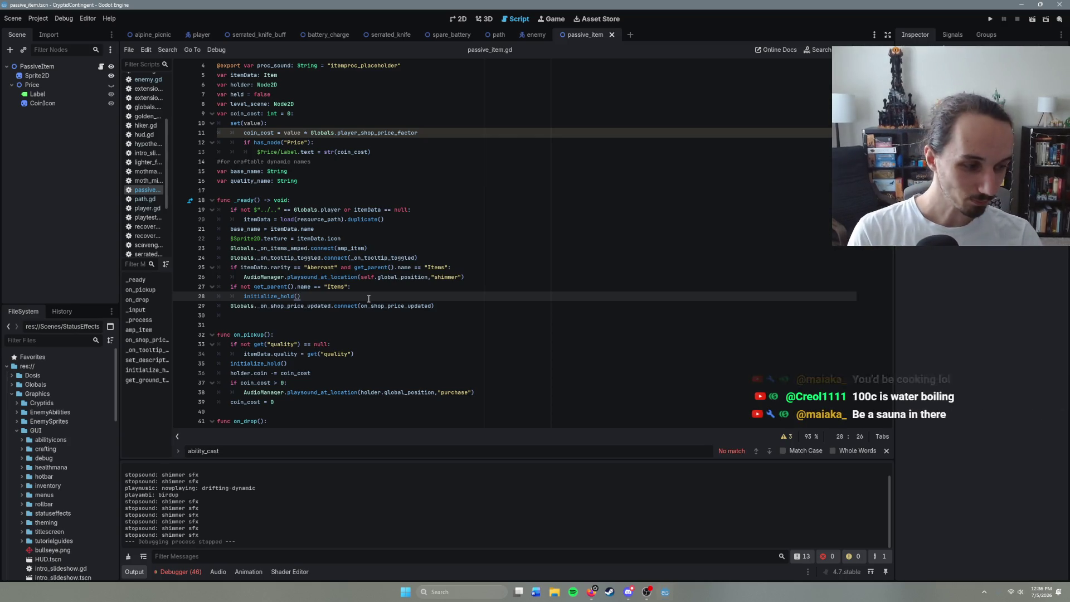
Review lines 25–28 of _ready, selecting the Aberrant check through the initialize_hold call.
mouse_move(363, 306)
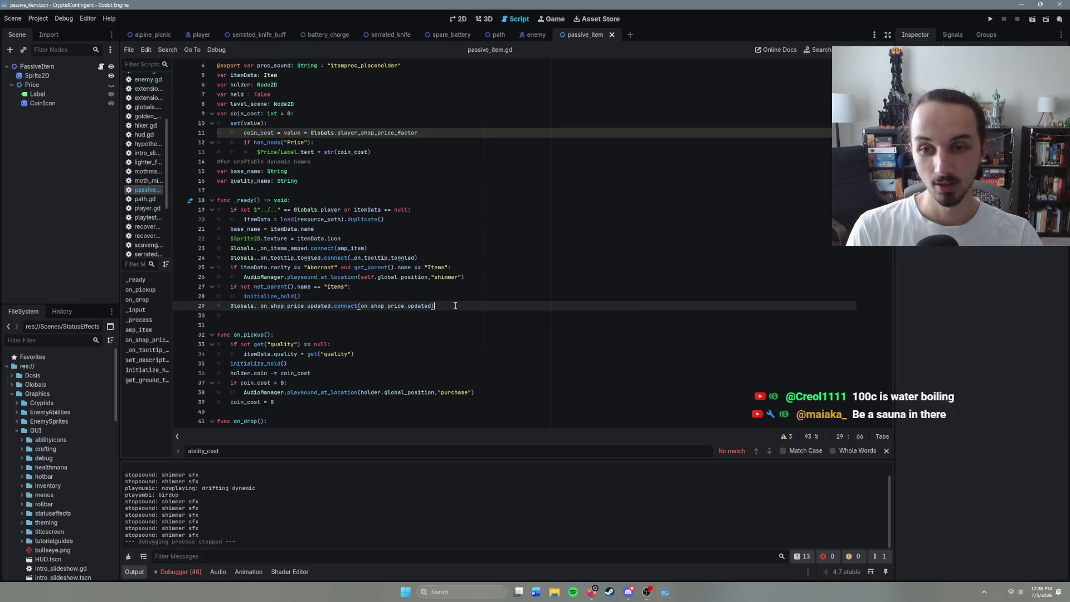
click(474, 277)
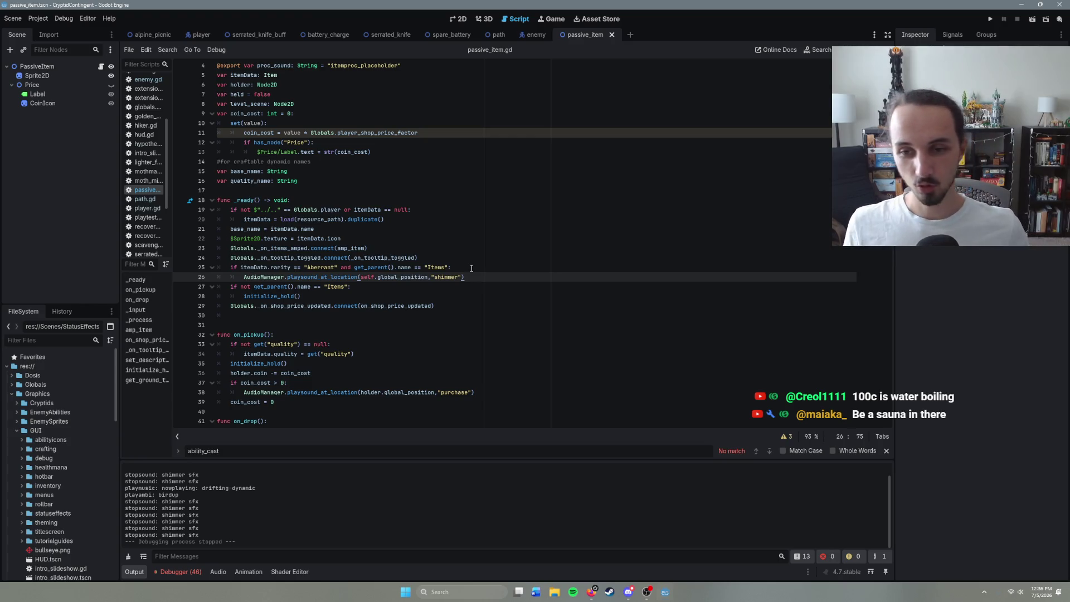
click(463, 267)
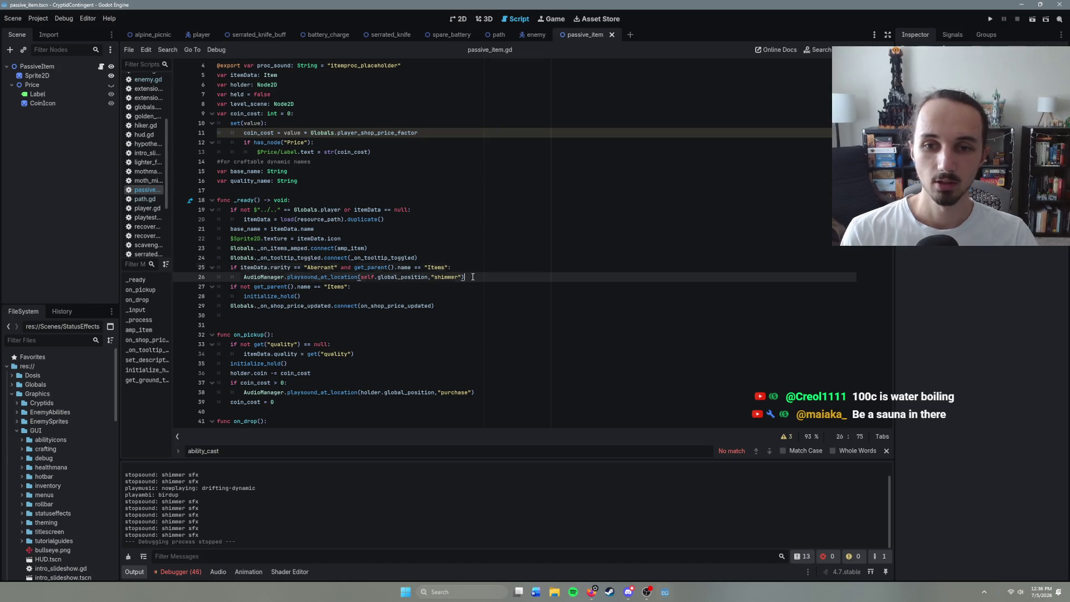
click(379, 298)
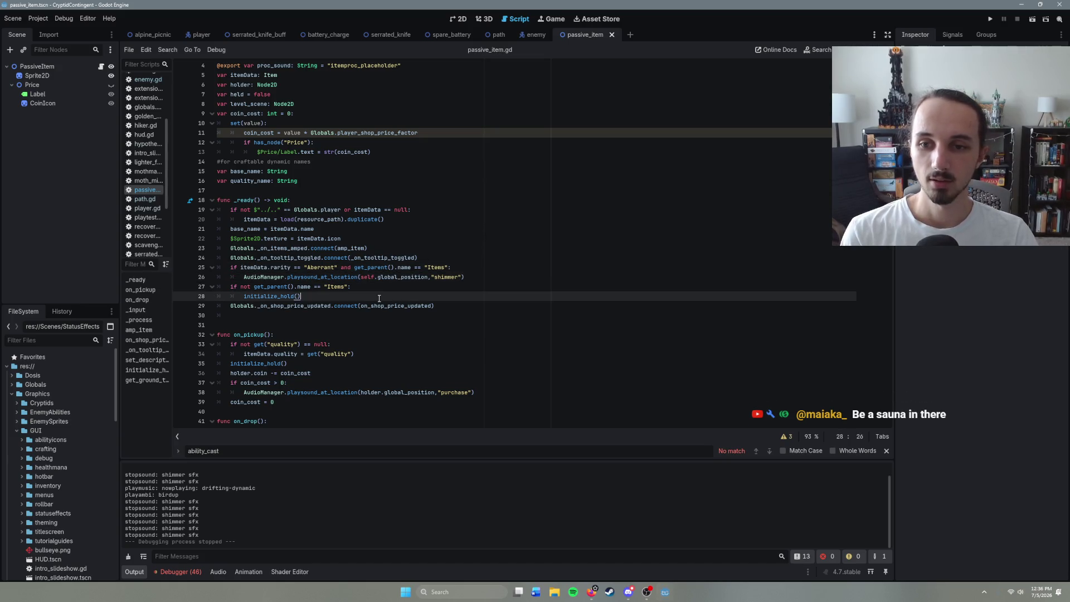
key(shift+Up)
key(shift+Up)
key(shift+Up)
key(shift+Home)
drag(304, 296, 231, 268)
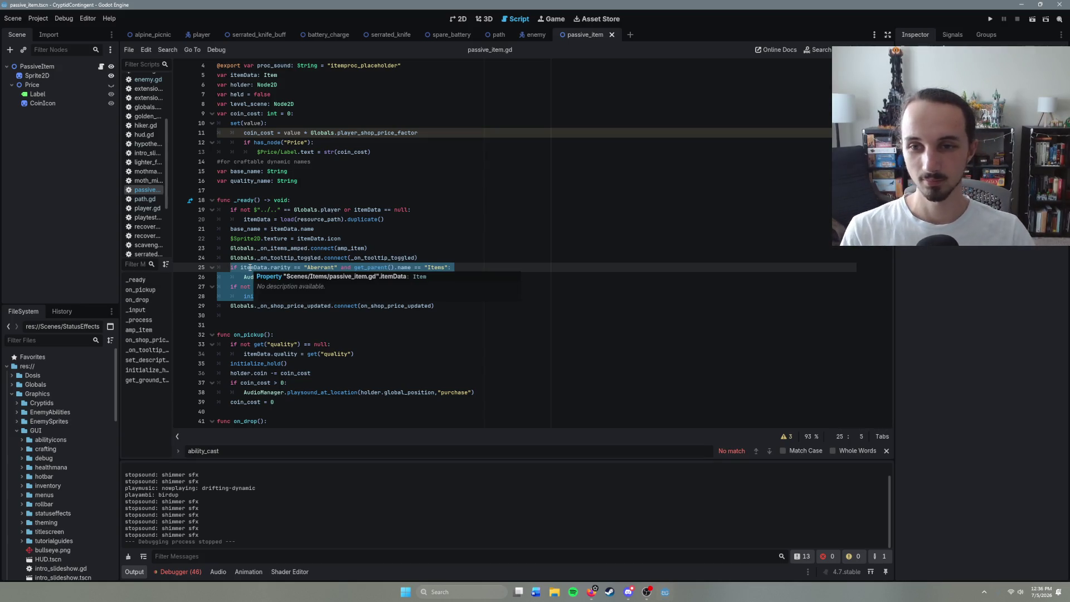
drag(301, 296, 244, 277)
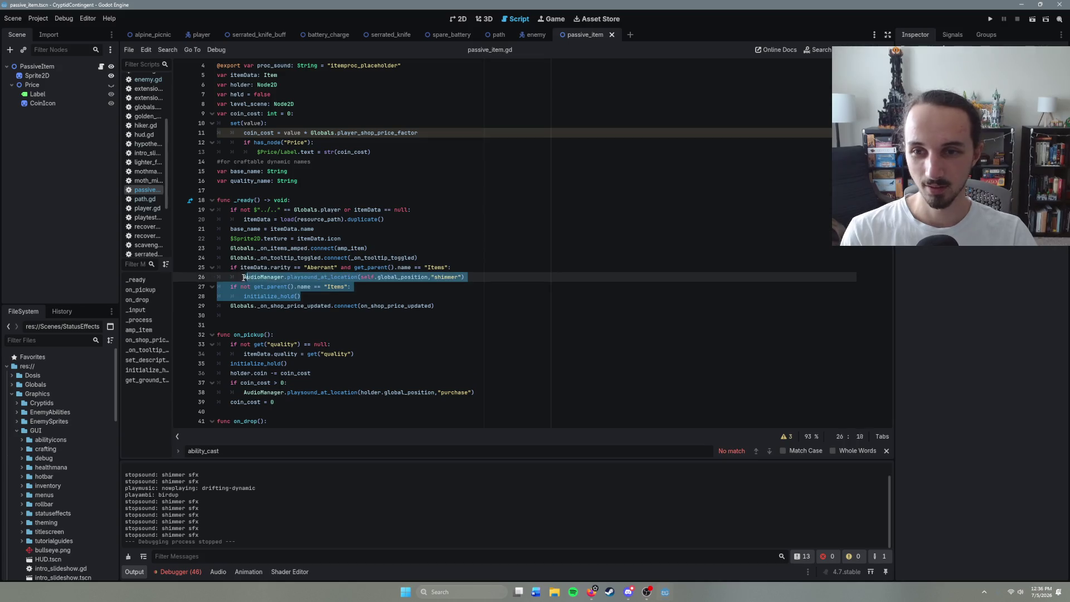
click(309, 297)
drag(308, 297, 231, 268)
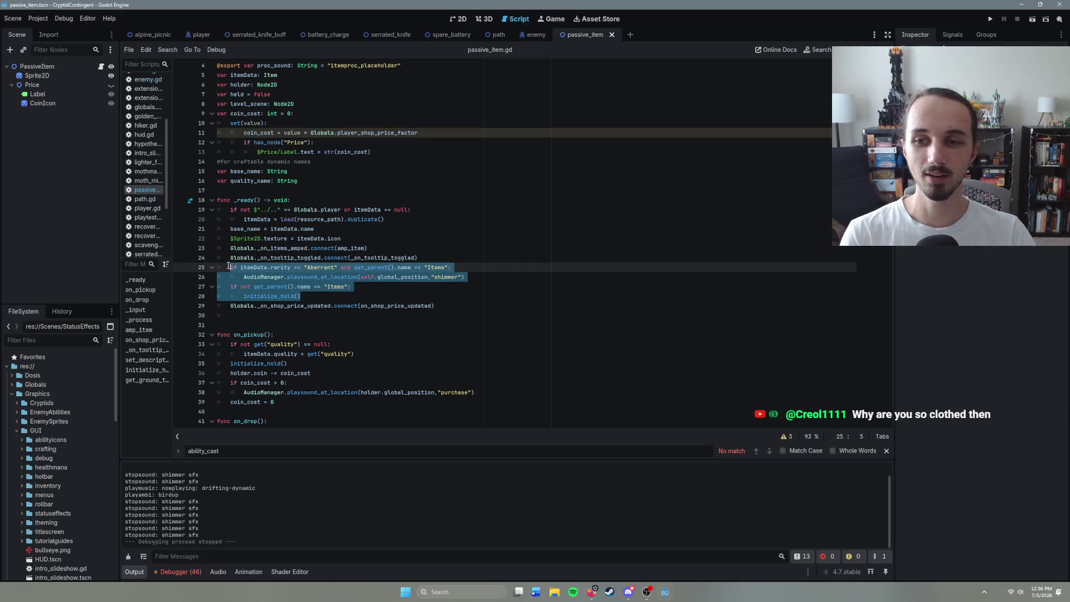
click(331, 296)
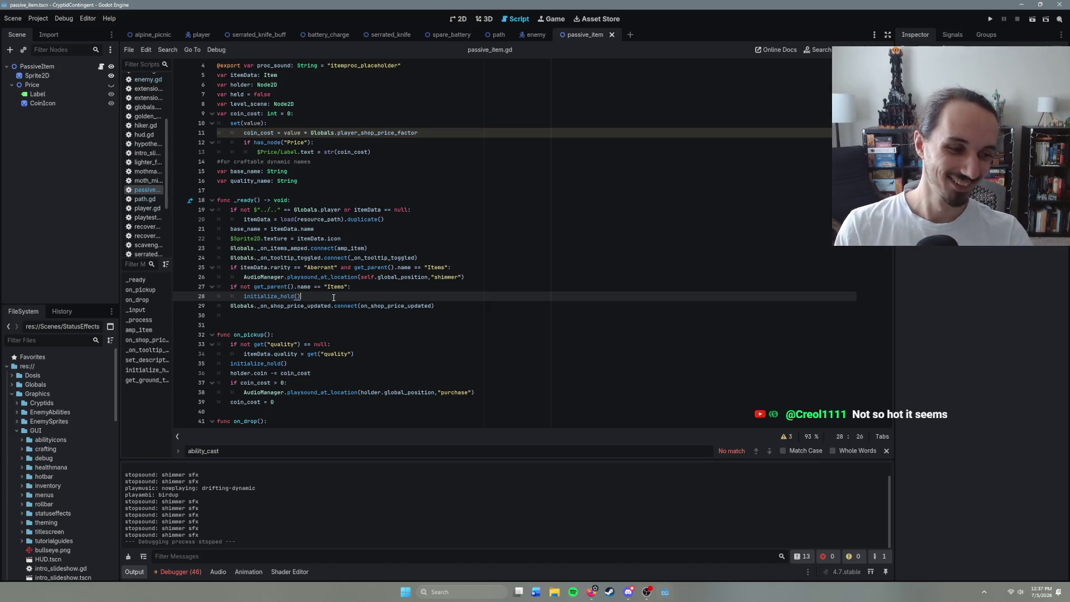
Delete the extra blank line 31 before on_pickup.
click(472, 306)
click(263, 323)
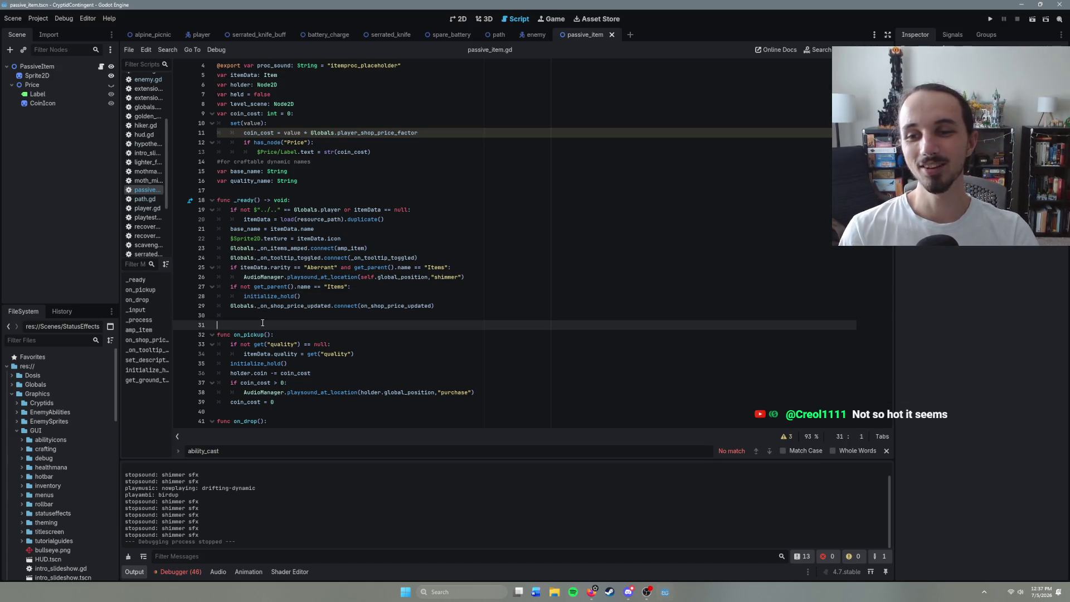
key(BackSpace)
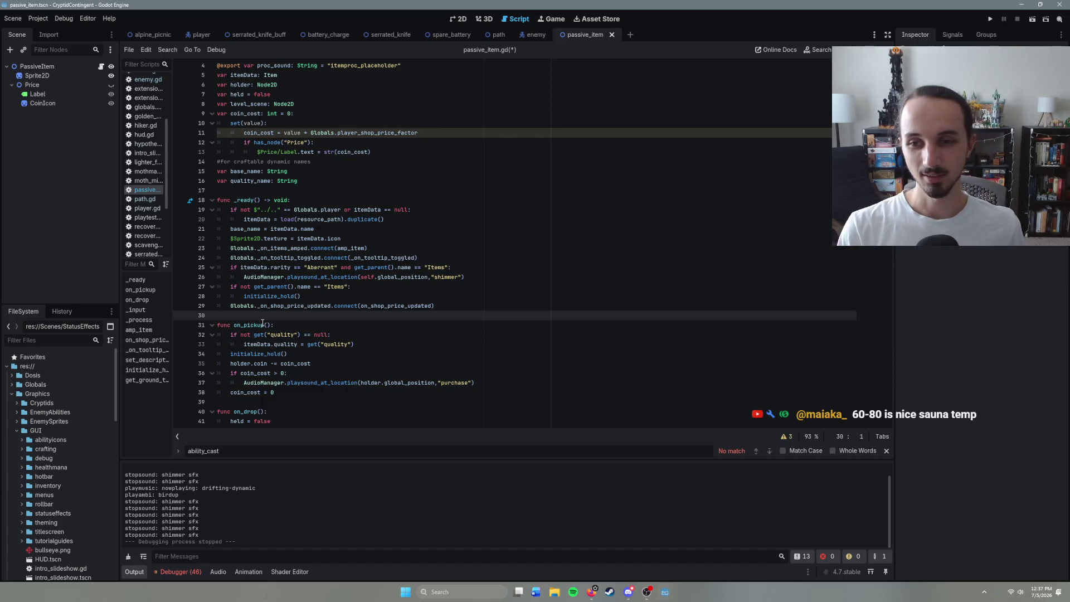
Remove one blank line after _process so amp_item begins on line 58.
scroll(262, 324, down, 5)
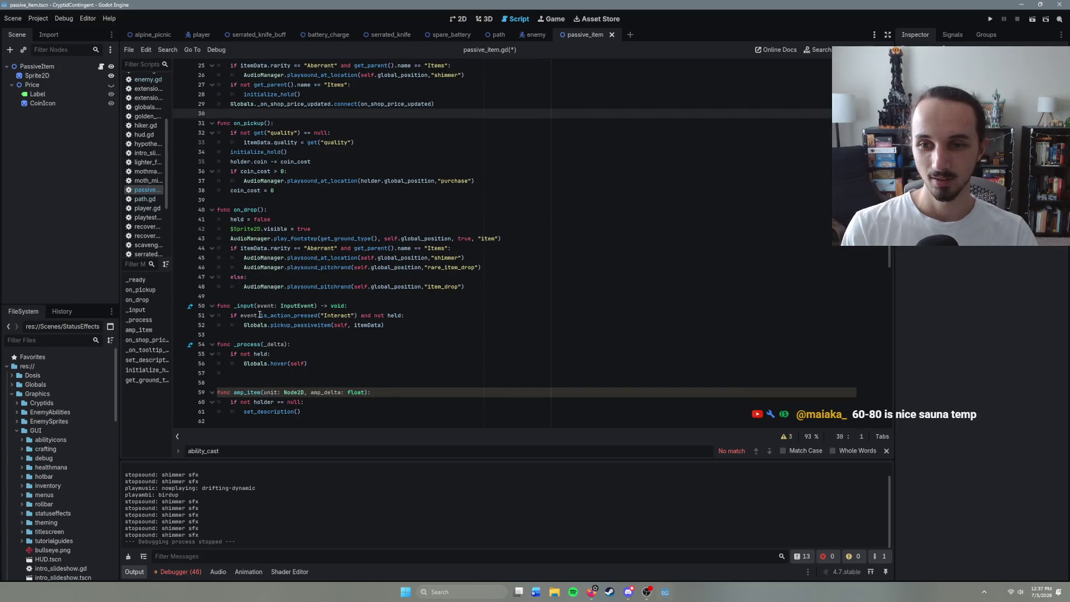
click(265, 334)
click(245, 382)
click(243, 372)
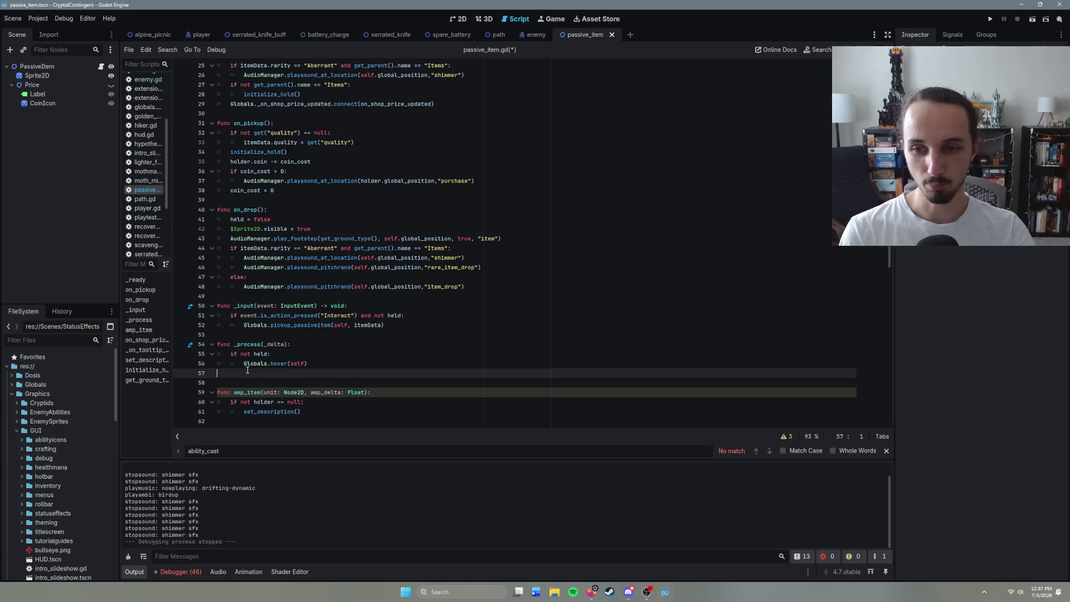
key(BackSpace)
scroll(350, 412, down, 4)
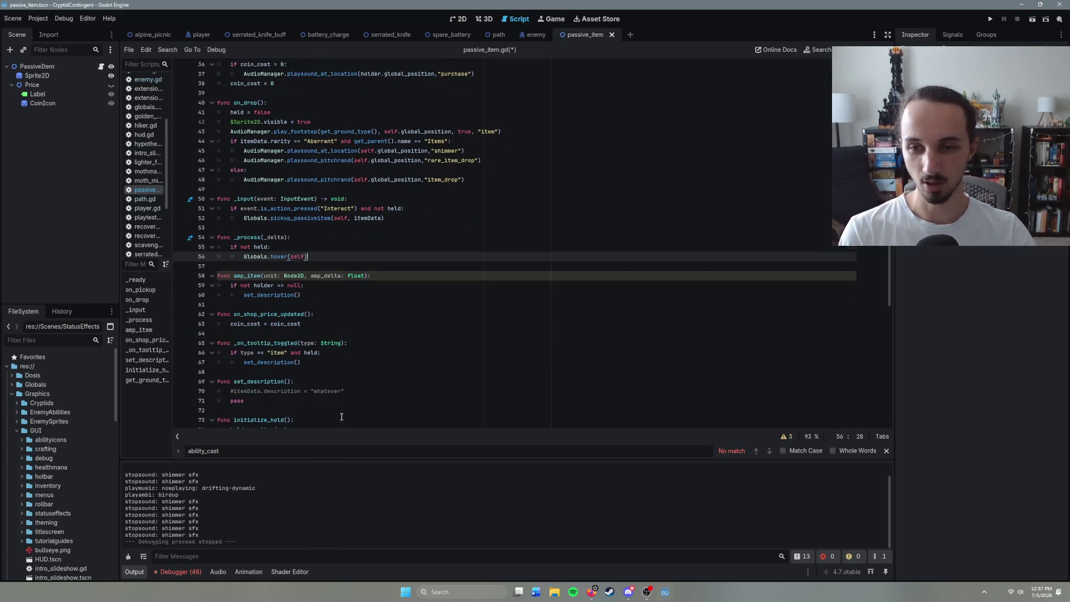
Check amp_item's holder check and set_description call, then save passive_item.gd.
scroll(350, 412, down, 8)
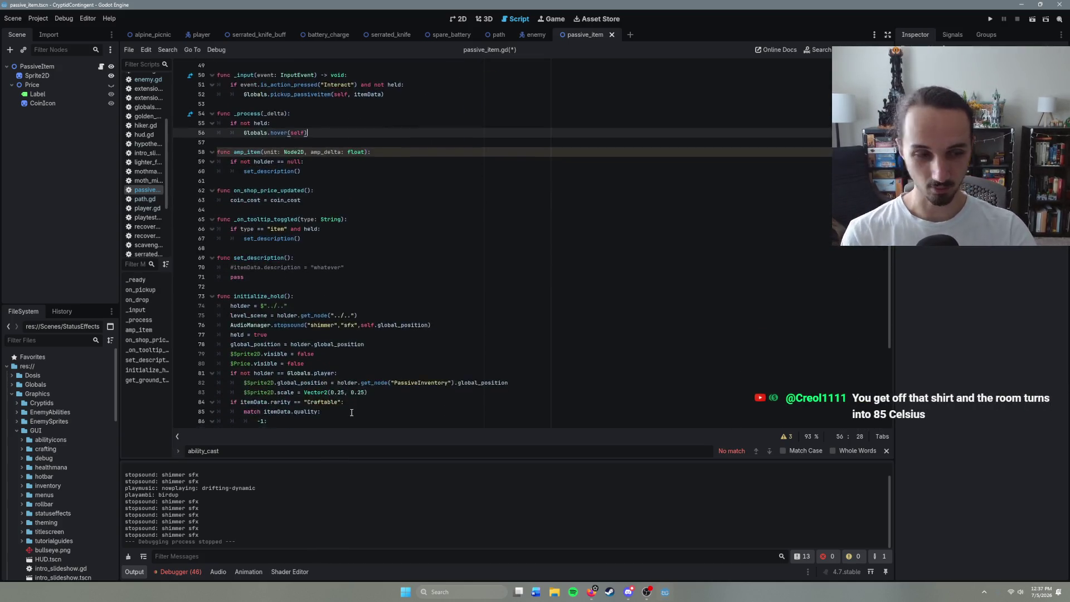
scroll(357, 419, up, 3)
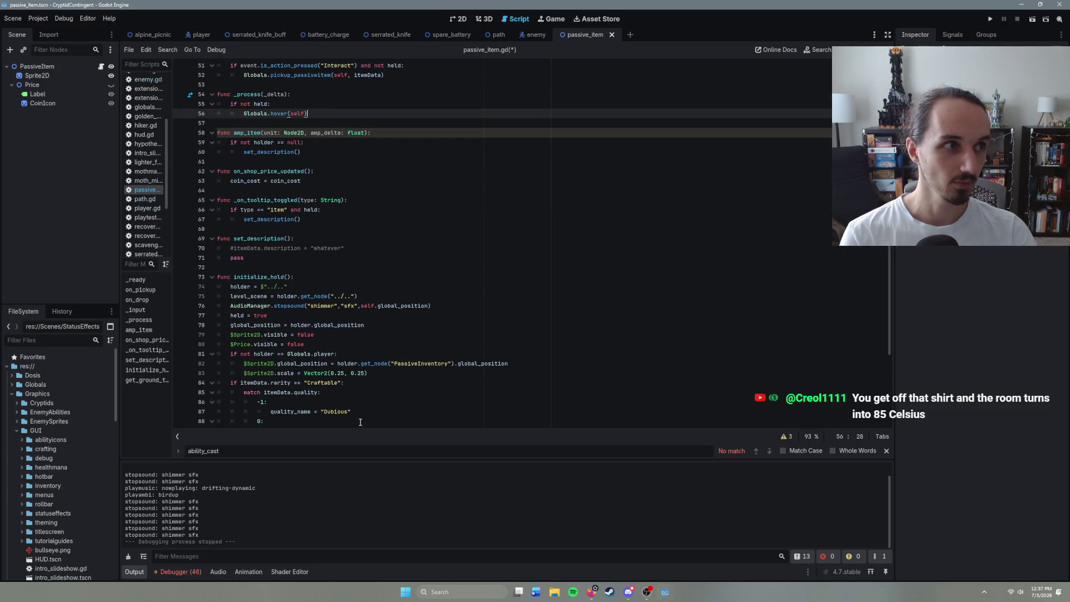
scroll(360, 421, up, 8)
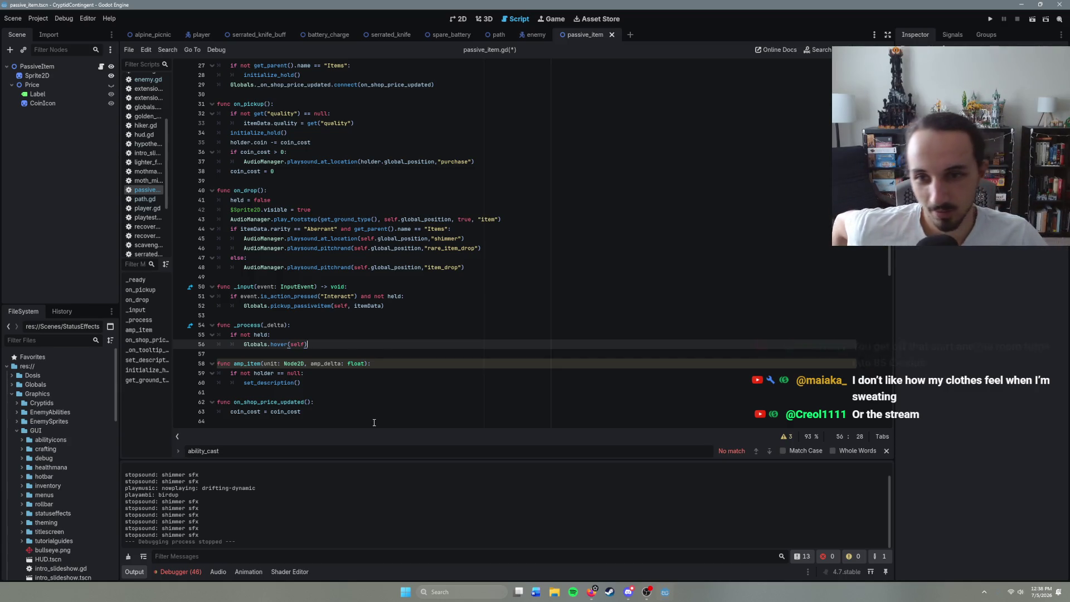
click(314, 383)
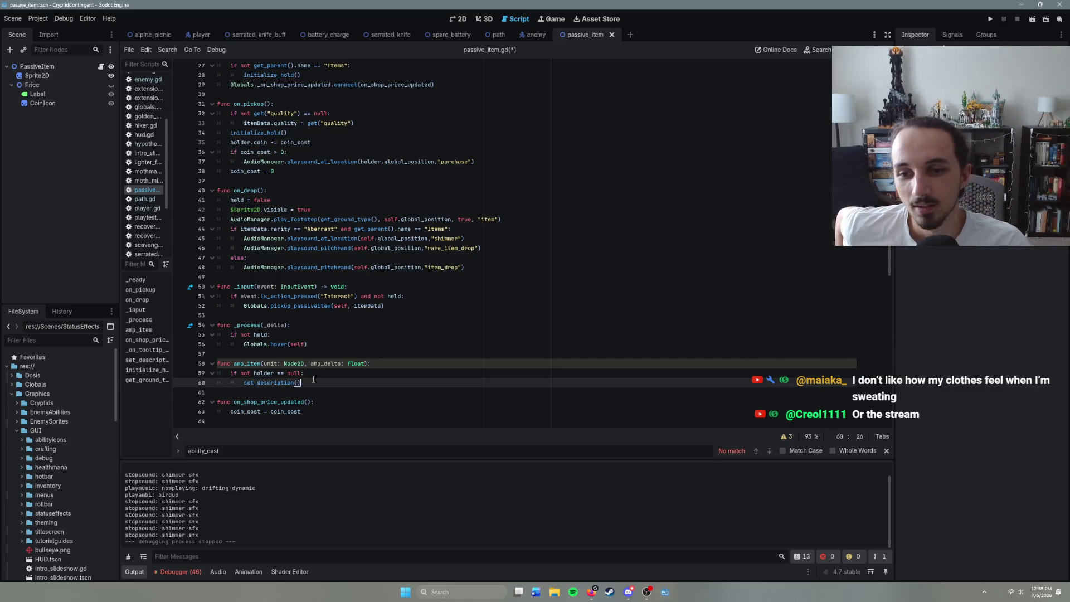
click(315, 373)
click(319, 389)
click(316, 384)
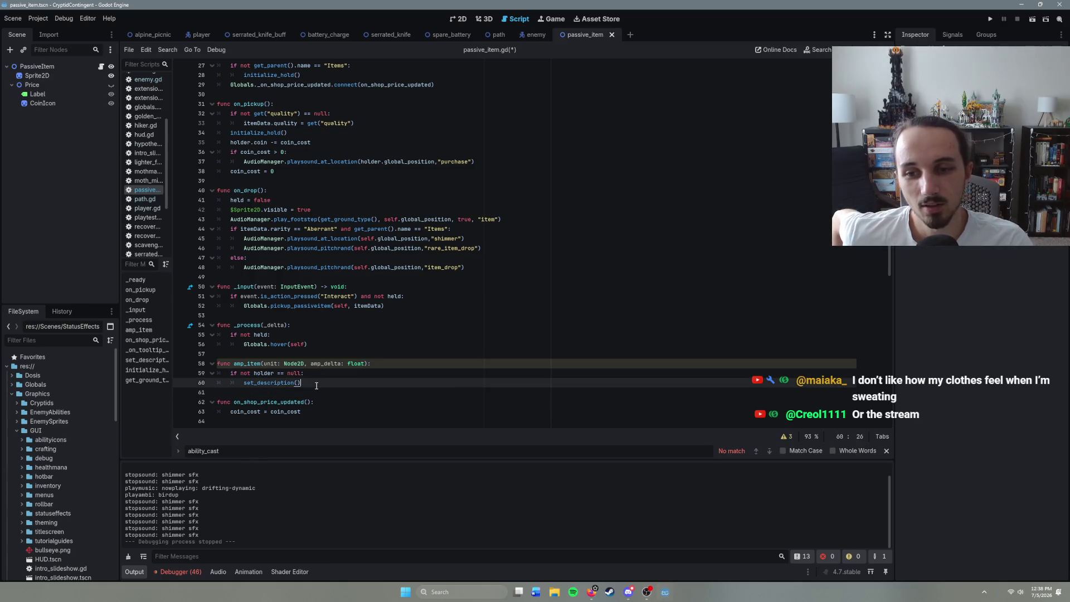
click(316, 373)
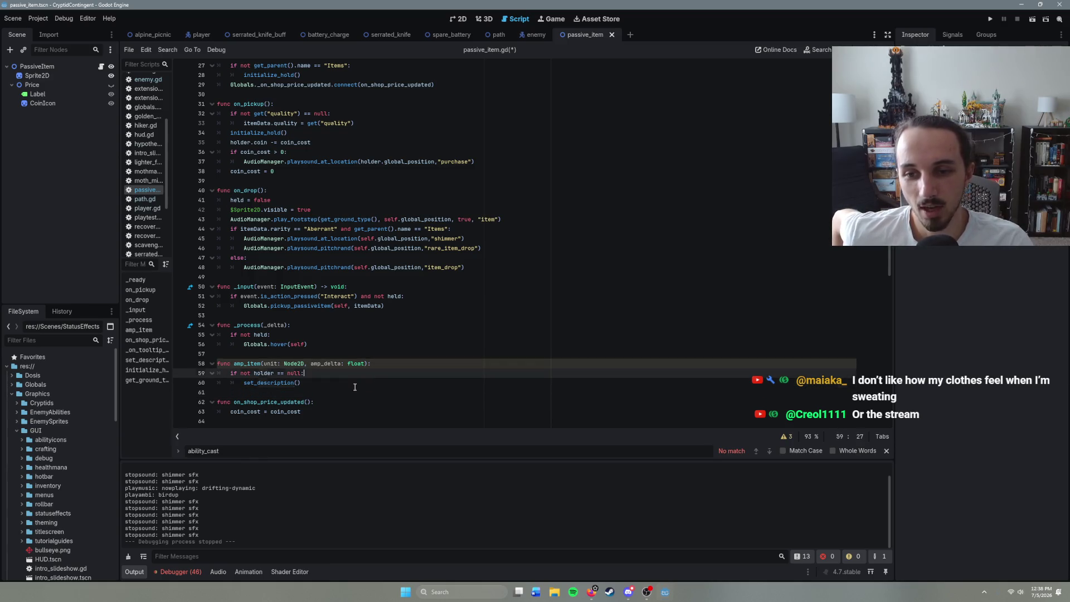
click(320, 380)
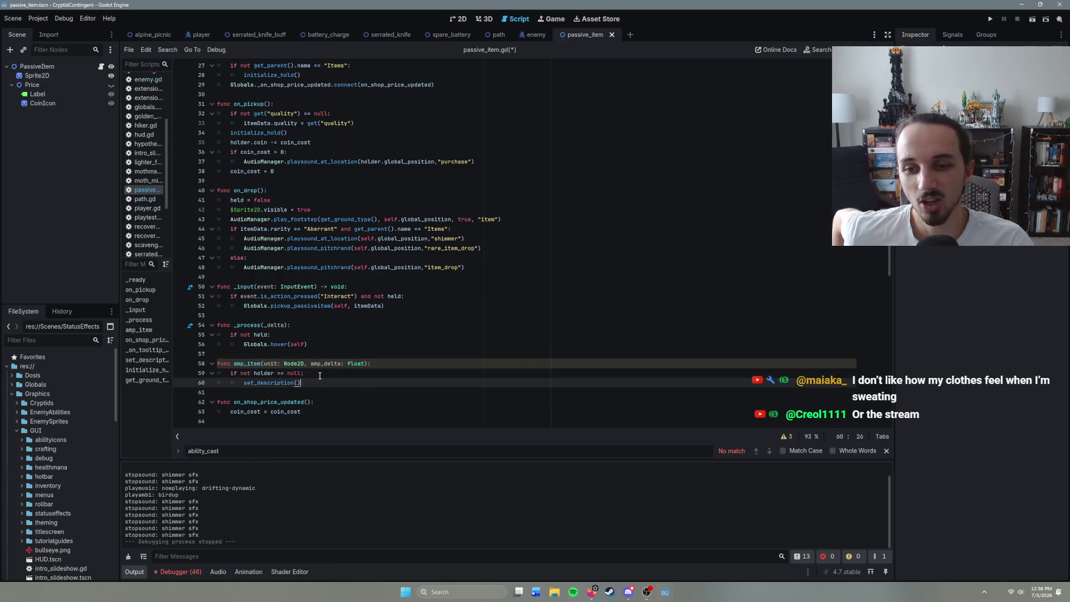
click(392, 369)
click(362, 382)
click(345, 392)
click(335, 383)
click(335, 373)
click(334, 383)
click(330, 375)
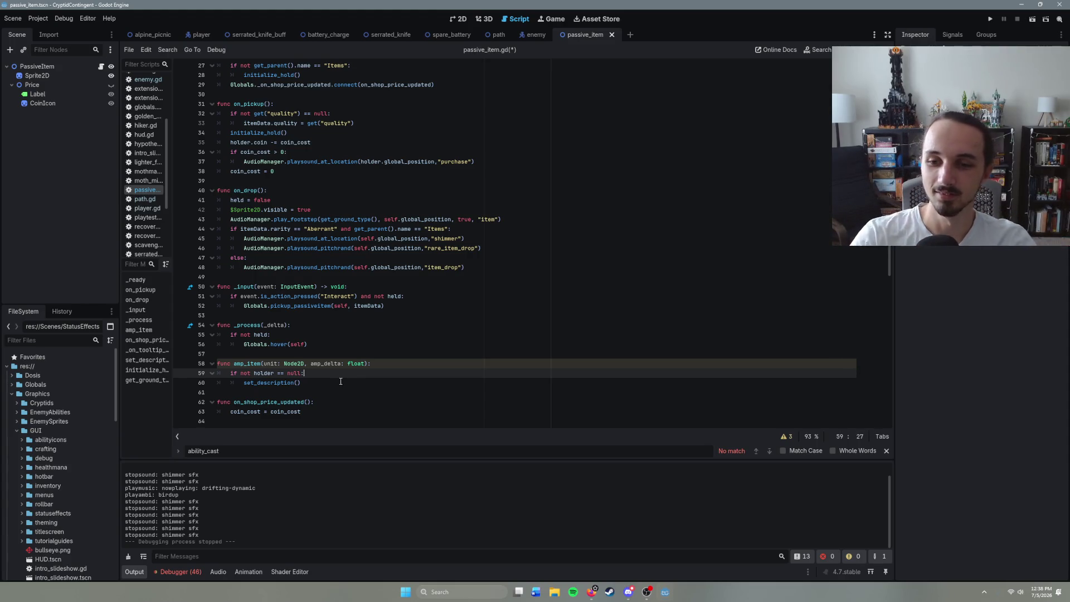
click(337, 382)
key(ctrl+s)
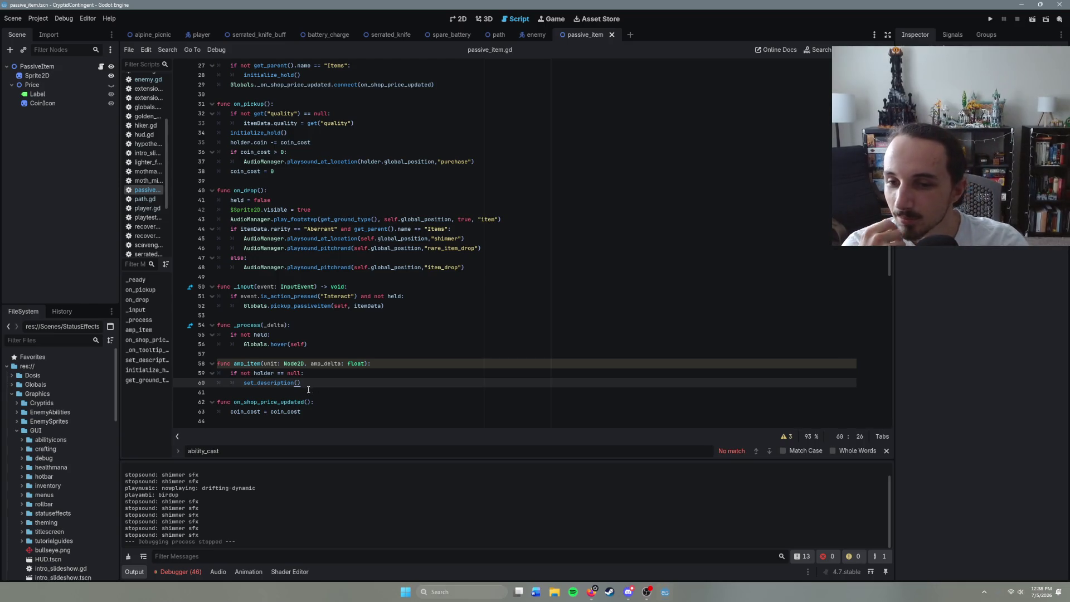
Collapse the GUI folder, expand Resources and open item.gd in the script editor.
scroll(311, 389, down, 15)
scroll(293, 395, up, 20)
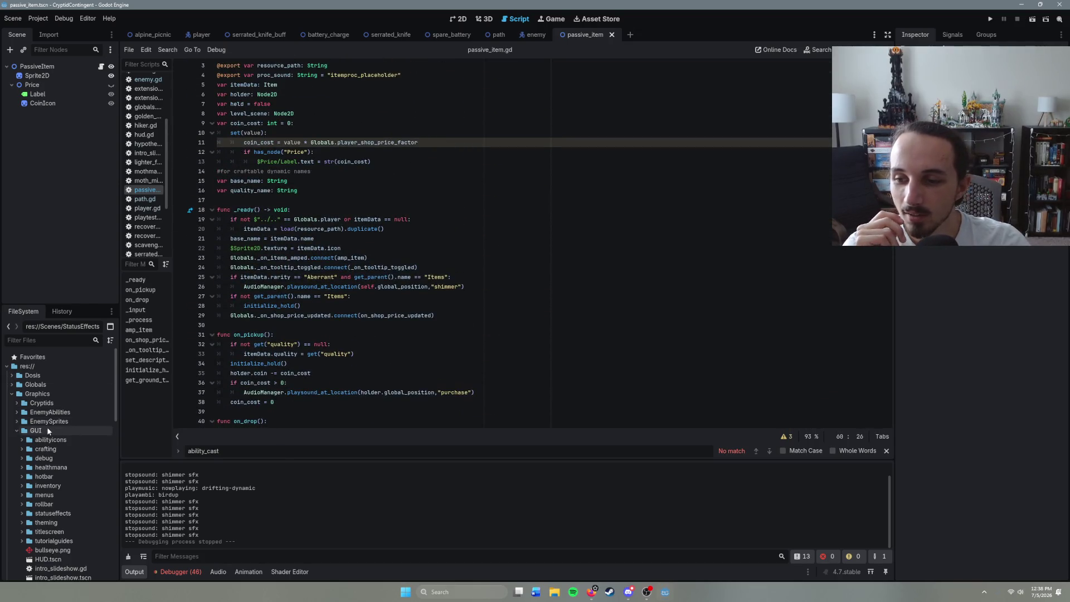
scroll(294, 402, down, 16)
scroll(294, 402, up, 16)
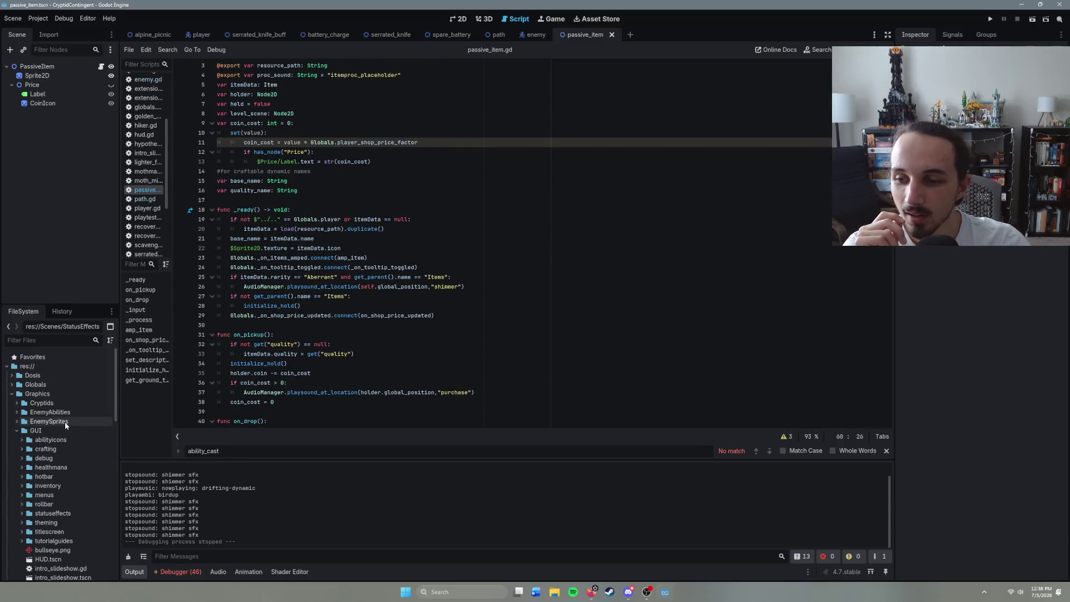
click(17, 430)
double_click(37, 494)
click(41, 504)
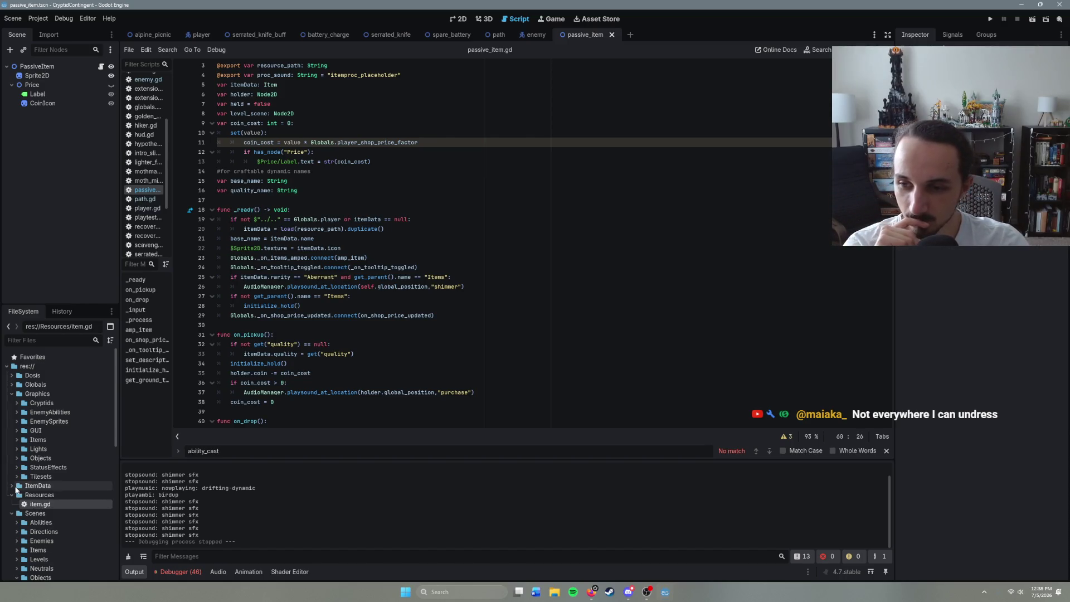
double_click(42, 505)
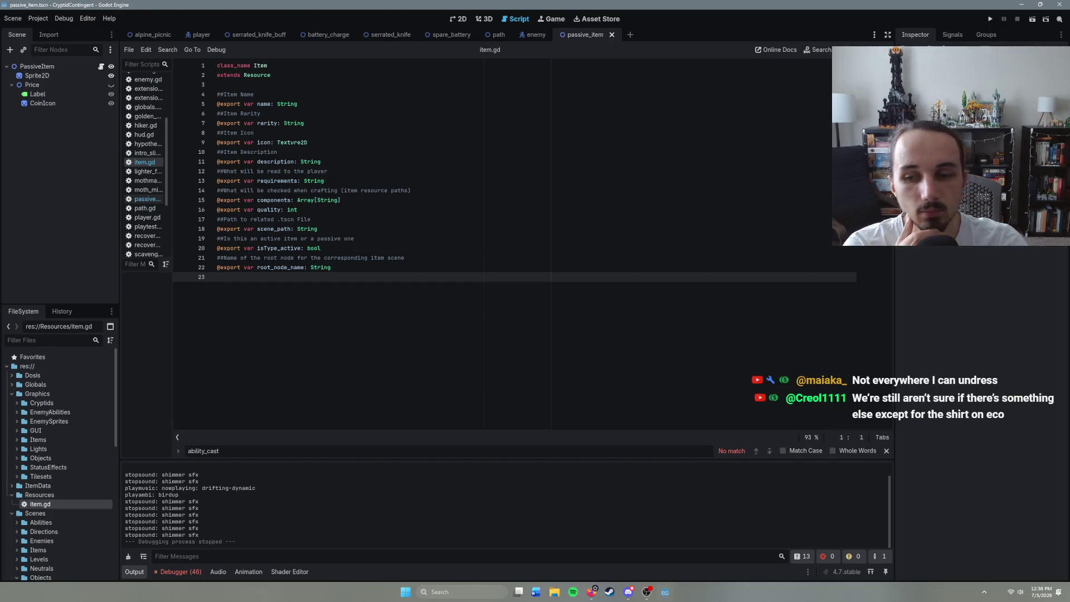
click(318, 226)
click(315, 103)
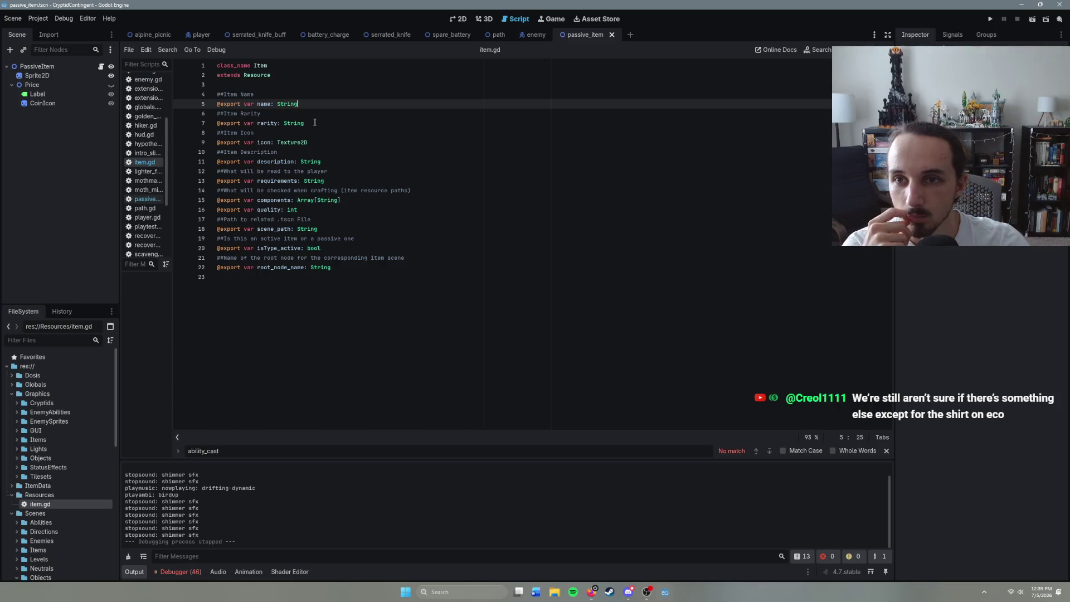
key(Return)
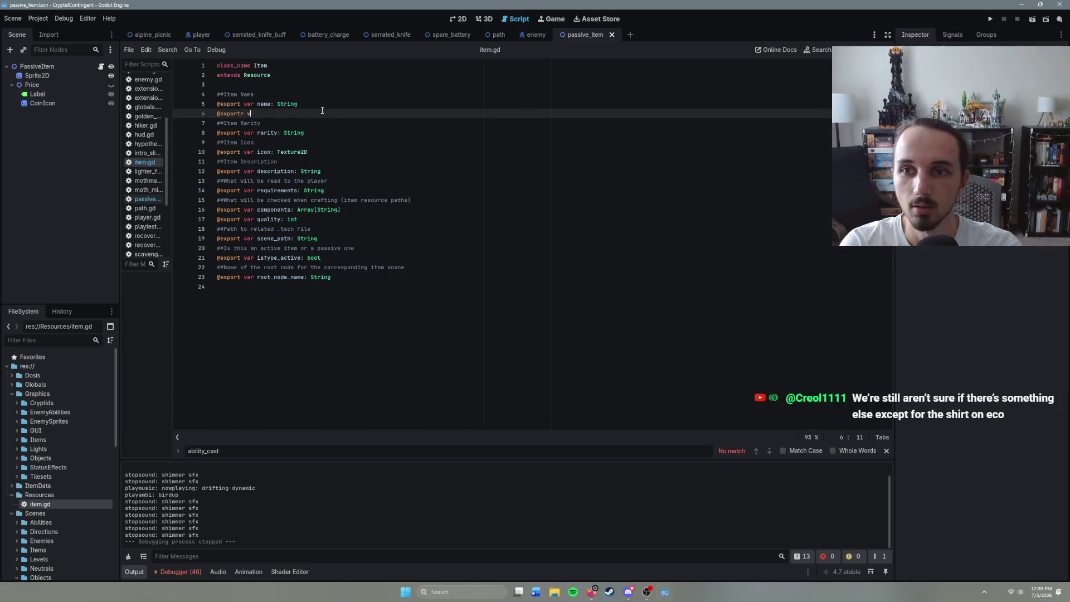
key(BackSpace)
key(BackSpace)
key(BackSpace)
text(var base_name:)
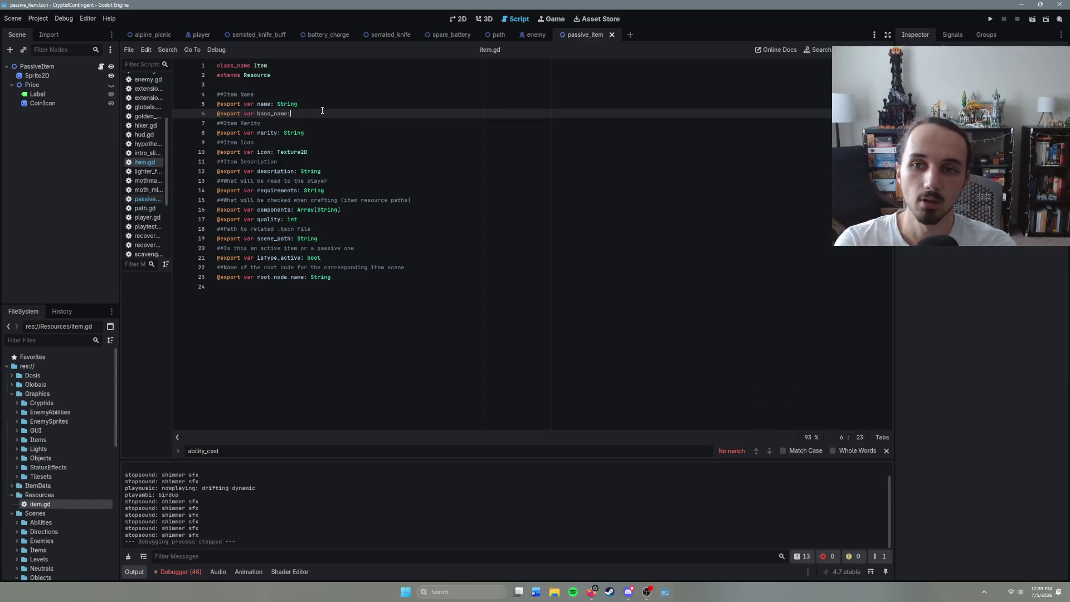
text( String)
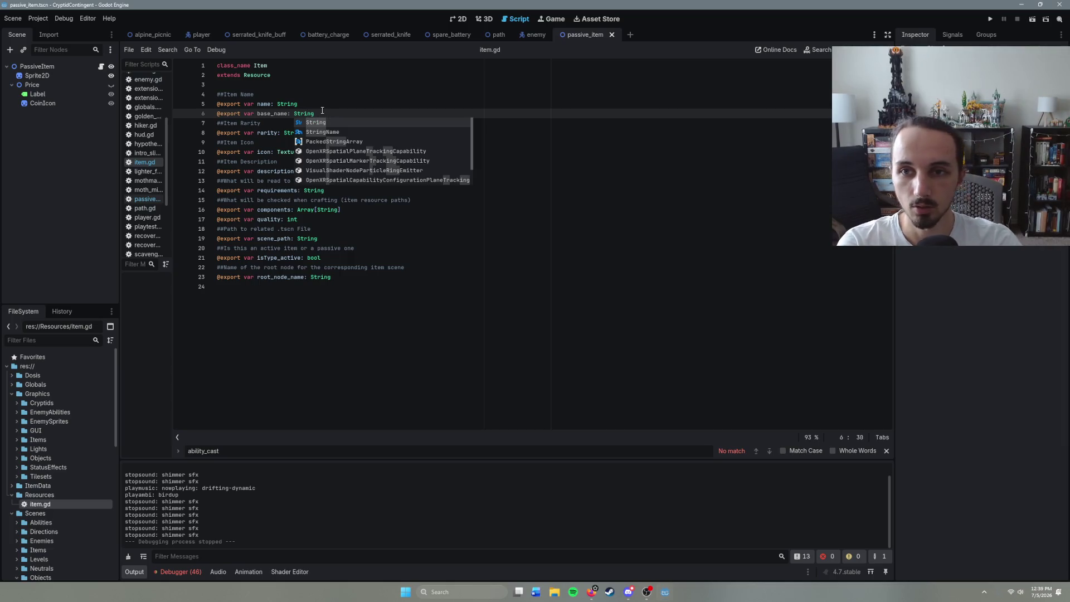
key(Escape)
click(305, 105)
key(Return)
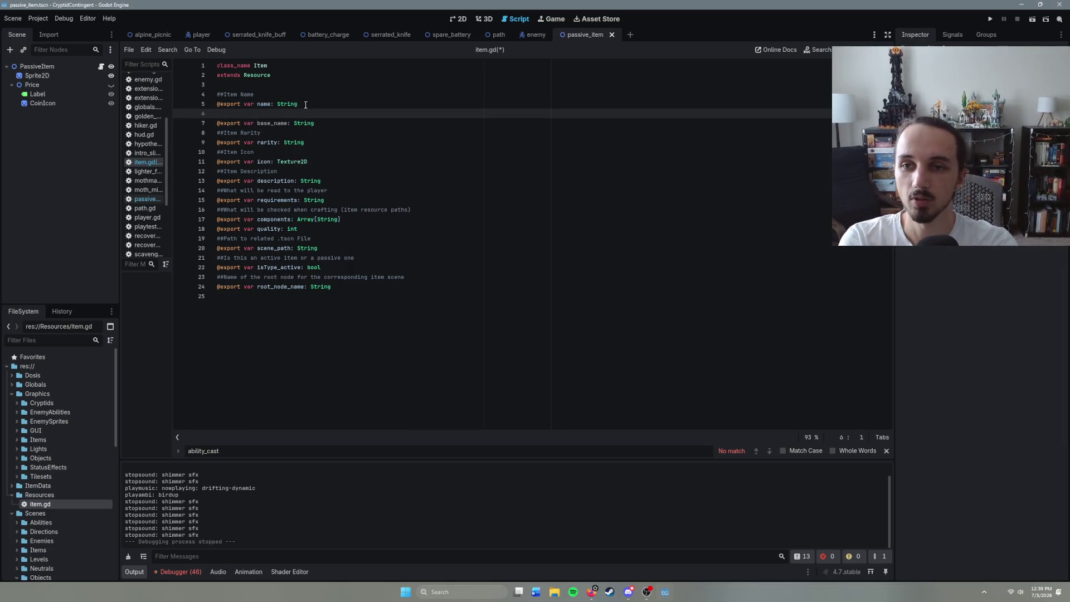
key(Delete)
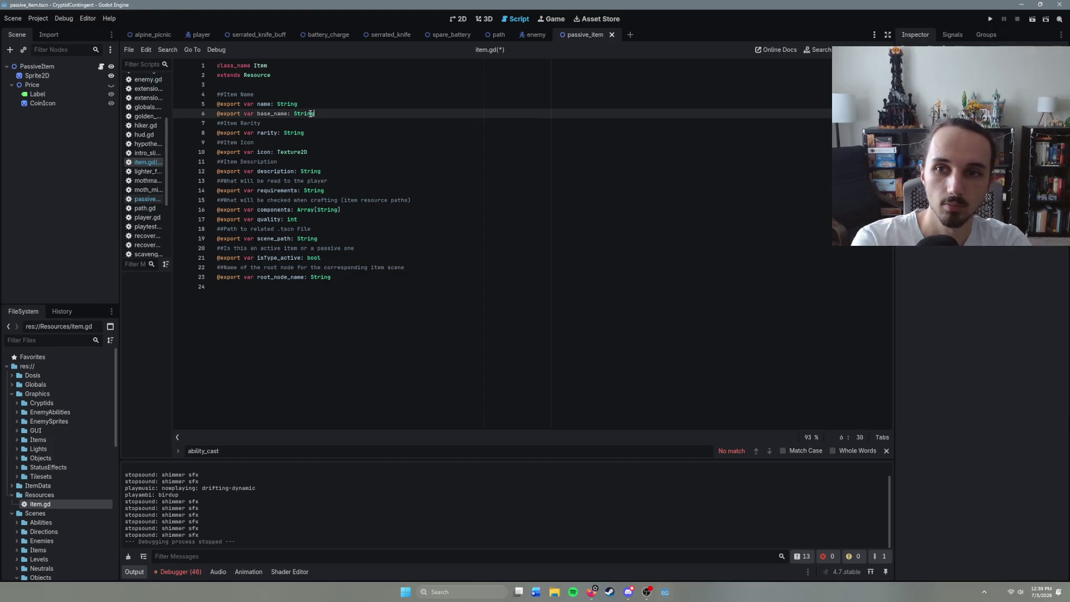
drag(316, 113, 203, 116)
key(BackSpace)
key(BackSpace)
click(350, 270)
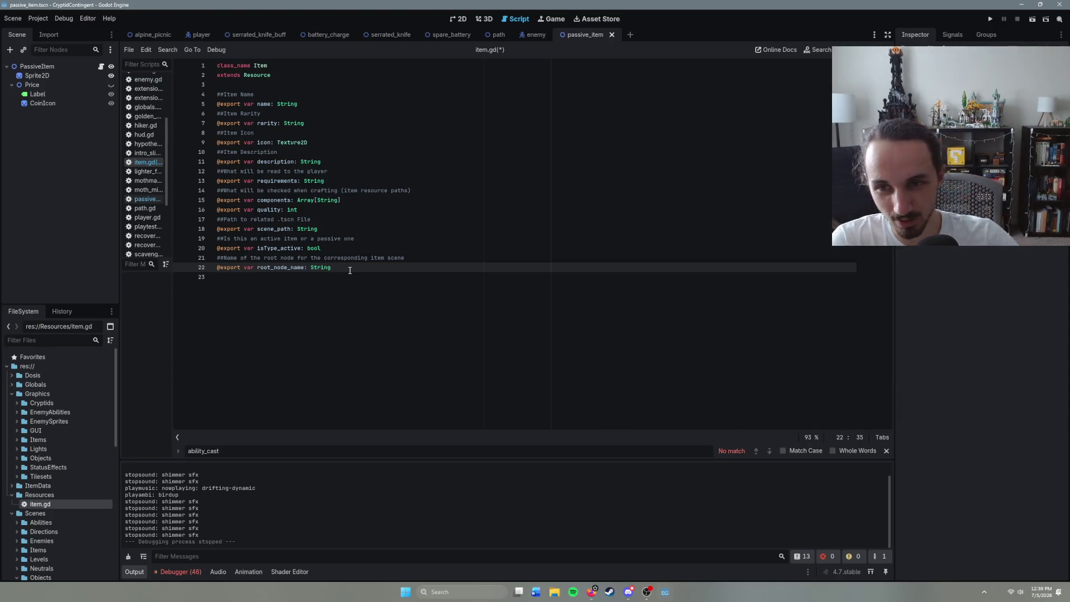
text(')
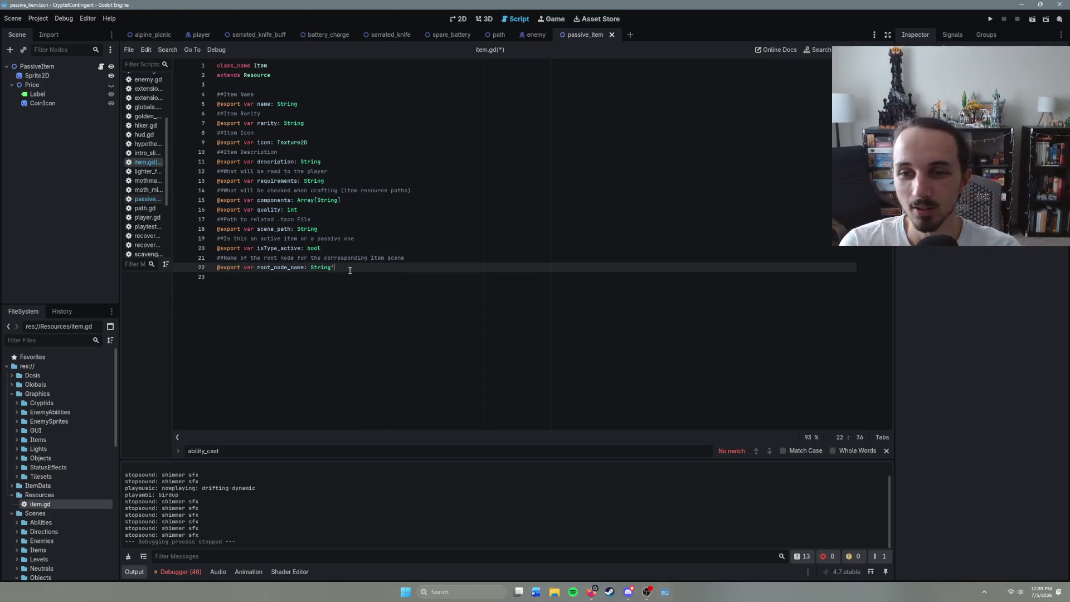
key(Return)
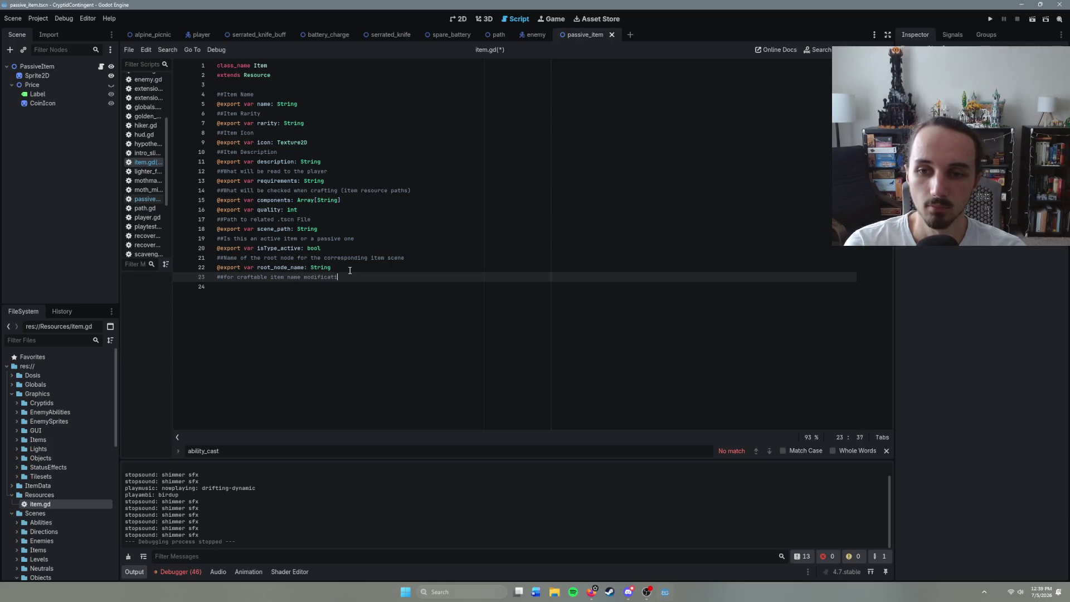
text(on)
key(Return)
text(@export var base_name: String)
key(ctrl+s)
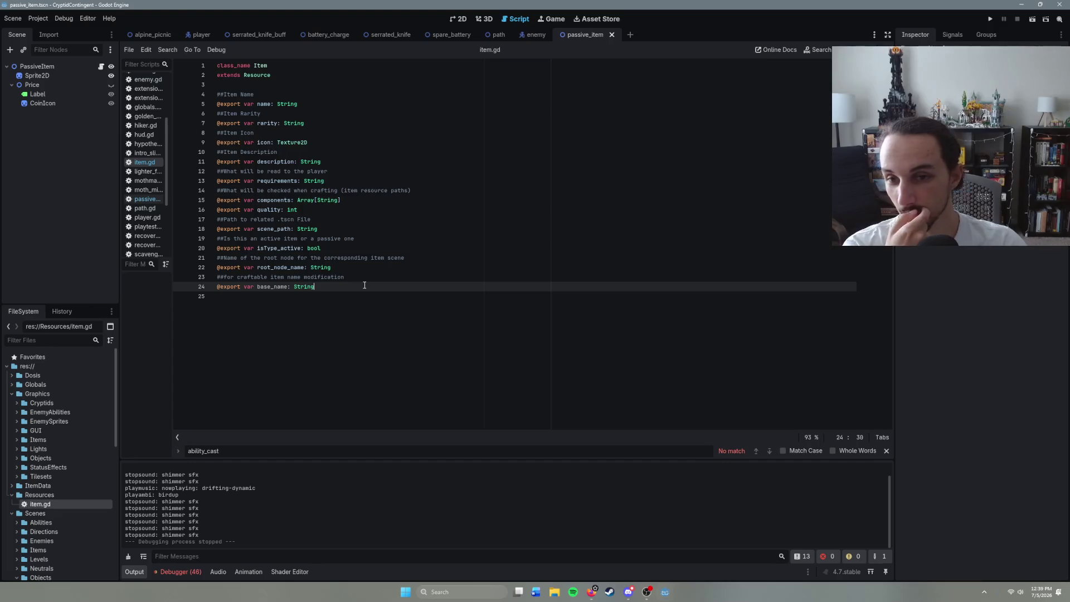
Check the new base_name line against the components export, then collapse the Resources folder.
click(298, 302)
click(329, 287)
click(367, 200)
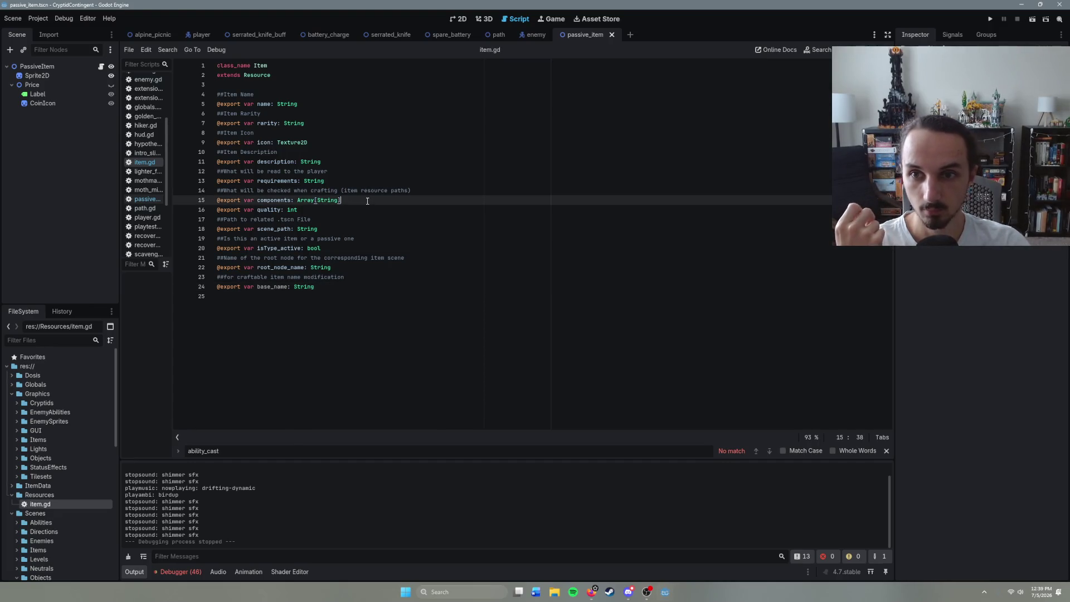
click(363, 287)
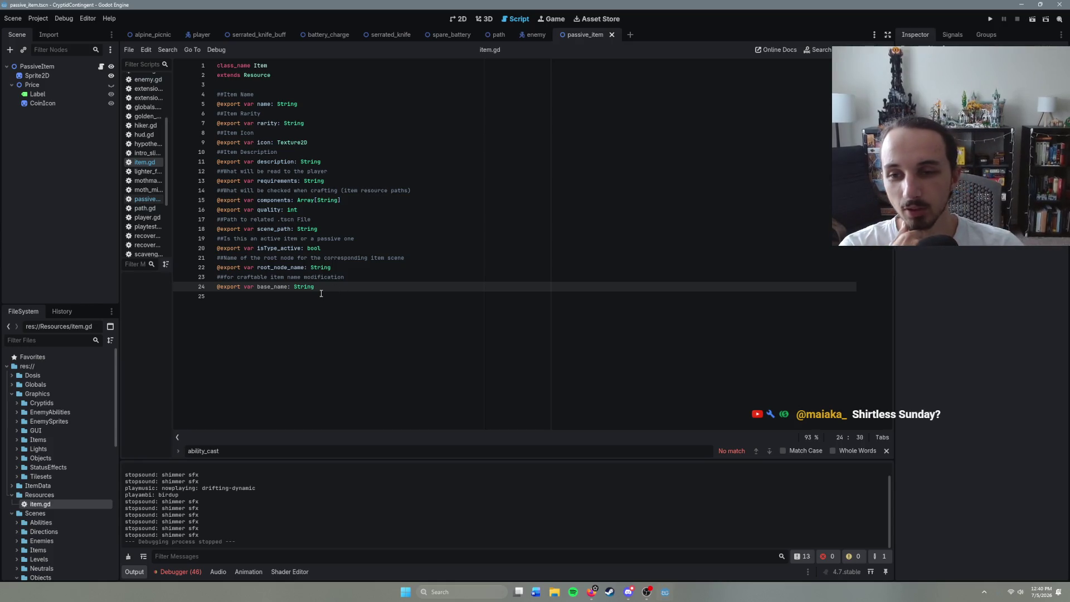
click(12, 495)
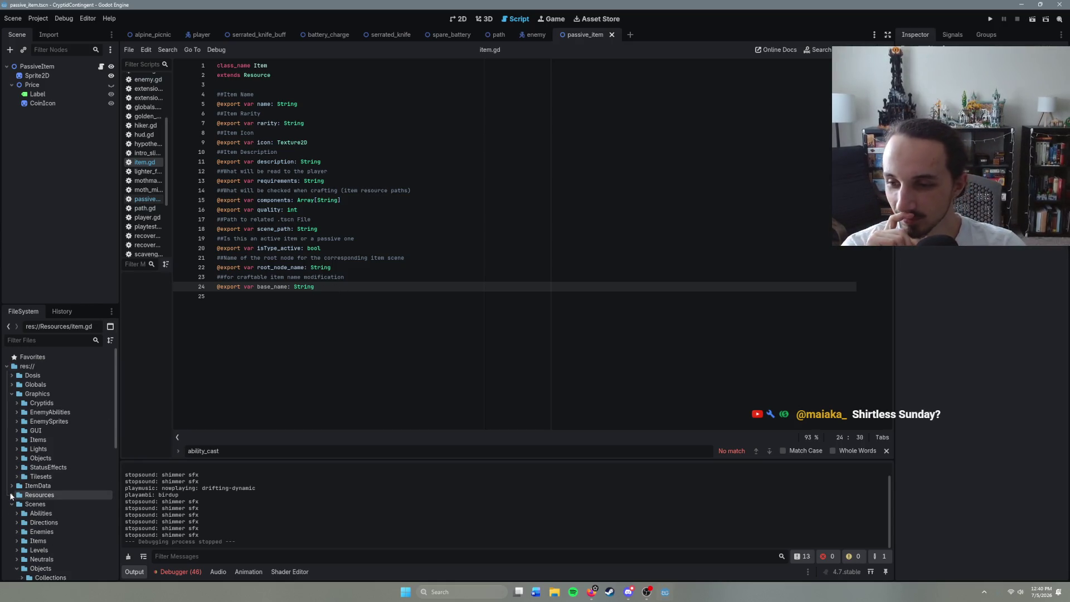
Expand ItemData > Craftable and its Passive and Active item folders in FileSystem.
click(12, 486)
click(17, 504)
scroll(34, 501, down, 3)
click(22, 438)
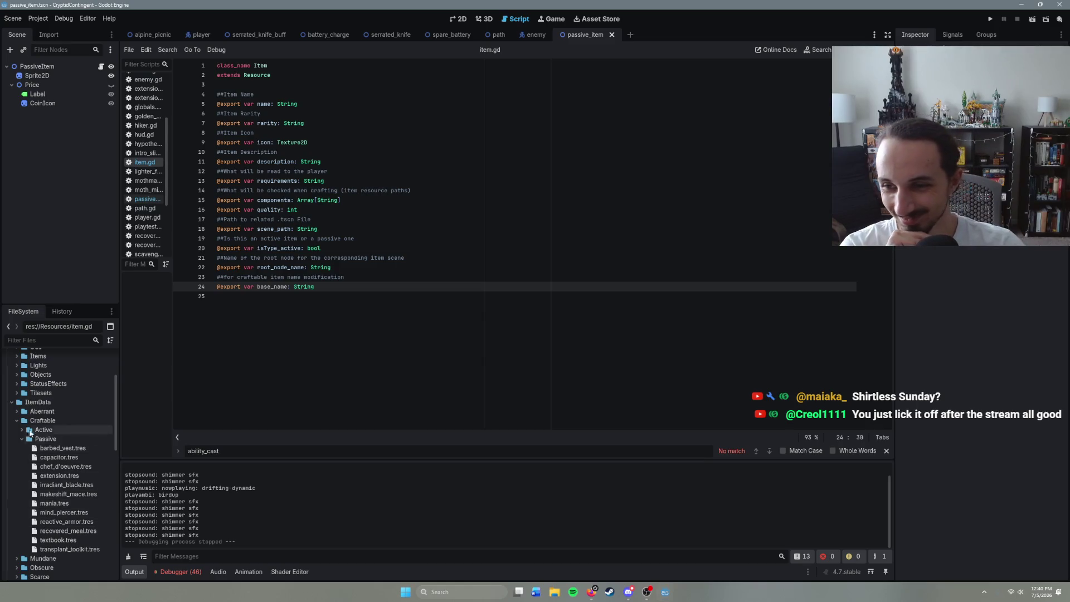
click(21, 430)
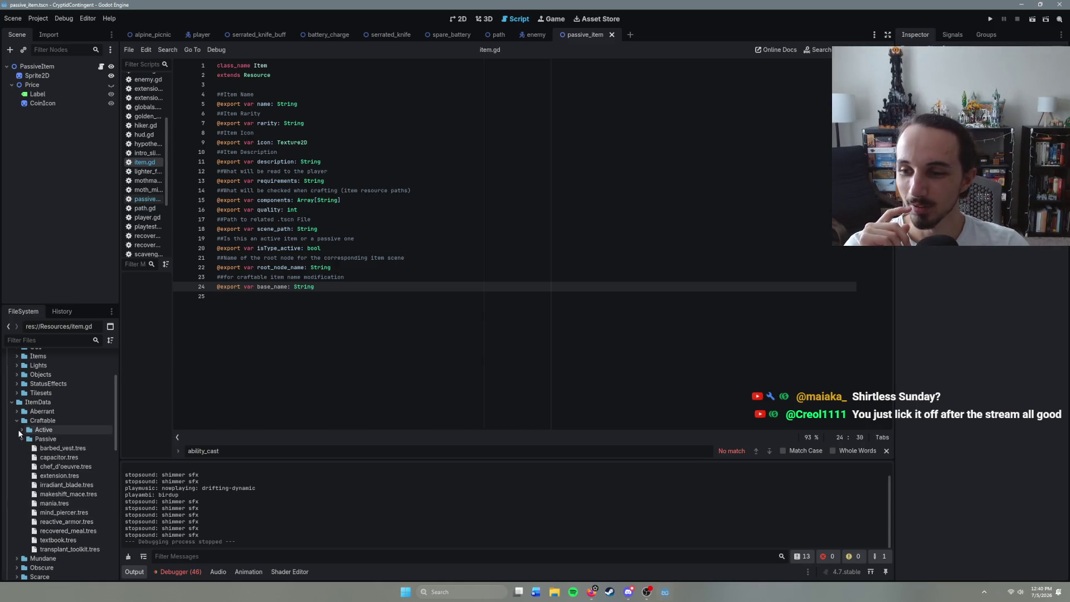
Paste Base Names for Experimental Explosive and Gadget in the Inspector and save.
click(83, 440)
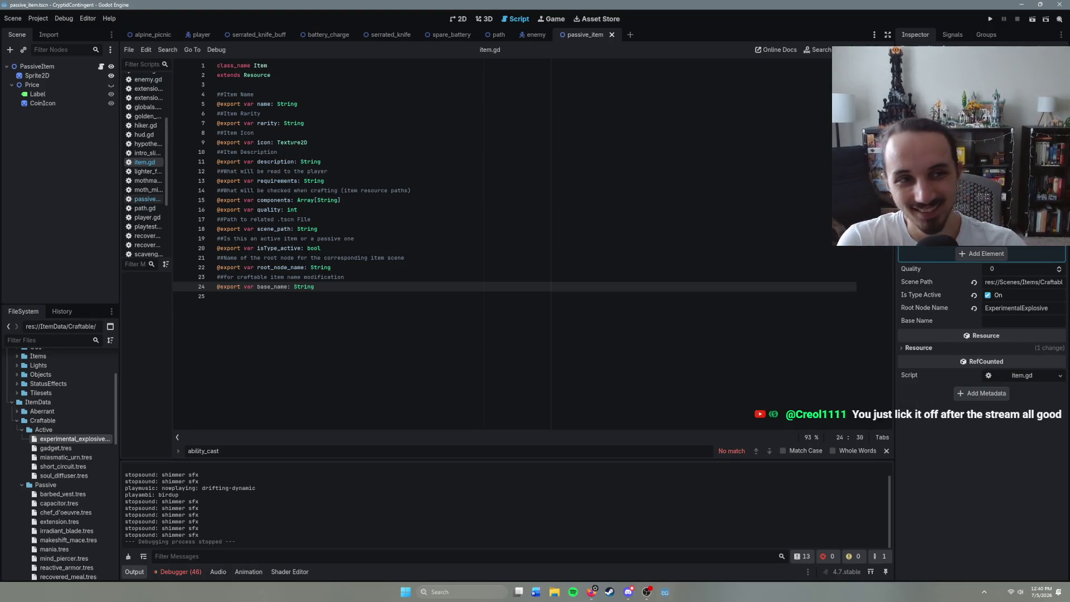
click(1022, 322)
text(Experimental Explosive)
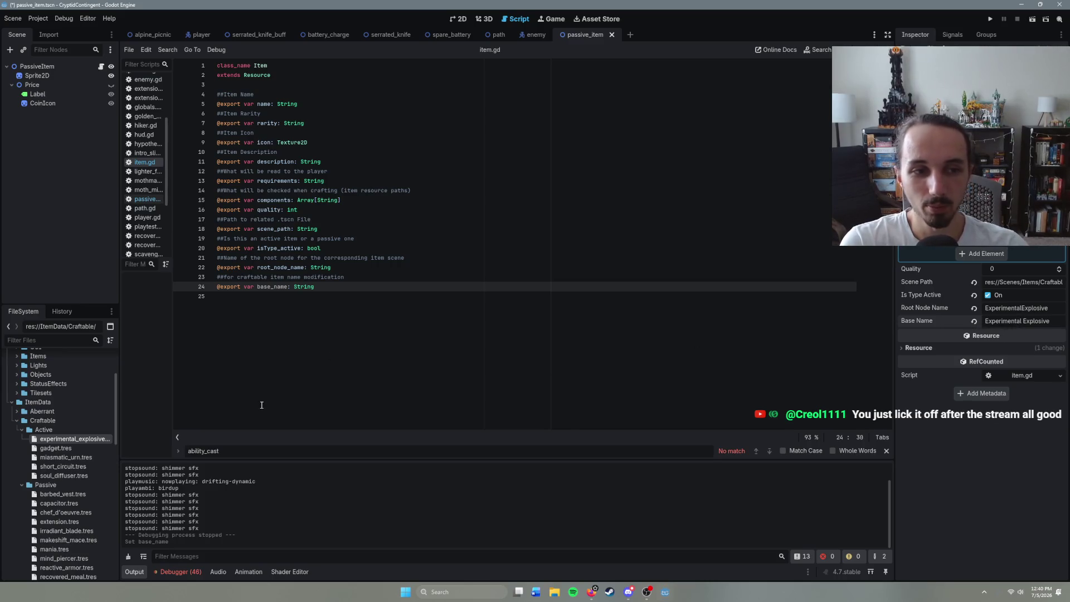
click(55, 448)
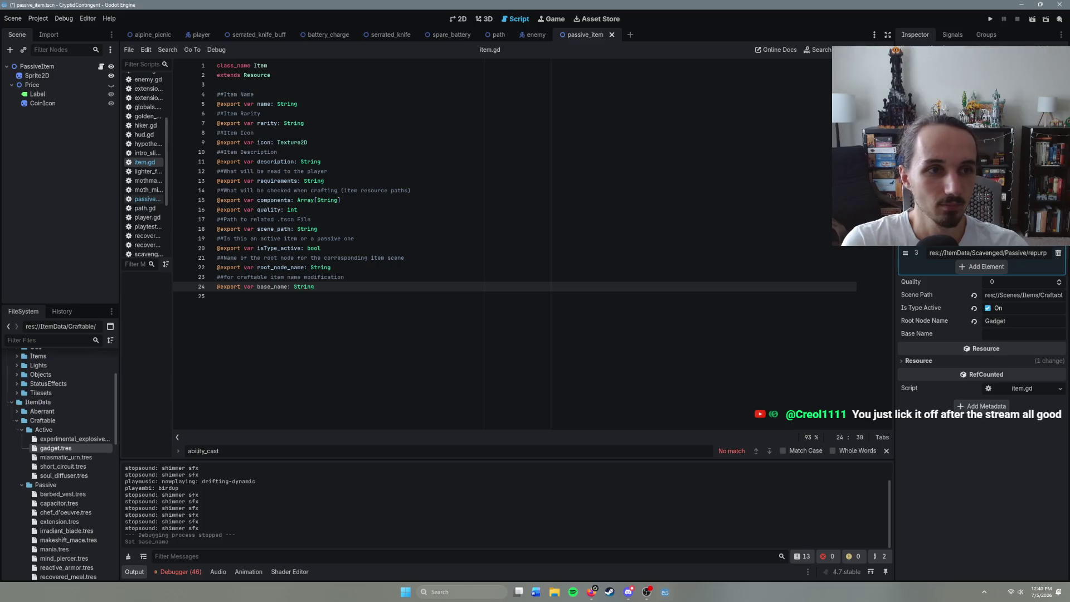
click(1022, 333)
text(Gadget)
key(ctrl+s)
click(80, 440)
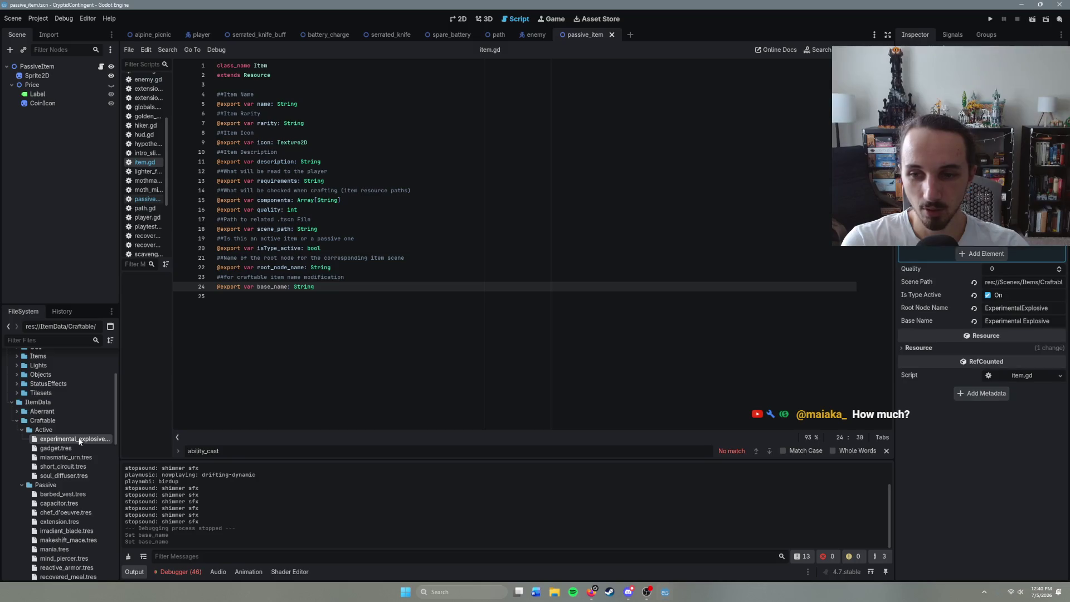
Set Base Names 'Miasmatic Urn' and 'Short Circuit' on their resources, saving each.
click(67, 457)
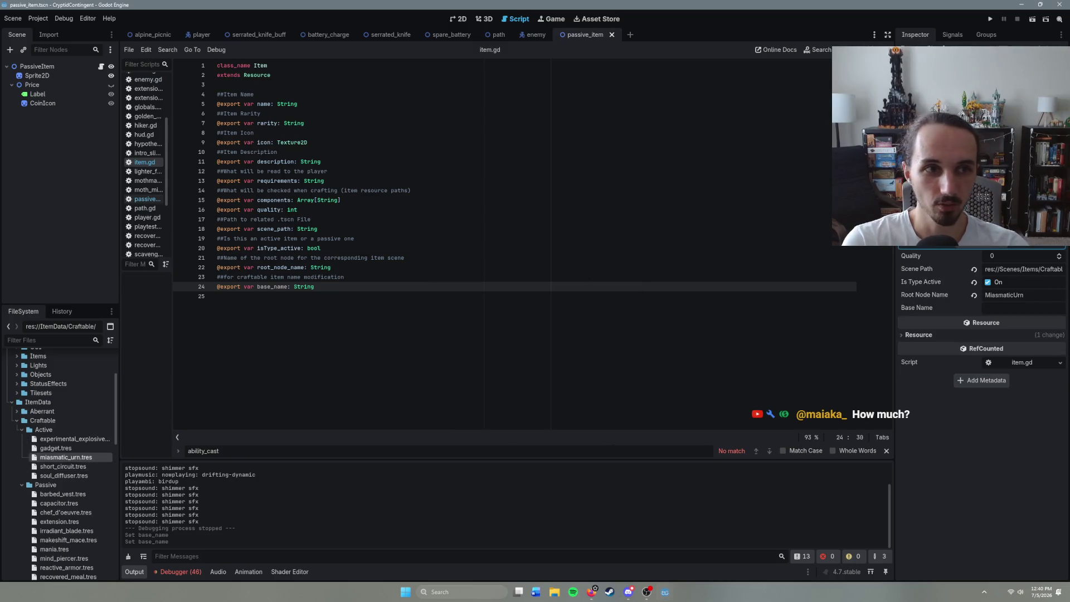
click(1020, 307)
text(Miasmatic Urn)
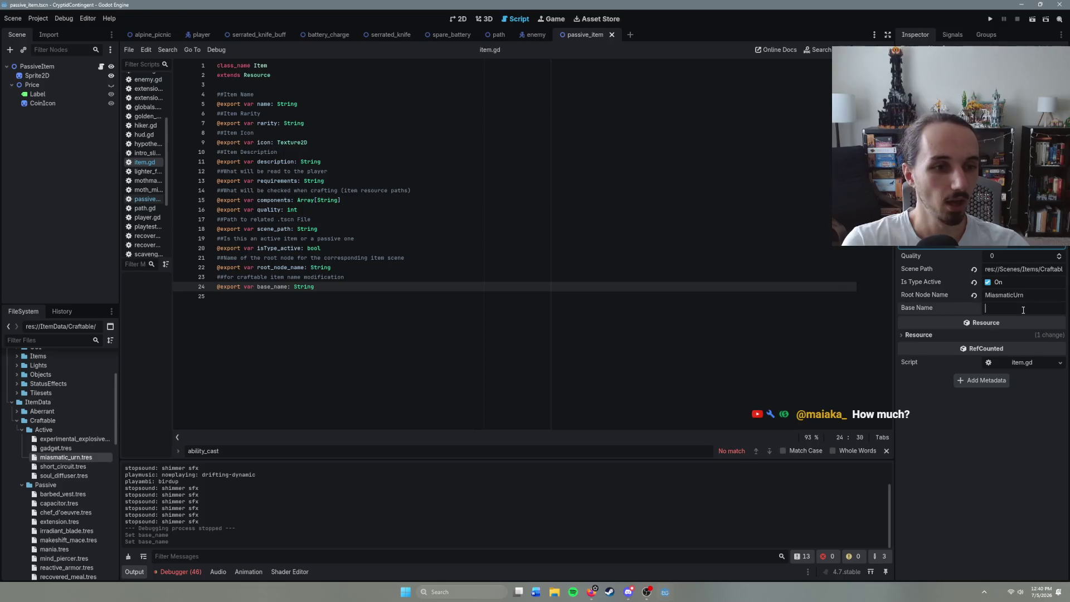
key(ctrl+s)
click(62, 466)
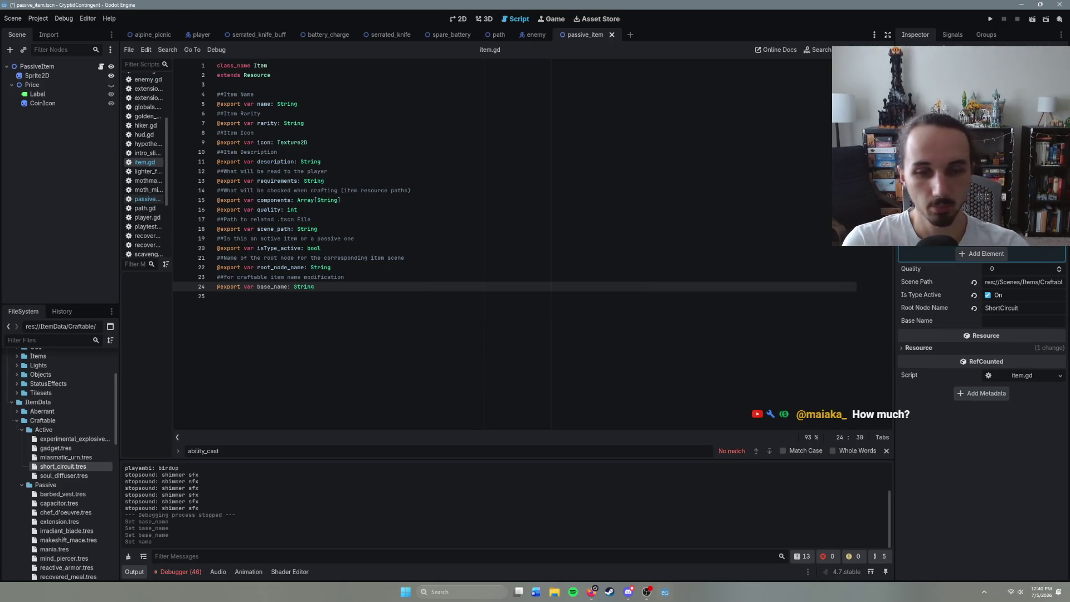
click(1013, 321)
text(Short Circuit)
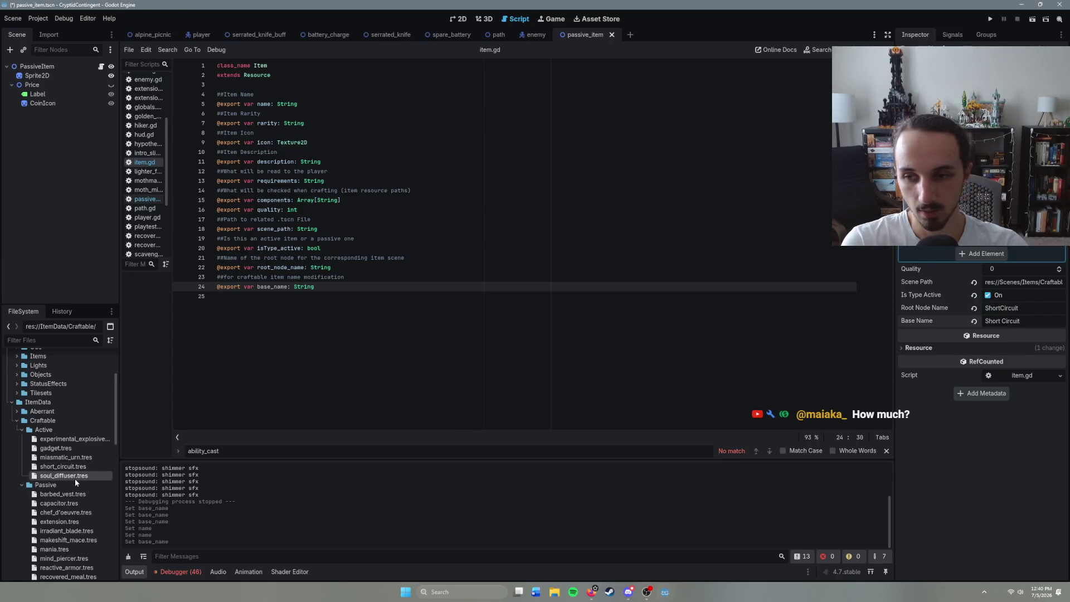
click(74, 476)
key(ctrl+s)
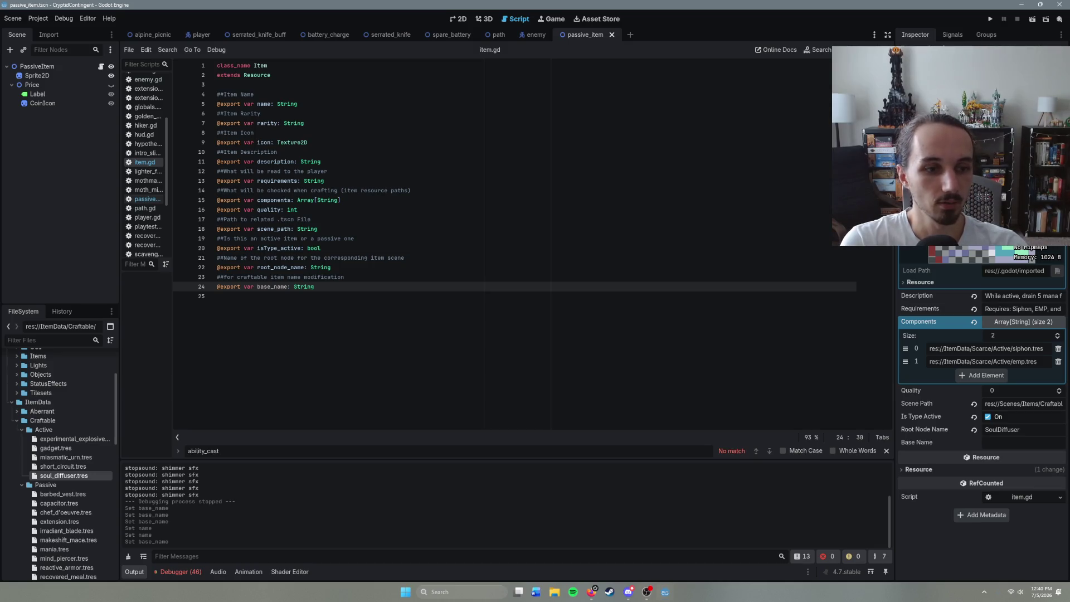
Set soul_diffuser.tres's Base Name to 'Soul Diffuser' and save, then select barbed_vest.tres.
click(1002, 441)
text(Soul Diffuser)
key(ctrl+s)
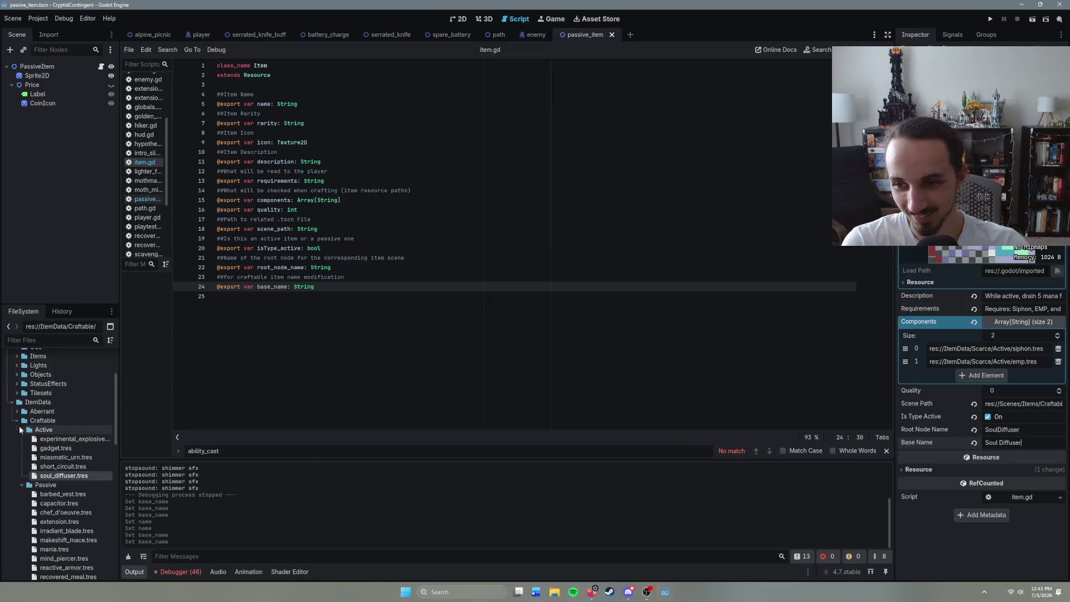
click(21, 430)
click(61, 448)
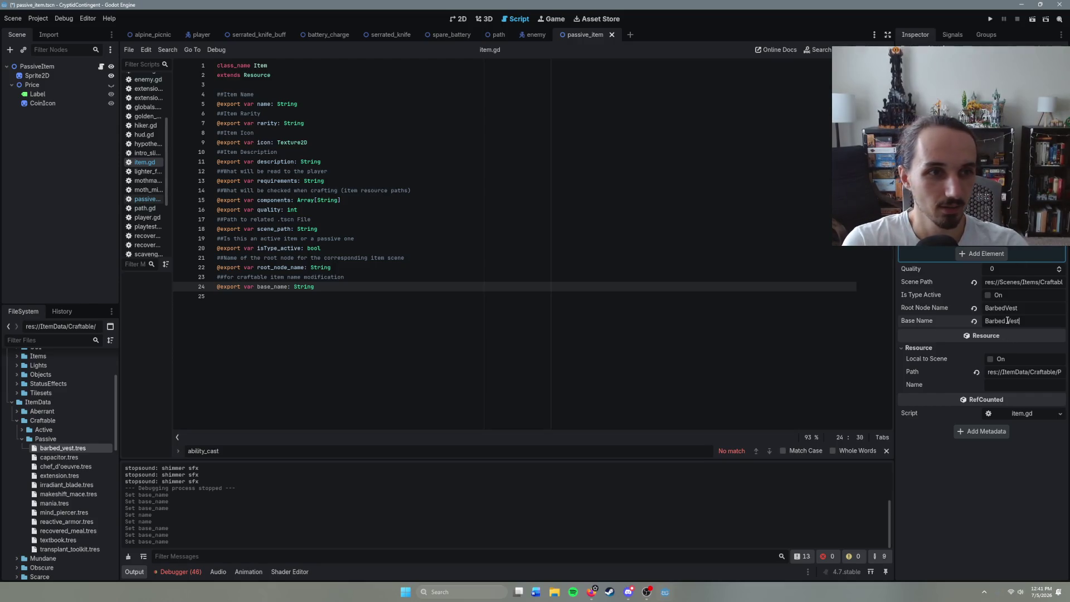
Save Barbed Vest, then give Capacitor, Chef D'Oceuvre and Extension matching Base Names.
key(ctrl+s)
click(59, 457)
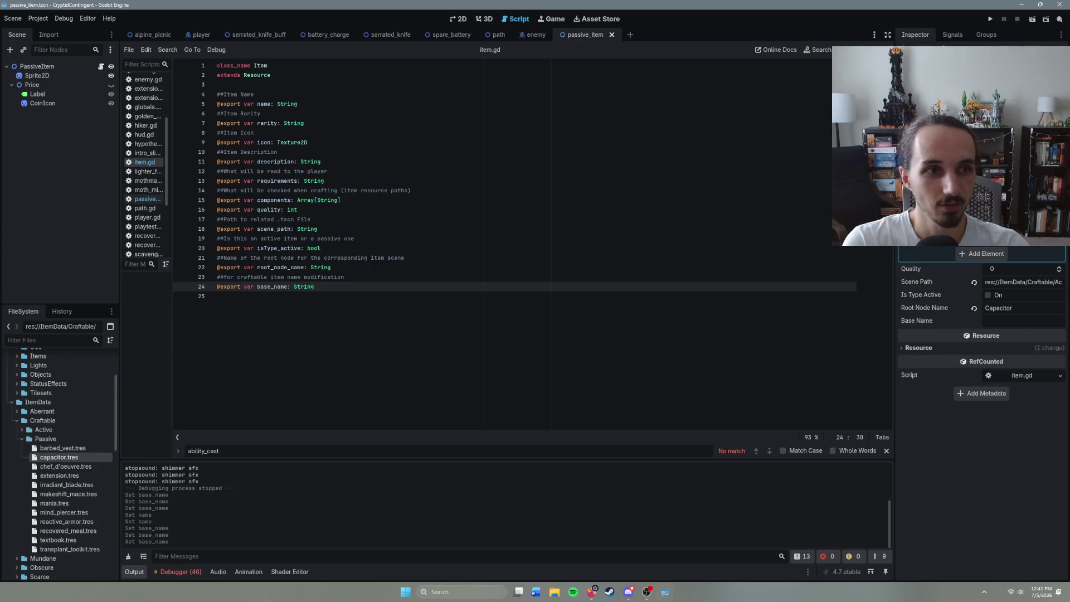
click(1023, 320)
text(Capacitor)
key(ctrl+s)
click(65, 467)
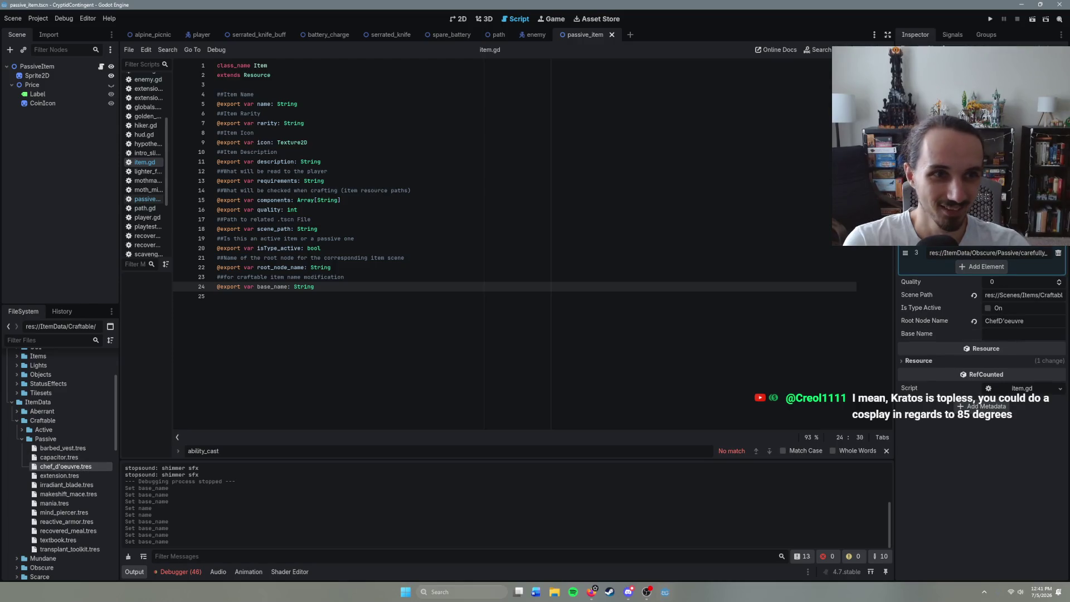
click(1023, 334)
text(Chef D'Oceuvre)
key(ctrl+s)
click(62, 476)
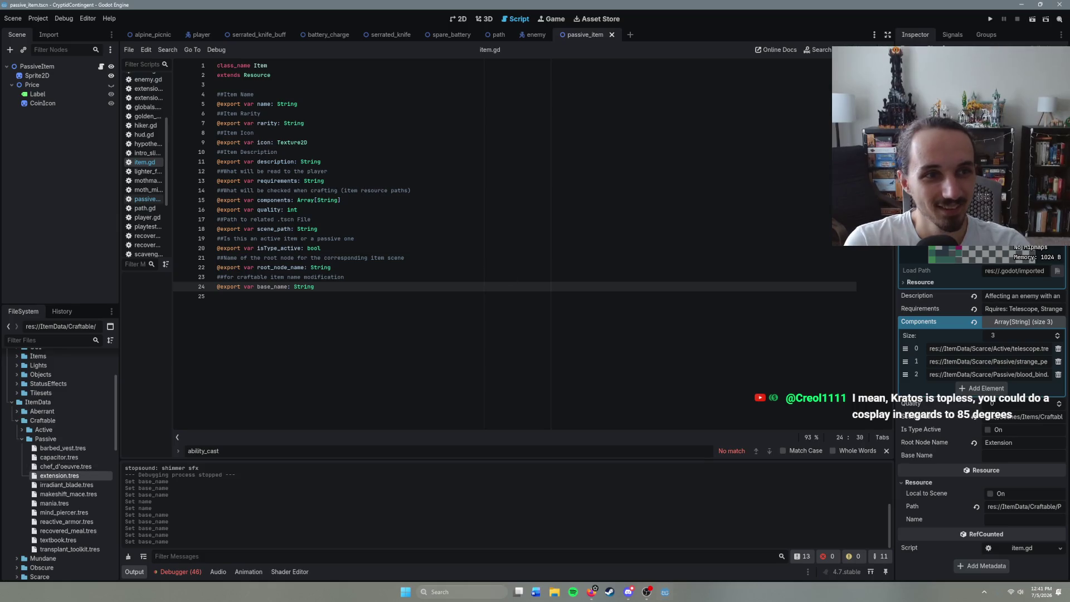
click(998, 457)
text(Extension)
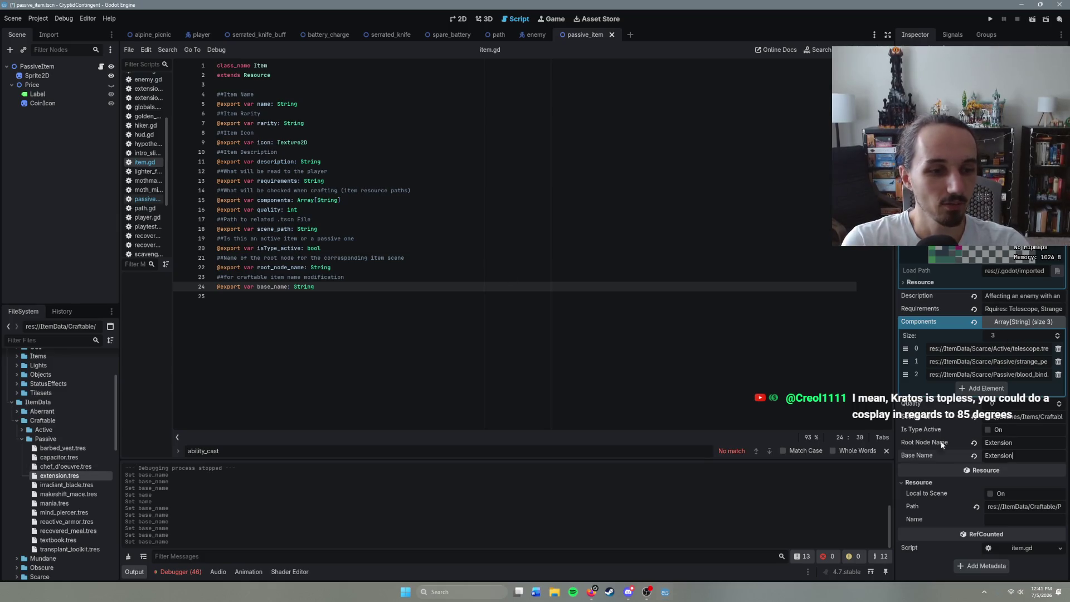
Set Base Names 'Irradiant Blade' and 'Makeshift Mace', saving each, and recheck the earlier items.
click(66, 485)
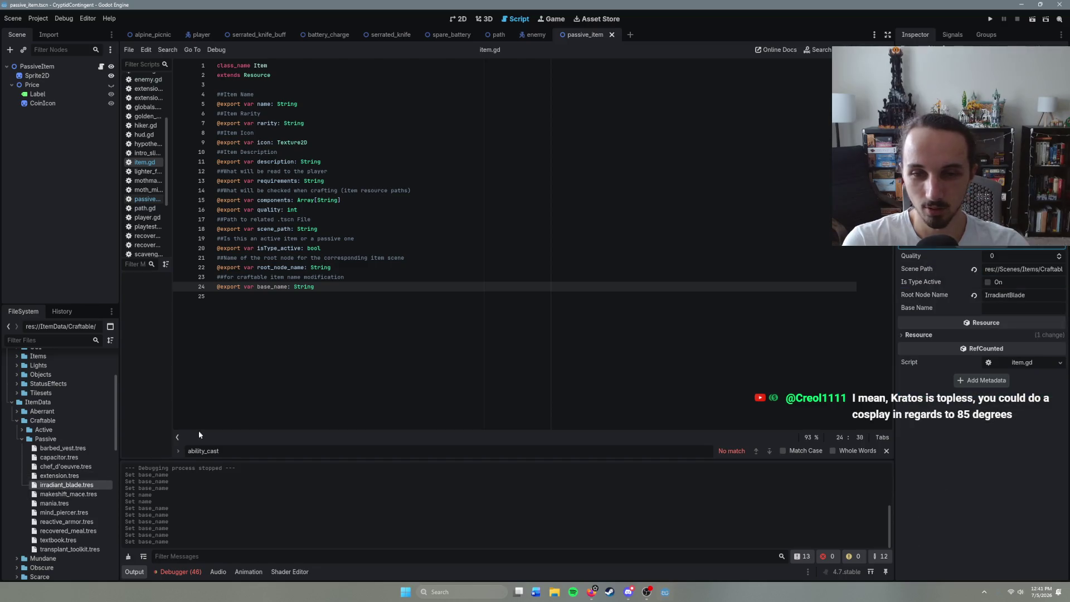
click(1006, 311)
text(Irradiant Blade)
key(ctrl+s)
click(93, 494)
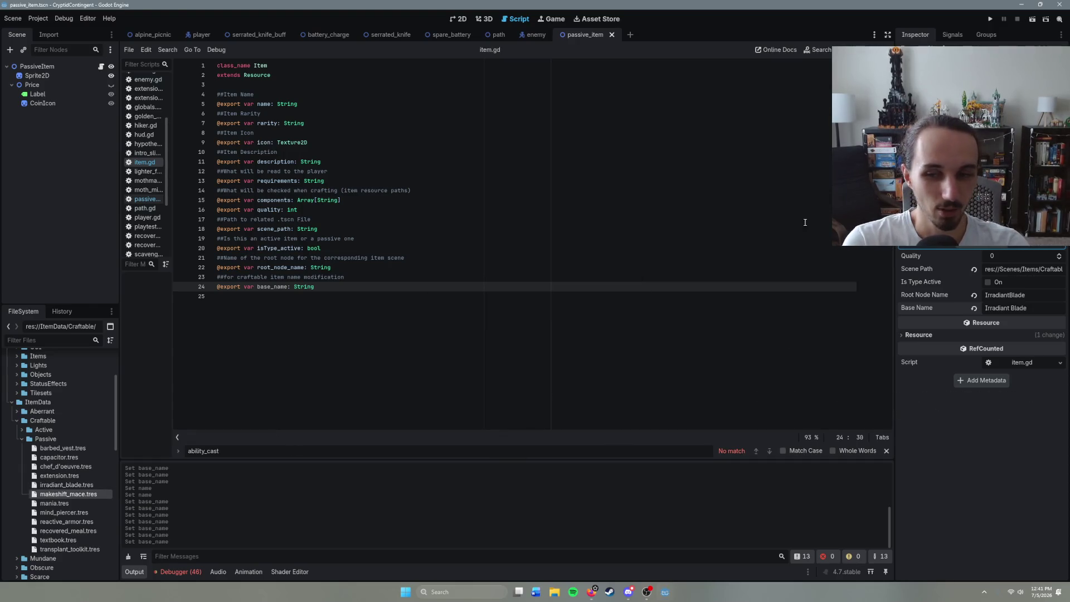
click(69, 495)
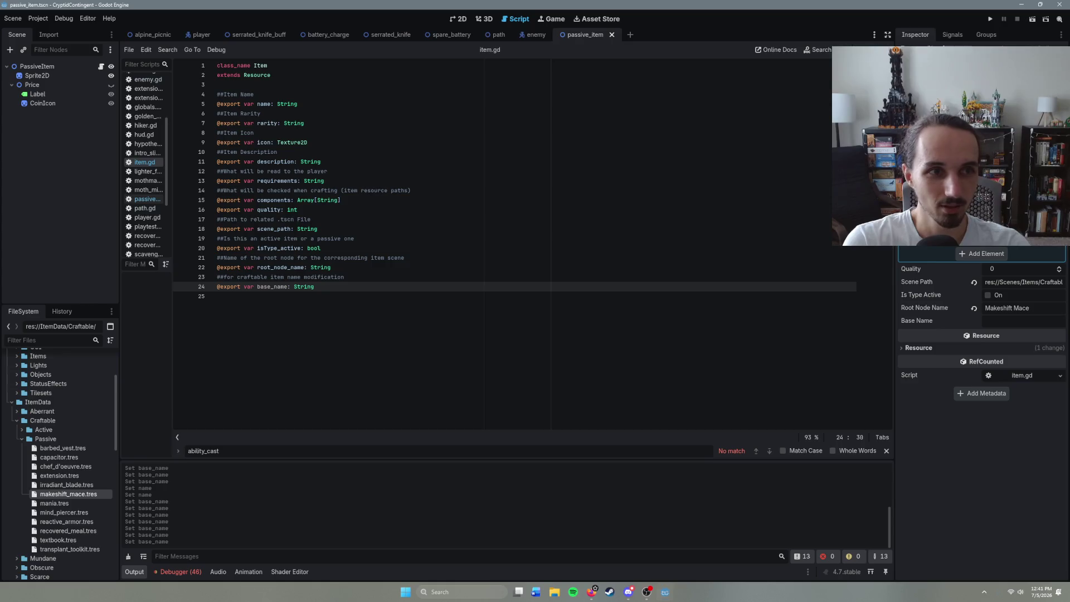
click(995, 323)
text(Makeshift Mace)
key(ctrl+s)
click(68, 476)
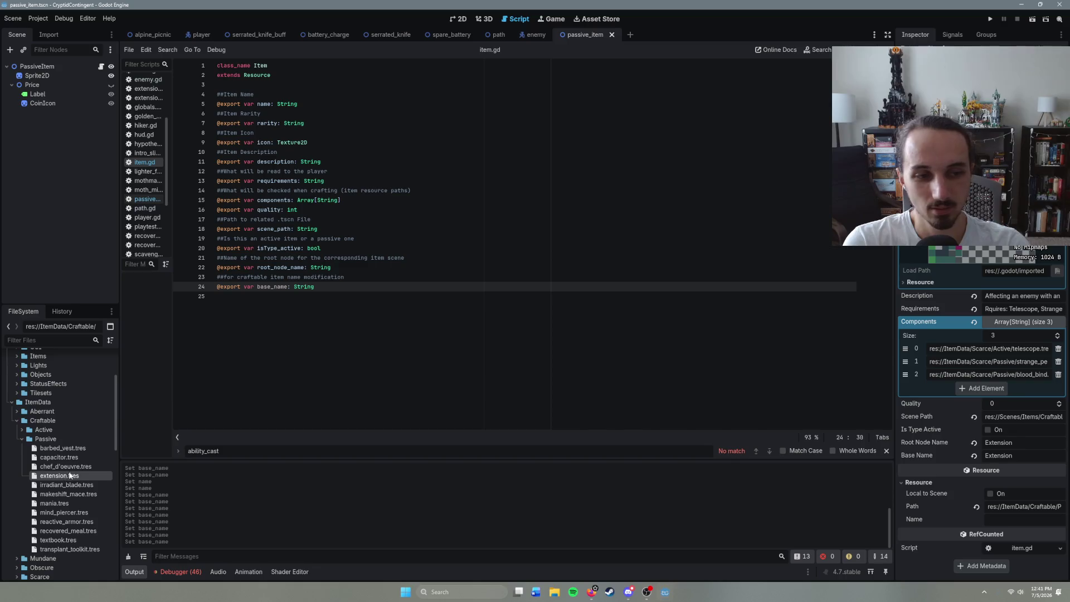
click(73, 457)
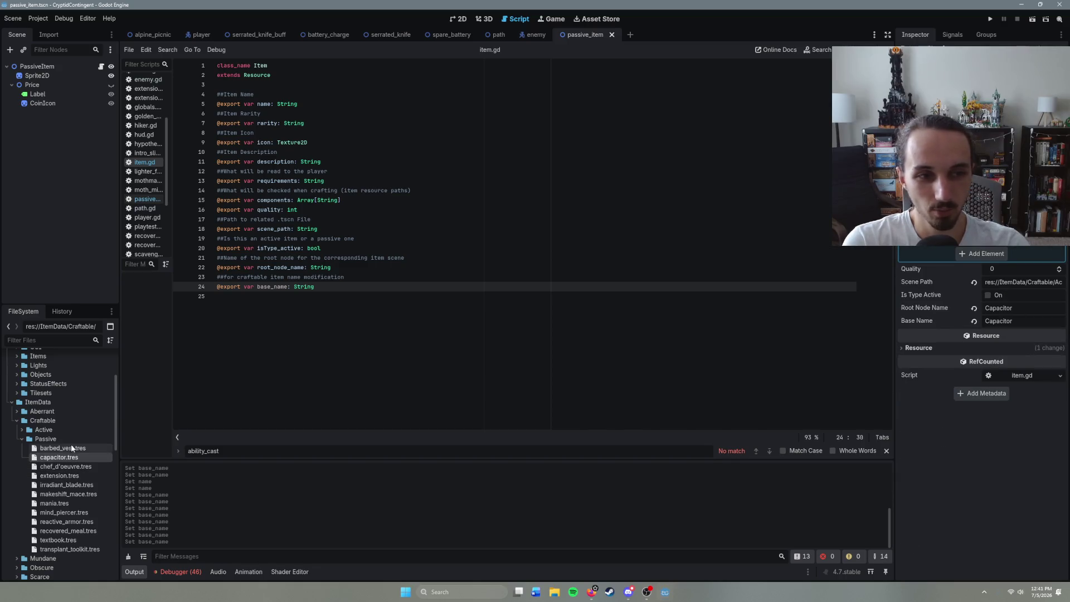
click(71, 447)
click(66, 494)
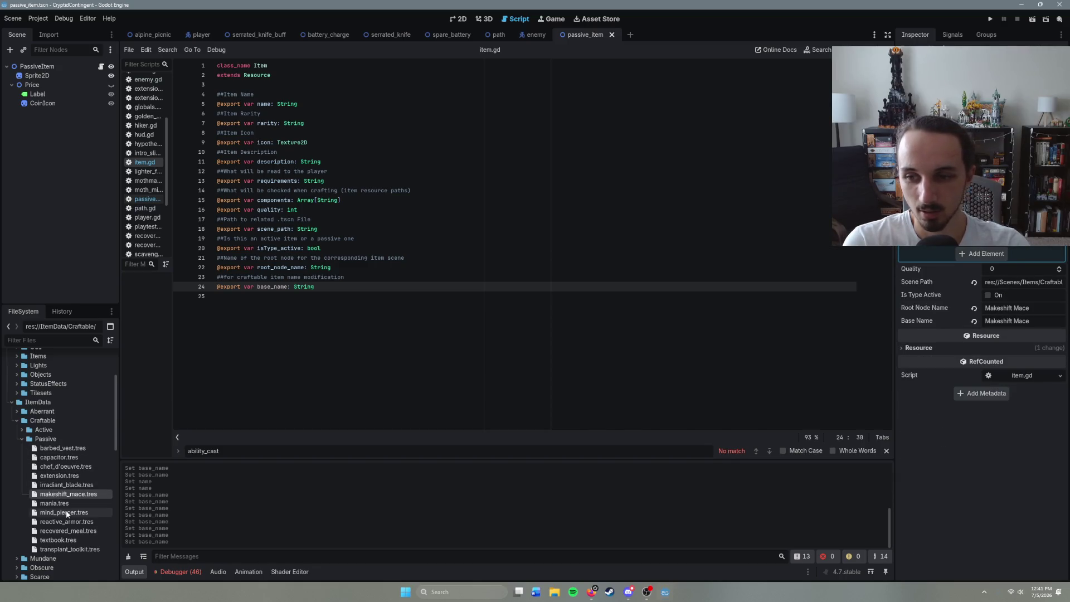
Give the Mania, Mind Piercer and Reactive Armor resources matching Base Names and save each.
click(65, 505)
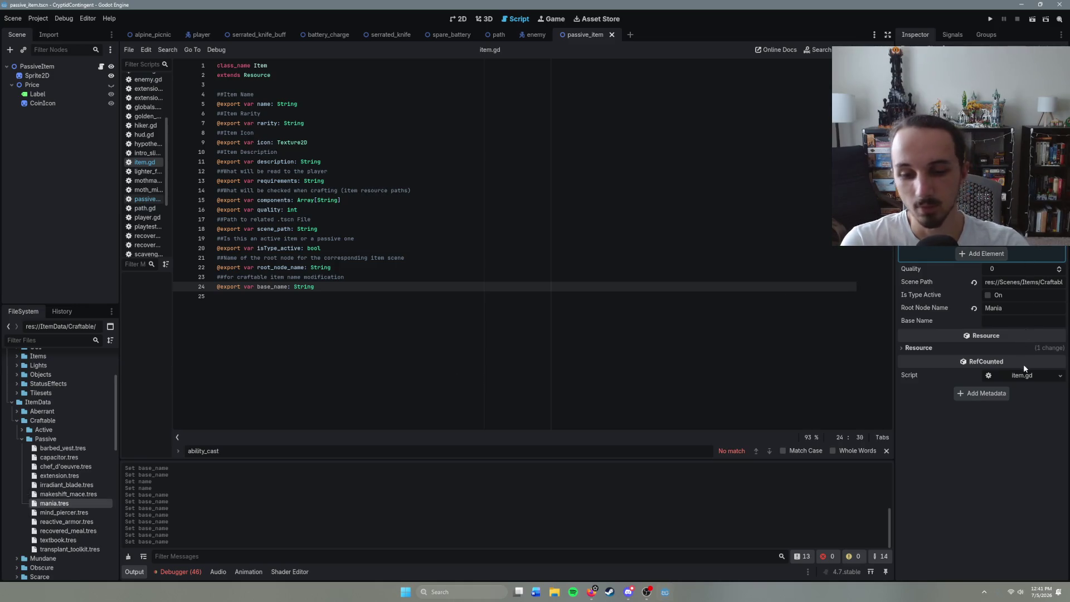
click(1023, 321)
text(Mania)
key(ctrl+s)
click(64, 512)
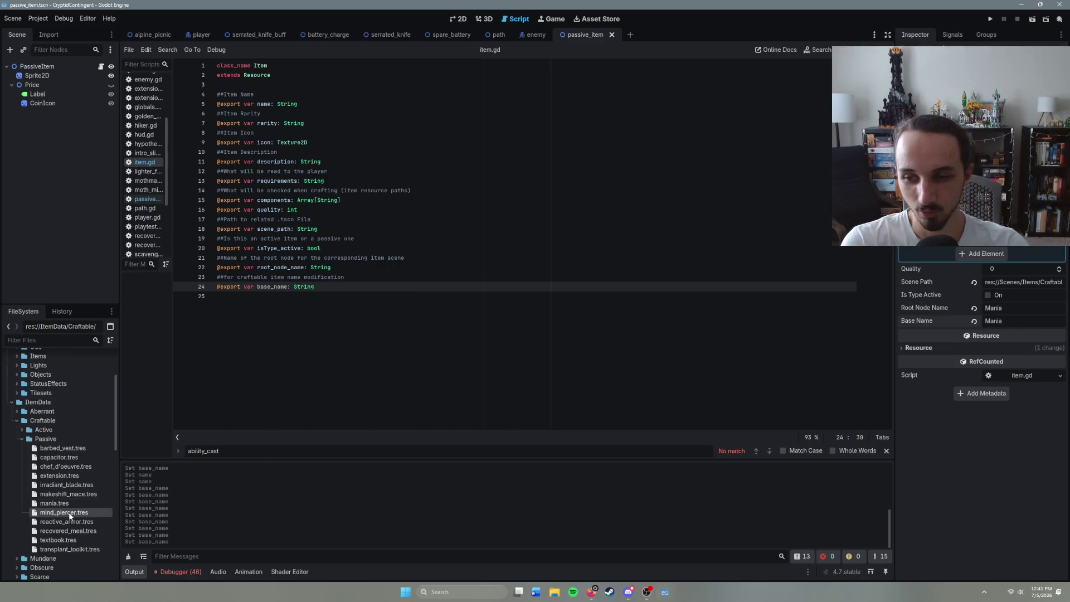
click(1023, 307)
text(Mind Piercer)
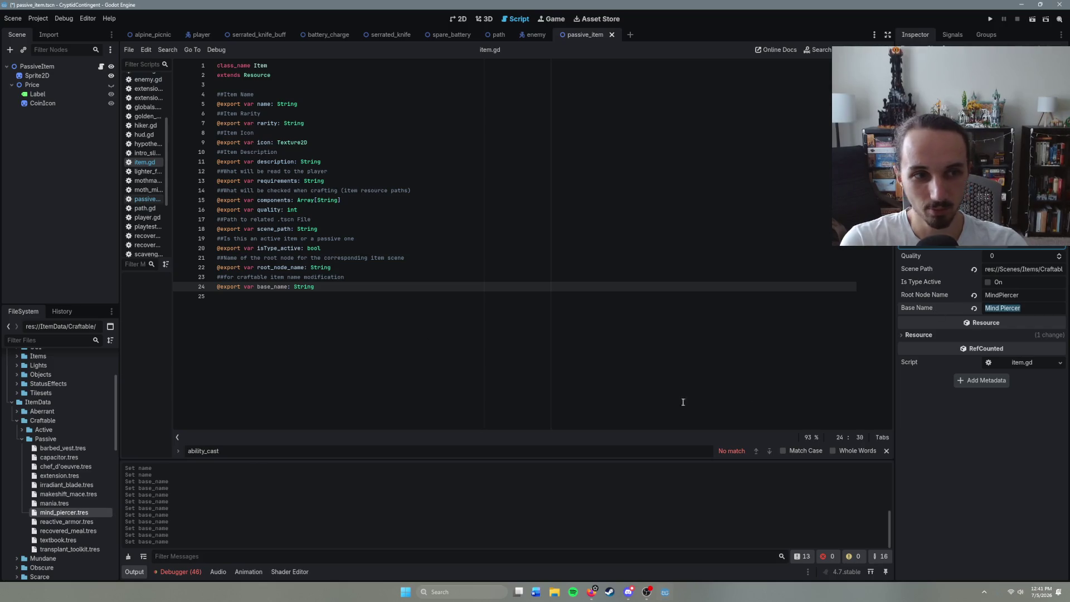
key(ctrl+s)
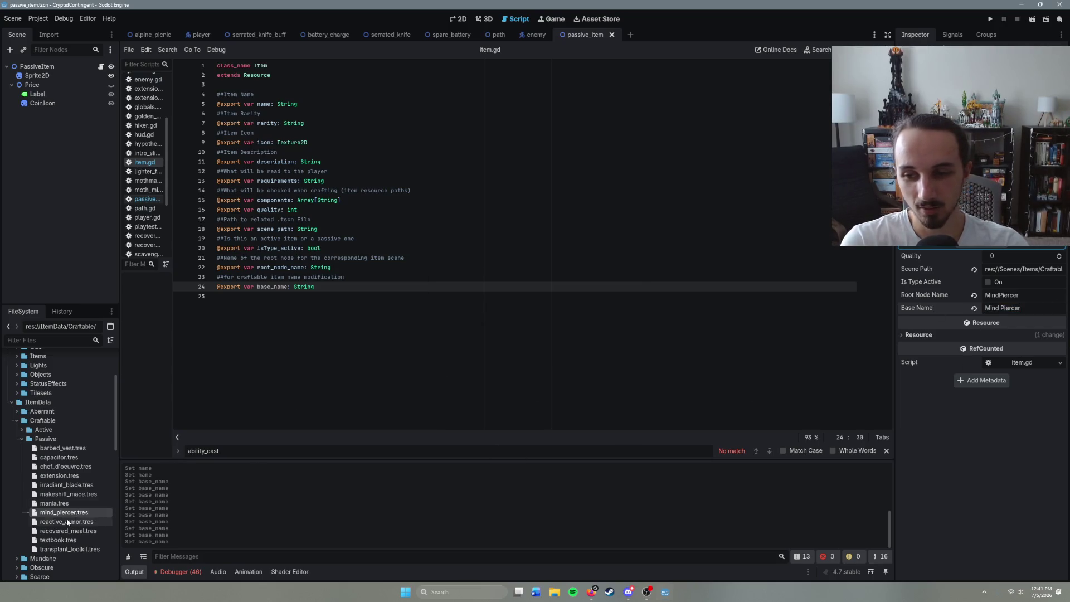
click(66, 521)
click(1023, 320)
text(Reactive Armor)
key(ctrl+s)
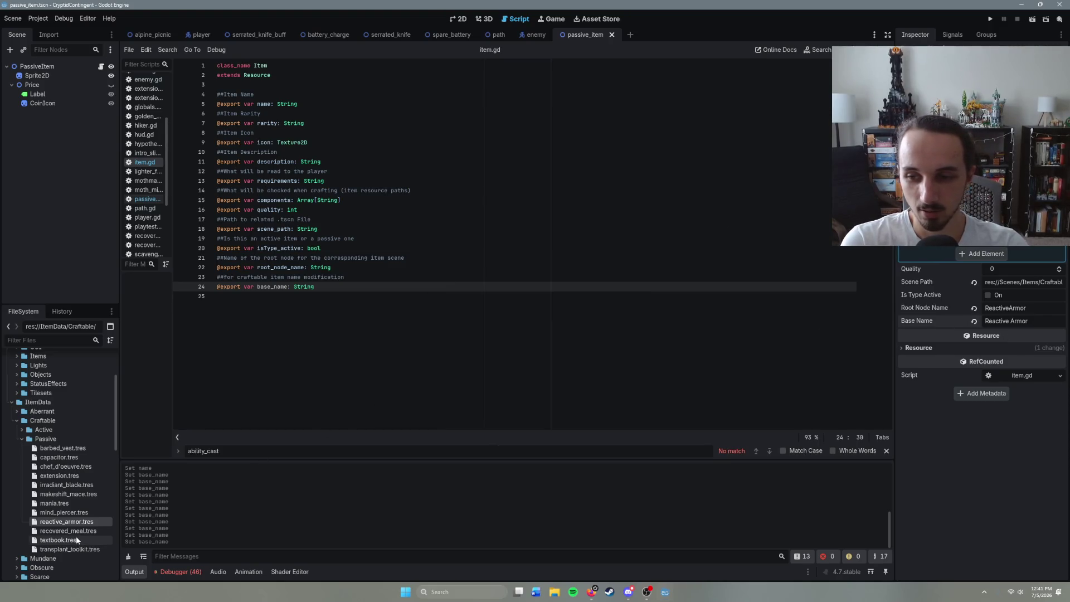
Set Base Names 'Recovered Meal', 'Textbook' and 'Transplant Toolkit', save each, and collapse the Passive and Craftable folders.
click(75, 531)
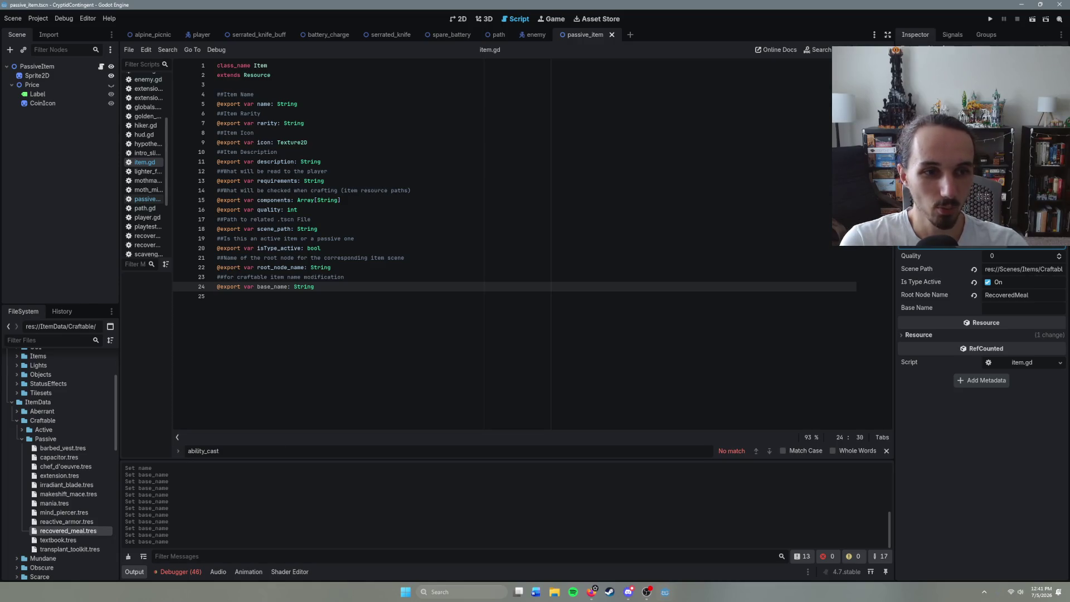
click(1009, 308)
text(Recovered Meal)
key(ctrl+s)
click(84, 538)
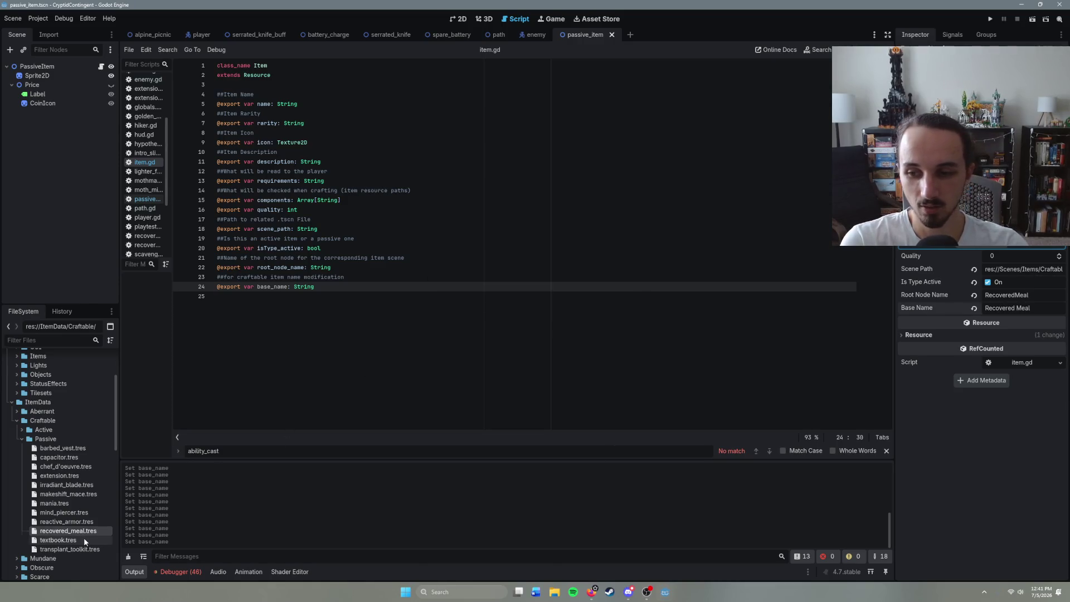
click(1009, 308)
text(Textbook)
key(ctrl+s)
click(67, 549)
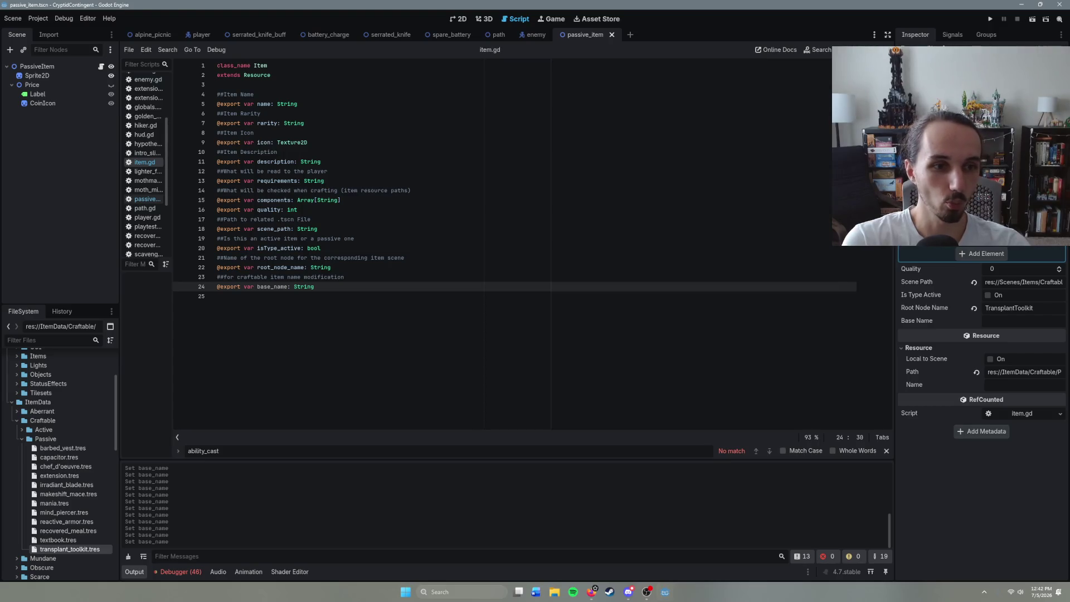
click(1023, 321)
text(Transplant Toolkit)
key(ctrl+s)
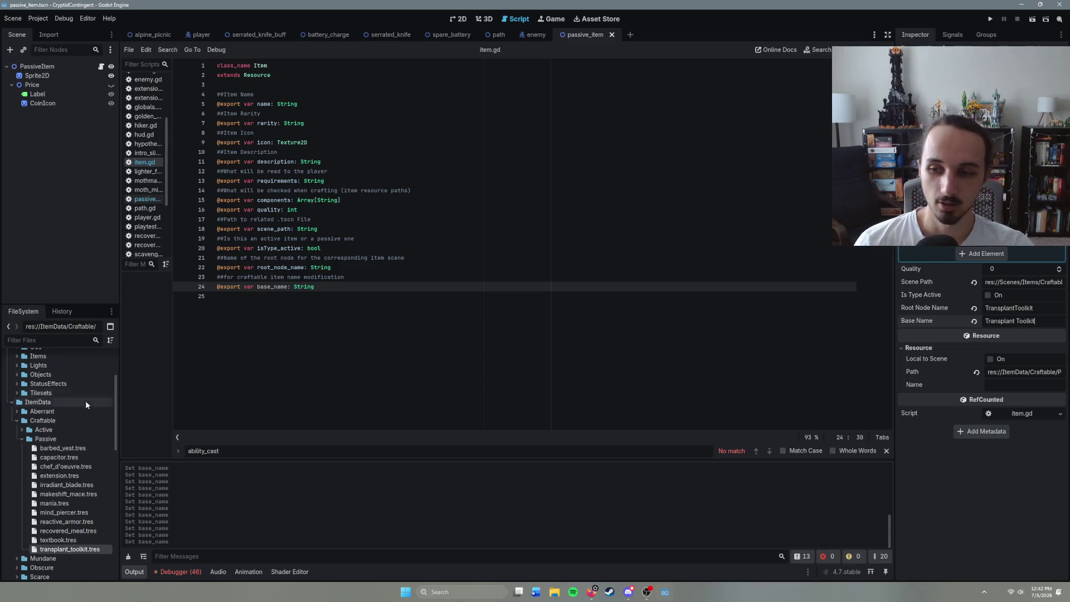
click(21, 439)
double_click(94, 420)
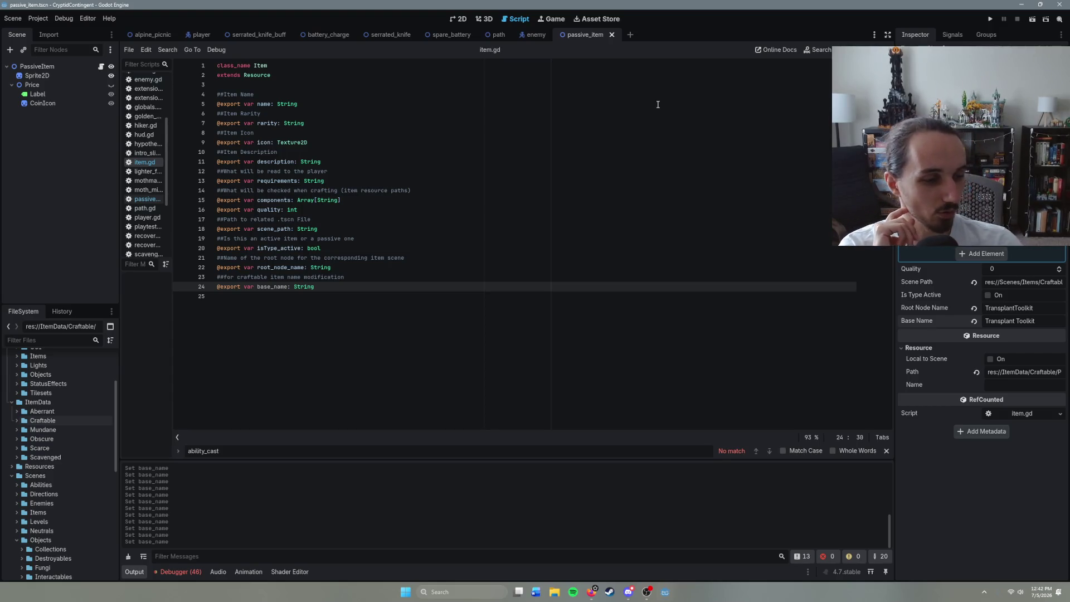
Bring up passive_item.gd in the script editor and look over its code.
click(543, 37)
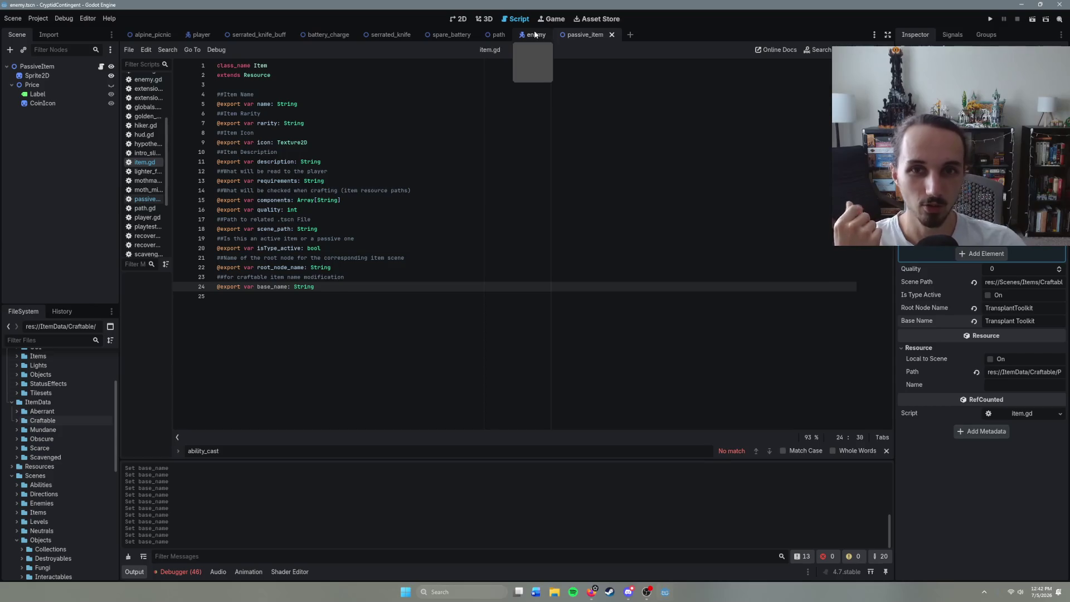
click(587, 39)
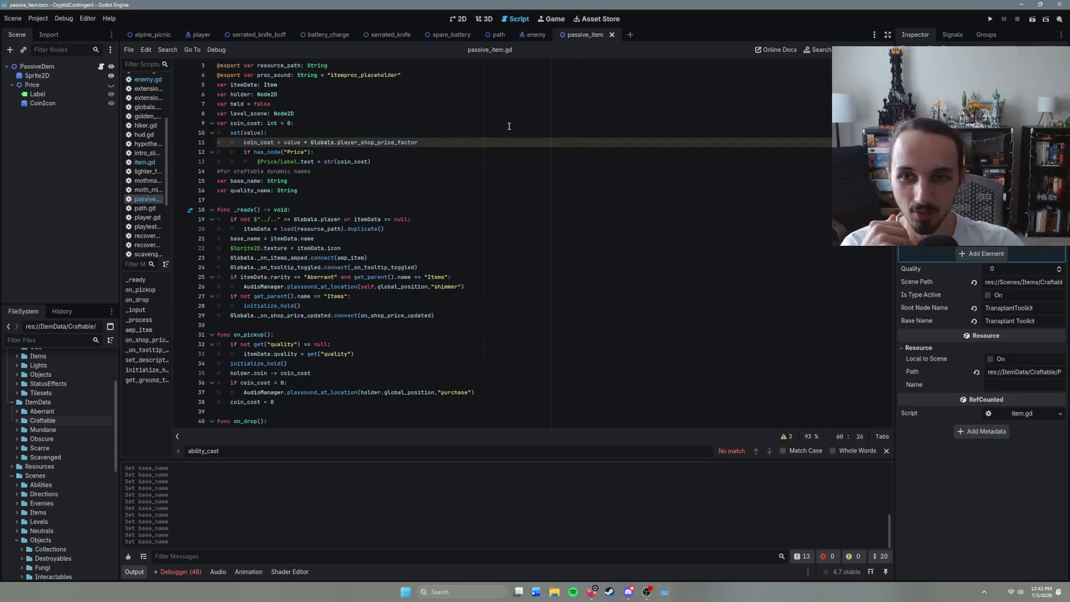
click(315, 190)
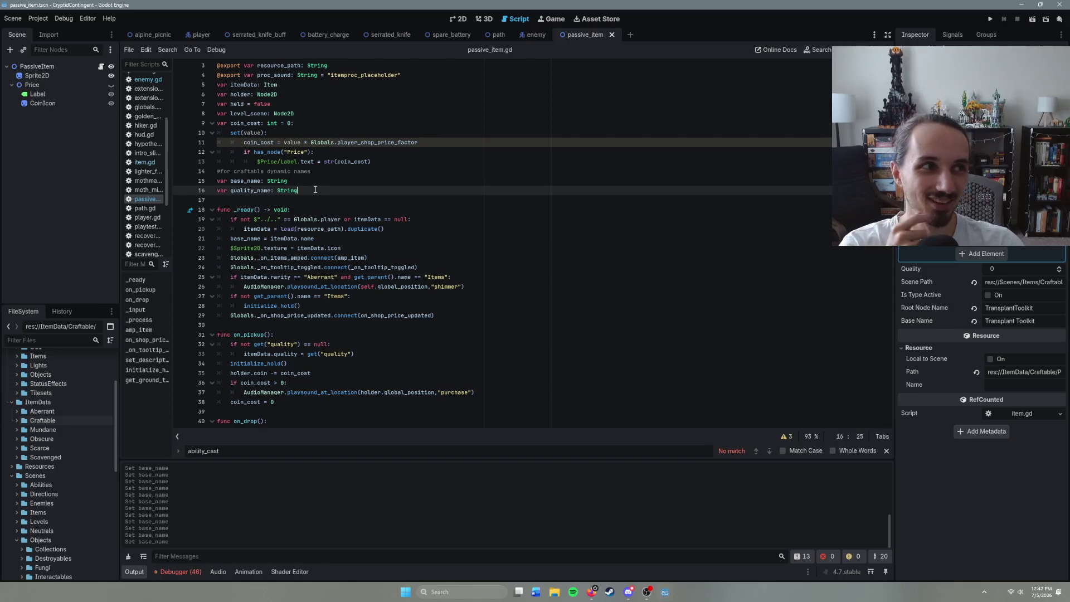
scroll(346, 289, down, 5)
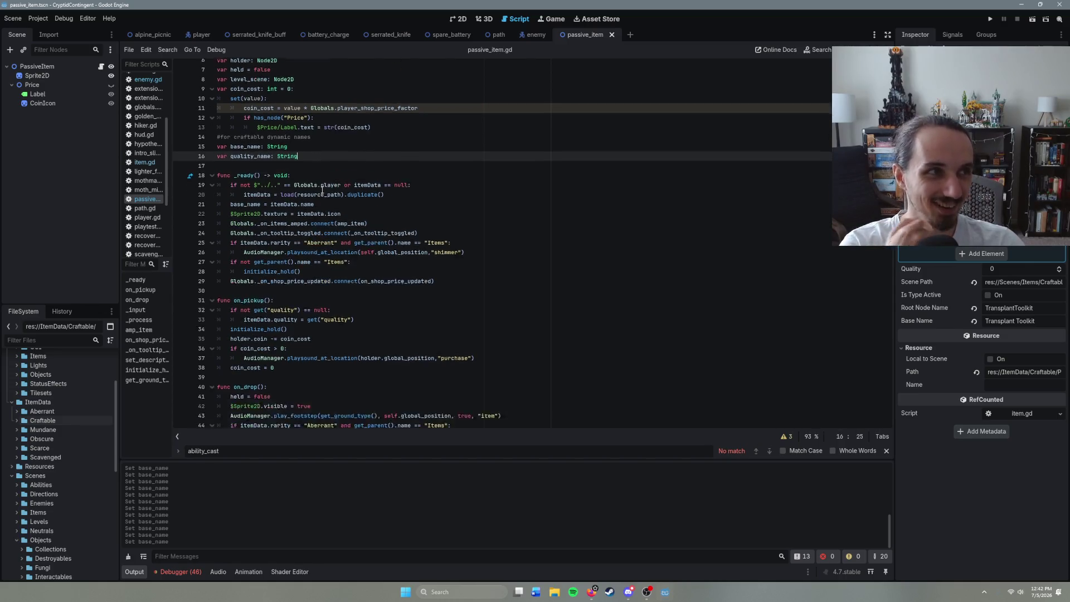
scroll(346, 289, down, 9)
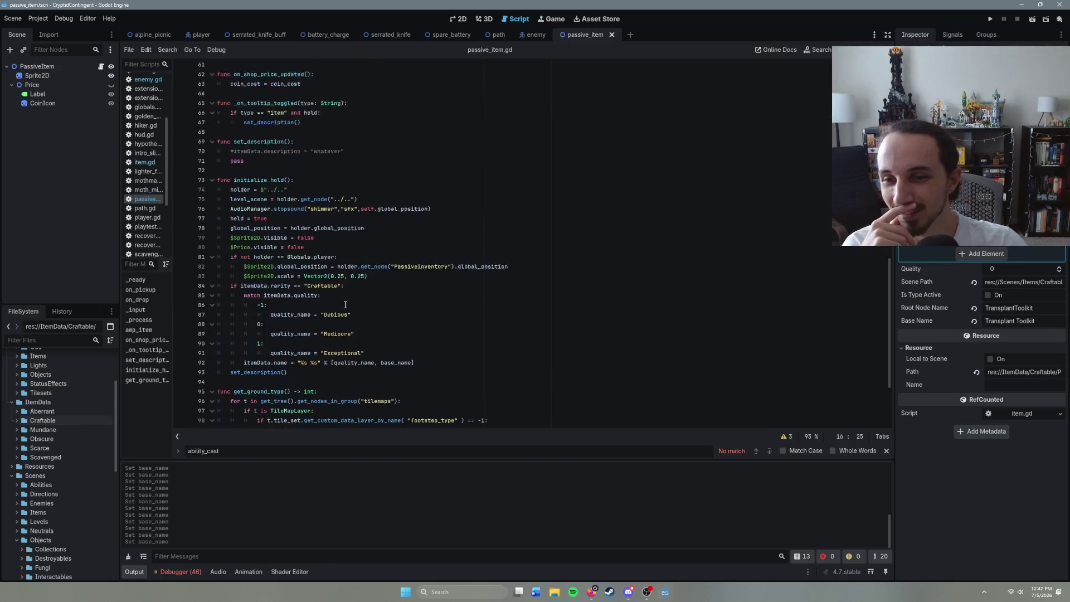
scroll(345, 306, up, 3)
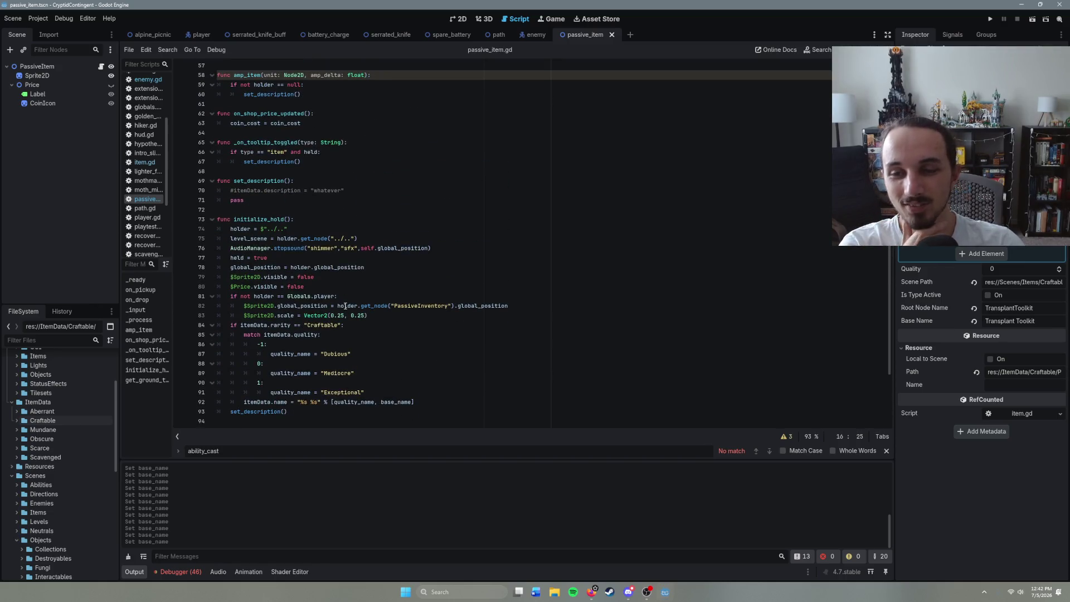
mouse_move(415, 245)
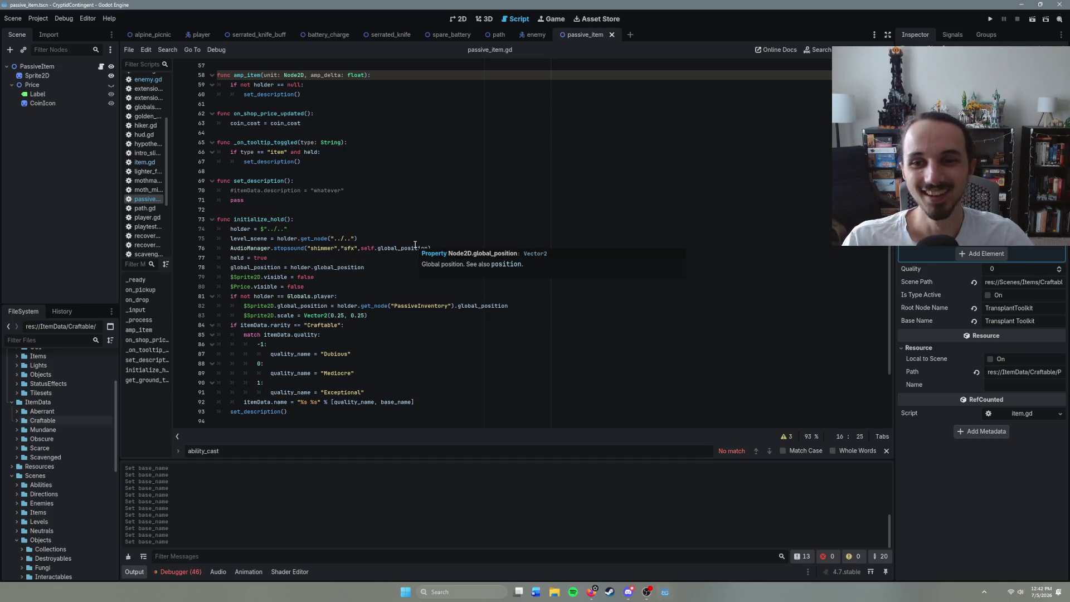
click(395, 234)
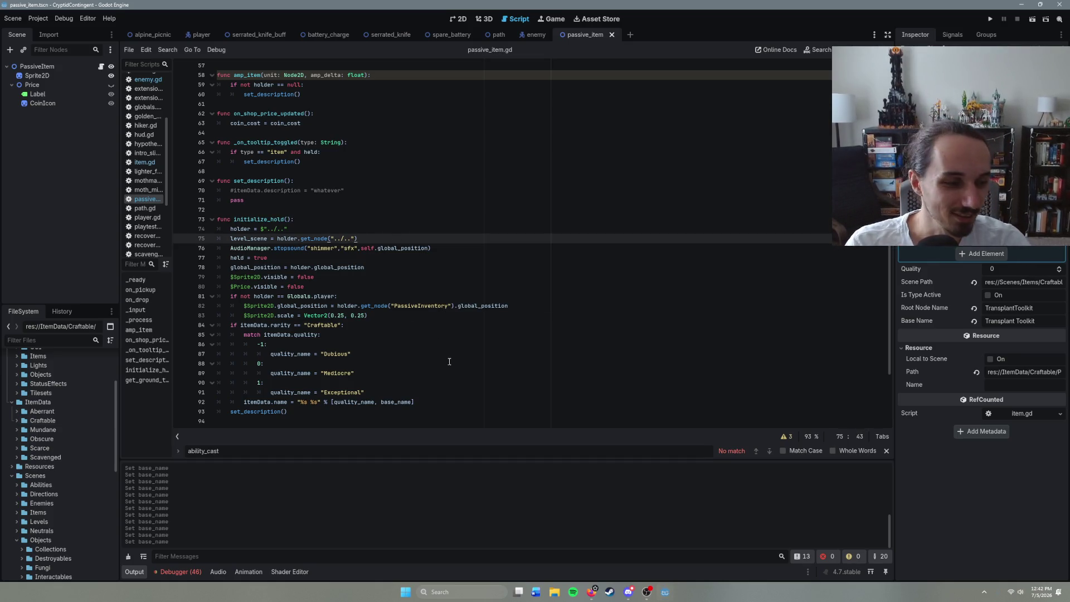
scroll(446, 357, up, 7)
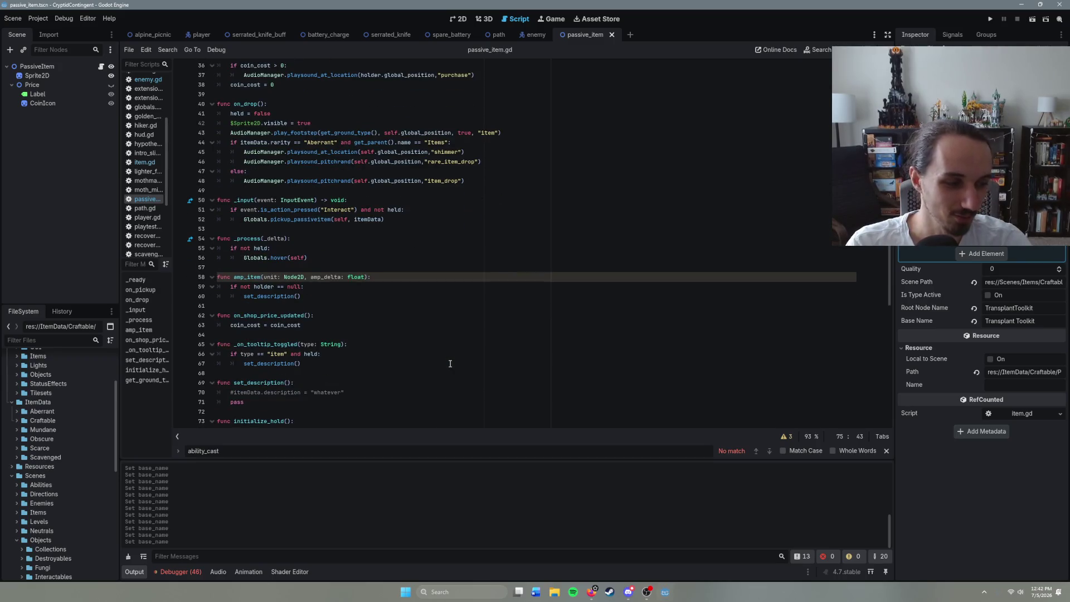
scroll(365, 340, up, 5)
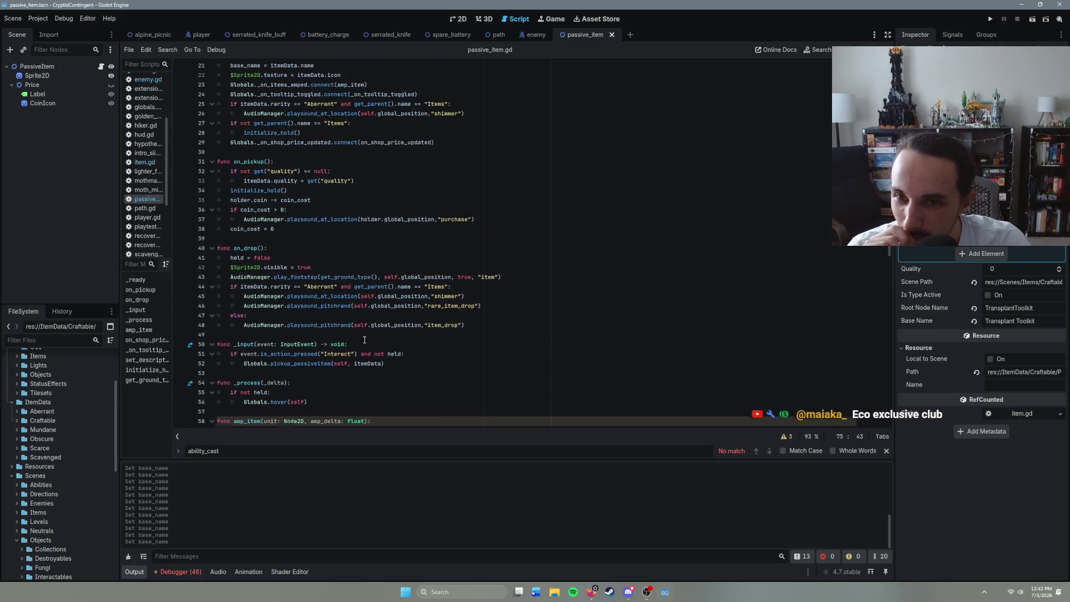
scroll(364, 340, up, 7)
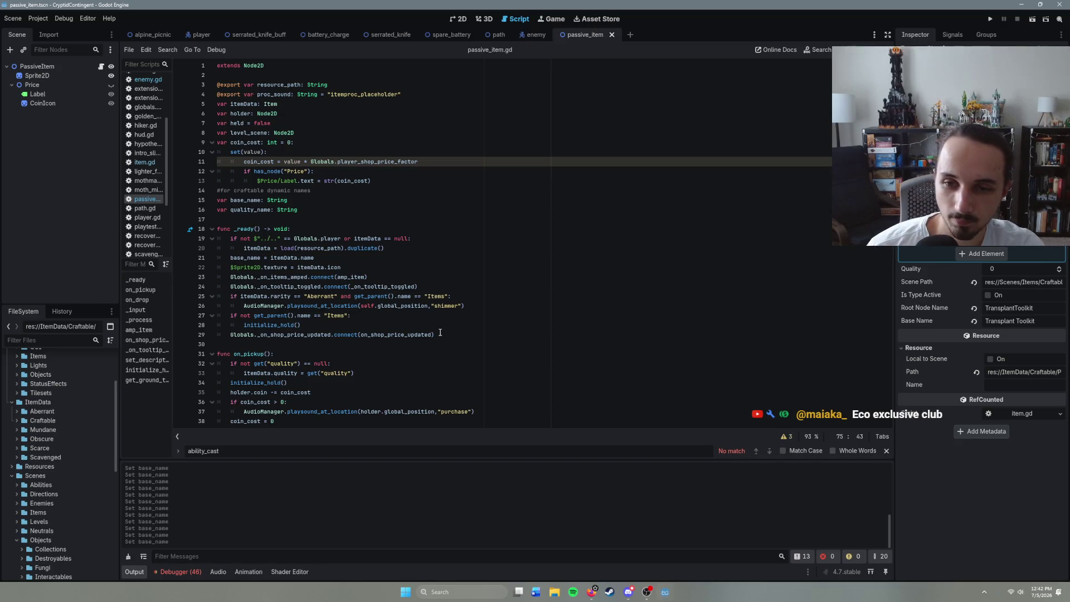
Delete the 'var base_name: String' declaration under the craftable dynamic names comment.
click(362, 331)
click(357, 327)
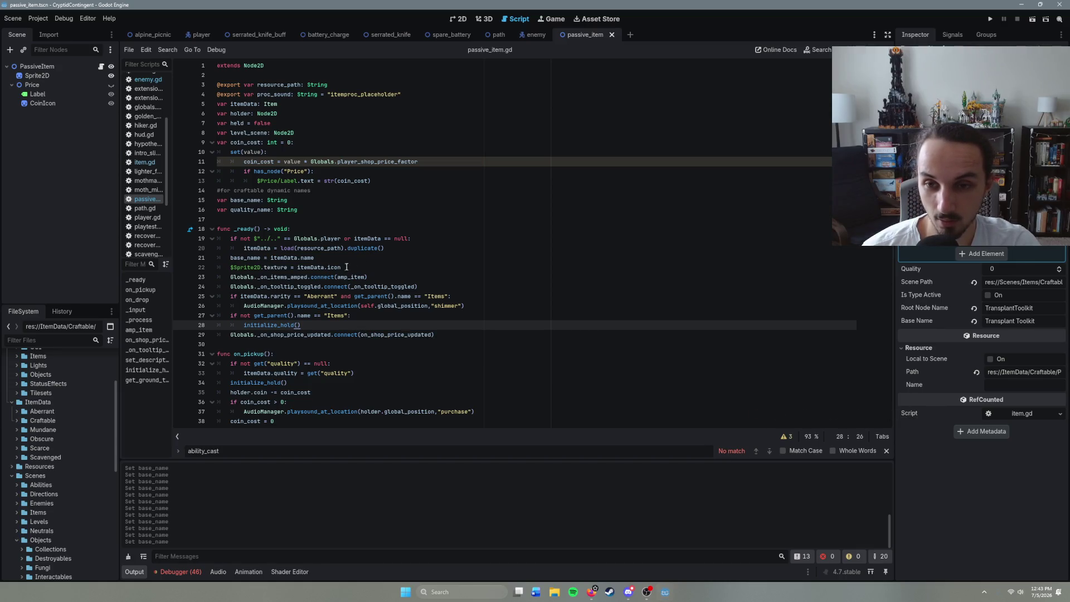
click(267, 259)
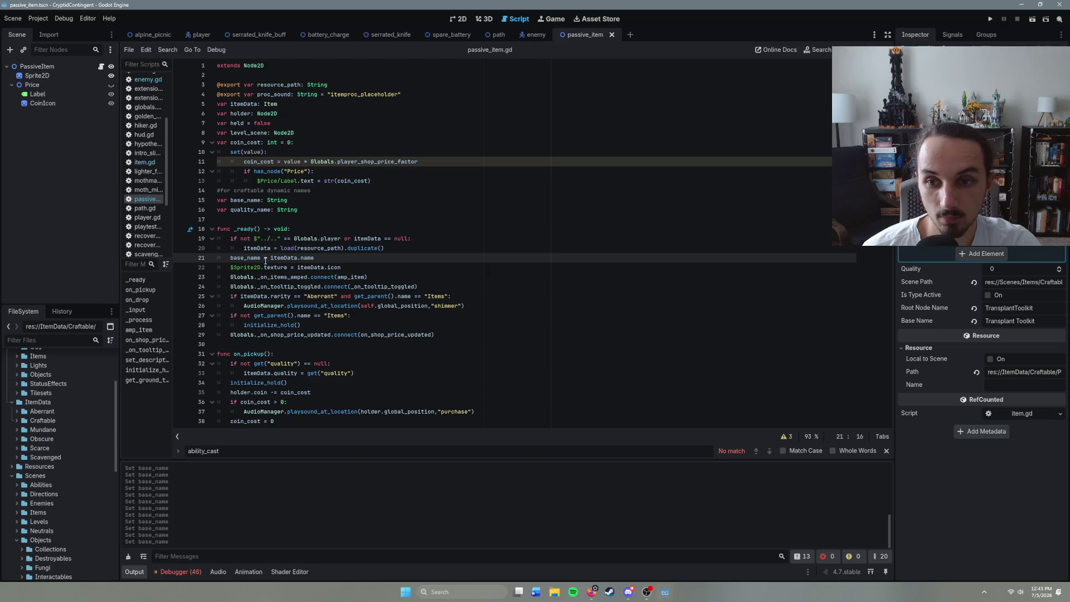
click(319, 259)
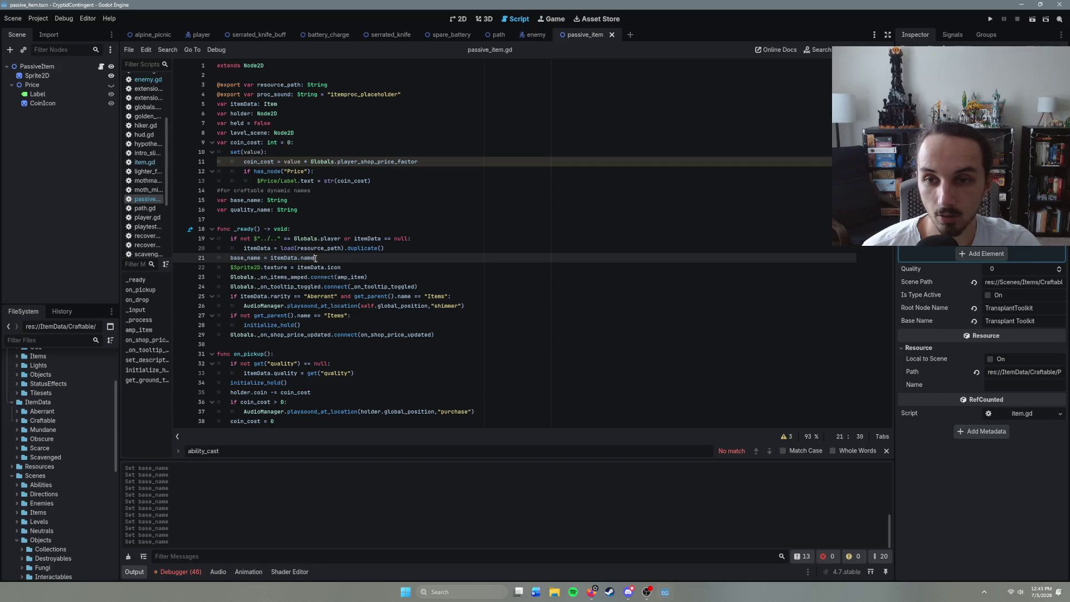
drag(296, 201, 211, 201)
key(BackSpace)
key(BackSpace)
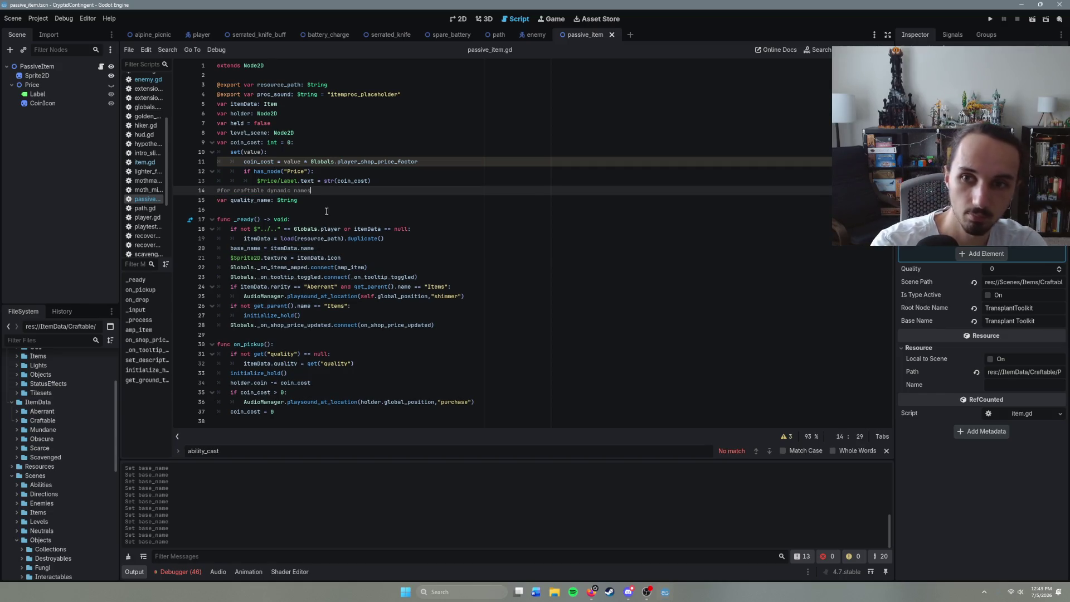
Delete the 'base_name = itemData.name' line from _ready in passive_item.gd.
click(379, 257)
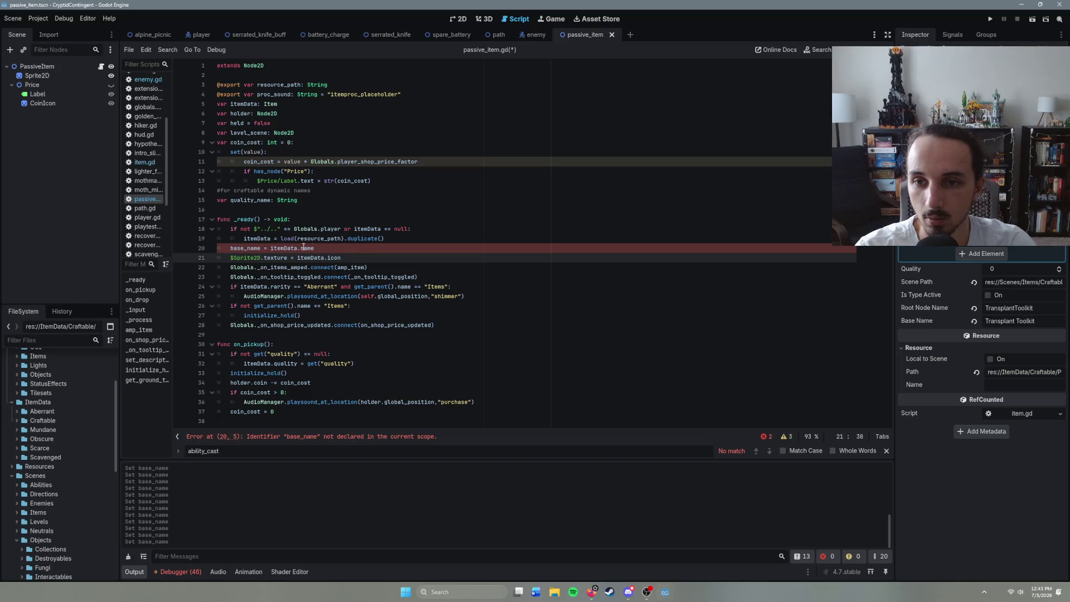
click(326, 246)
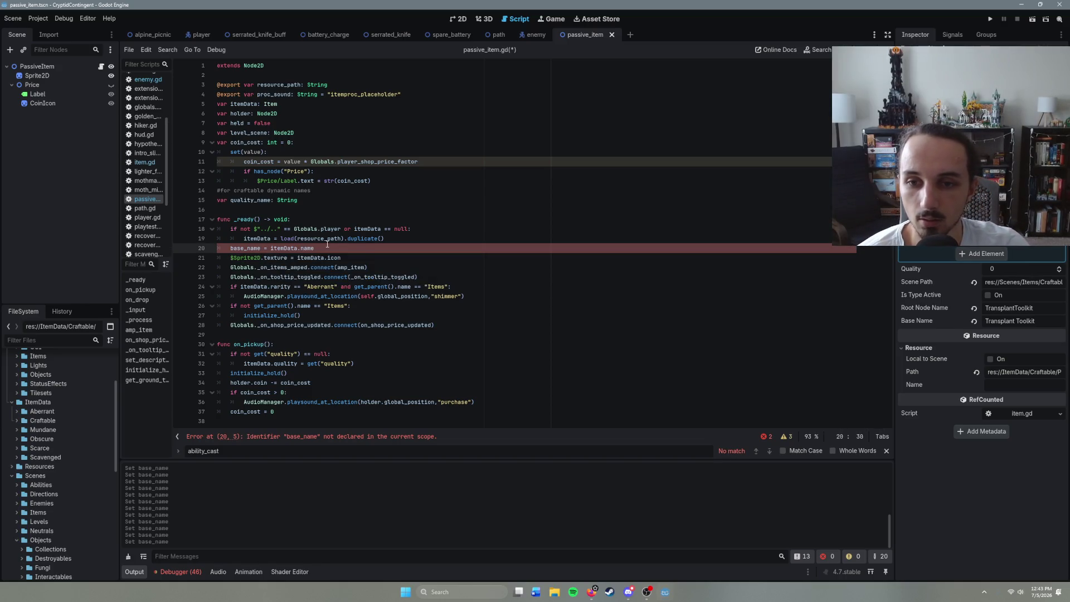
drag(327, 247, 218, 248)
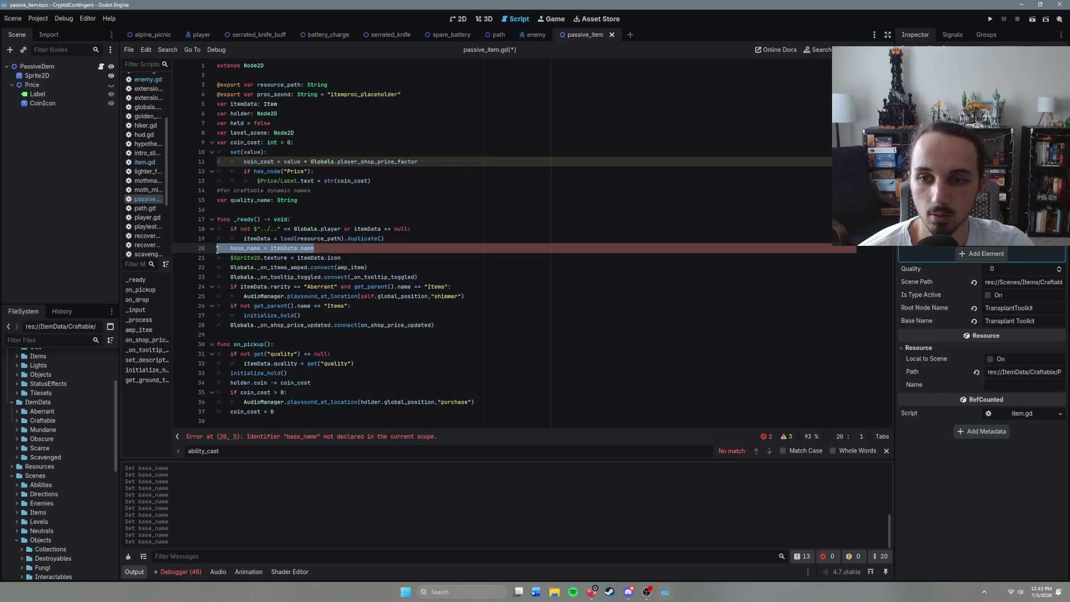
click(384, 245)
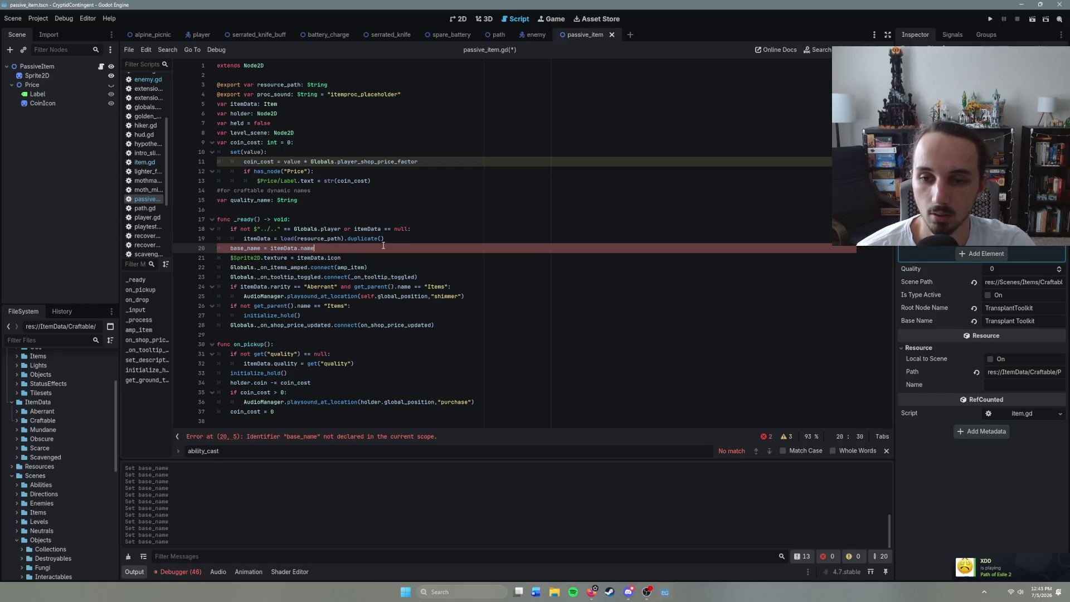
click(190, 248)
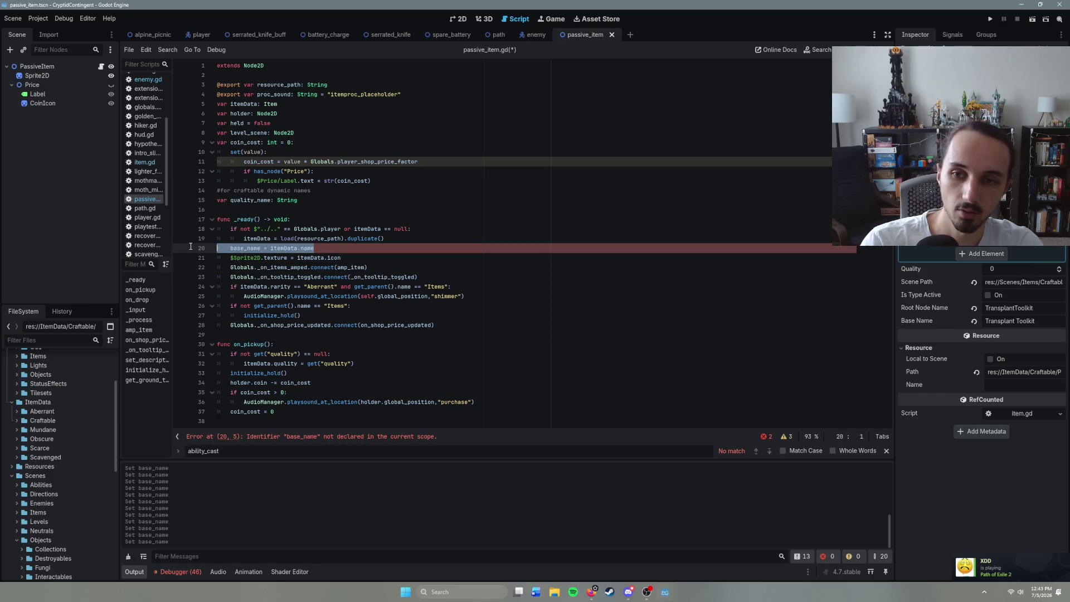
key(BackSpace)
key(BackSpace)
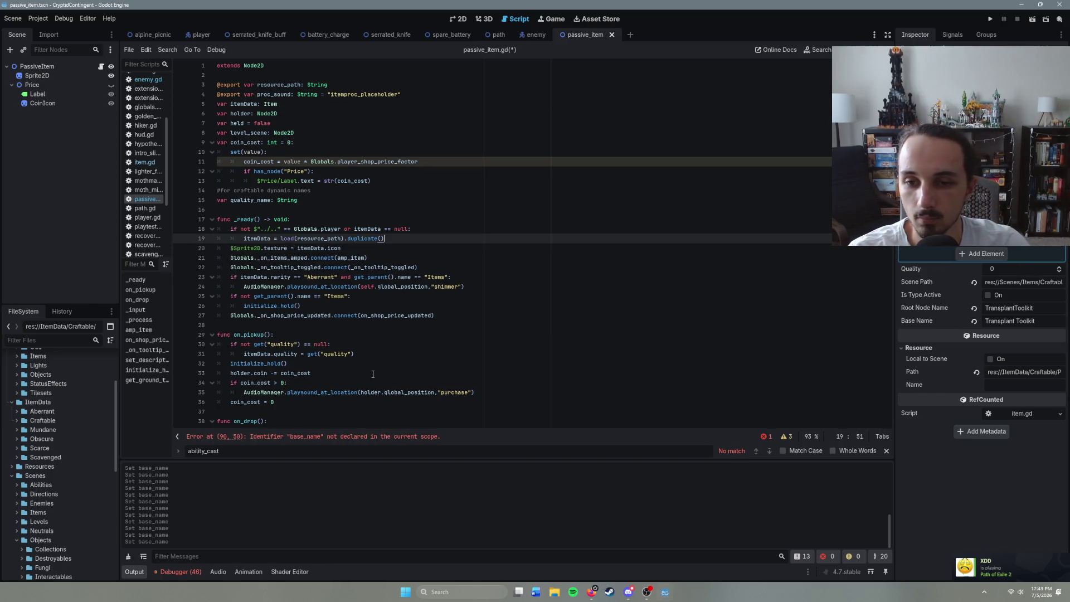
Replace base_name with itemData.base_name on line 90 of passive_item.gd.
scroll(373, 373, down, 20)
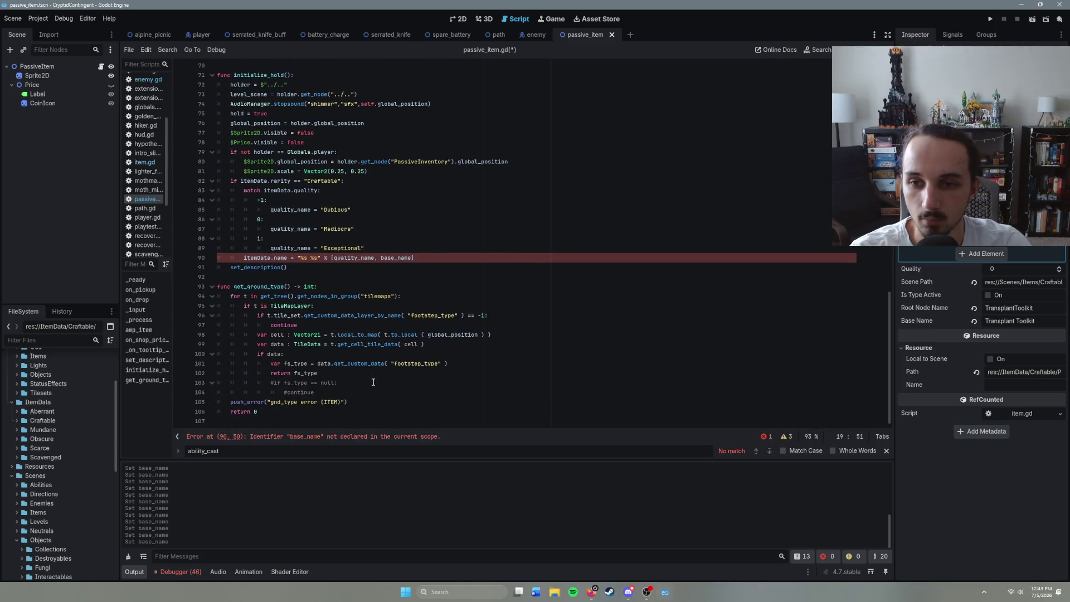
click(429, 259)
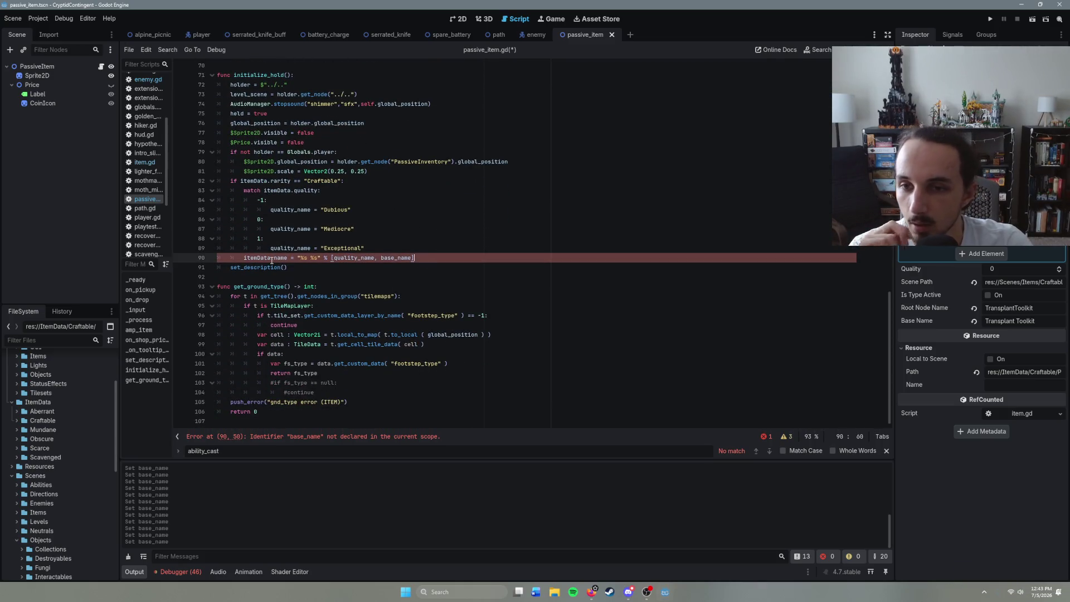
click(302, 259)
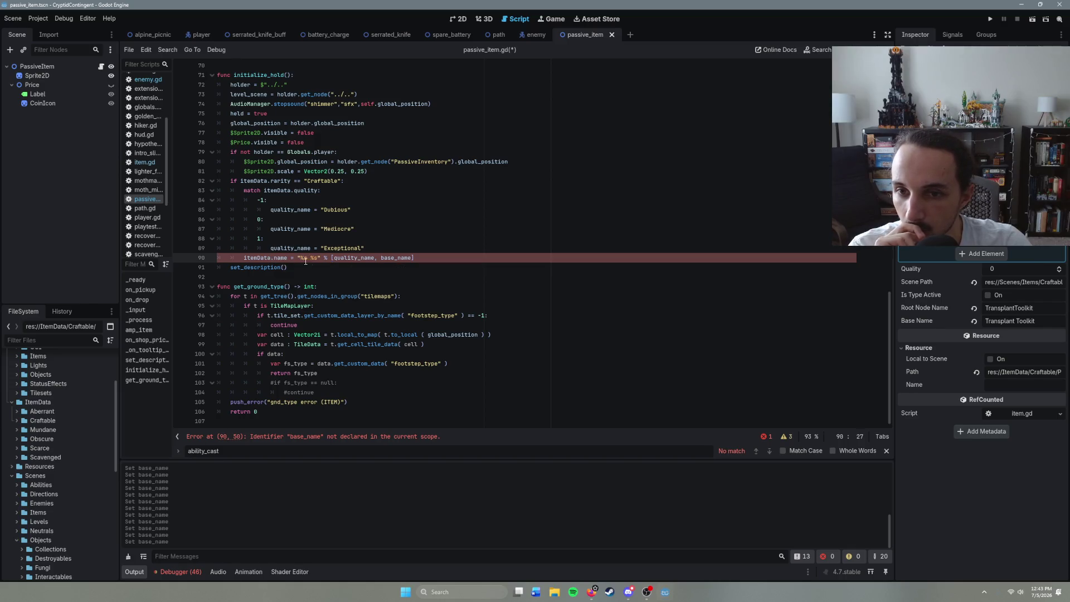
drag(412, 258, 382, 257)
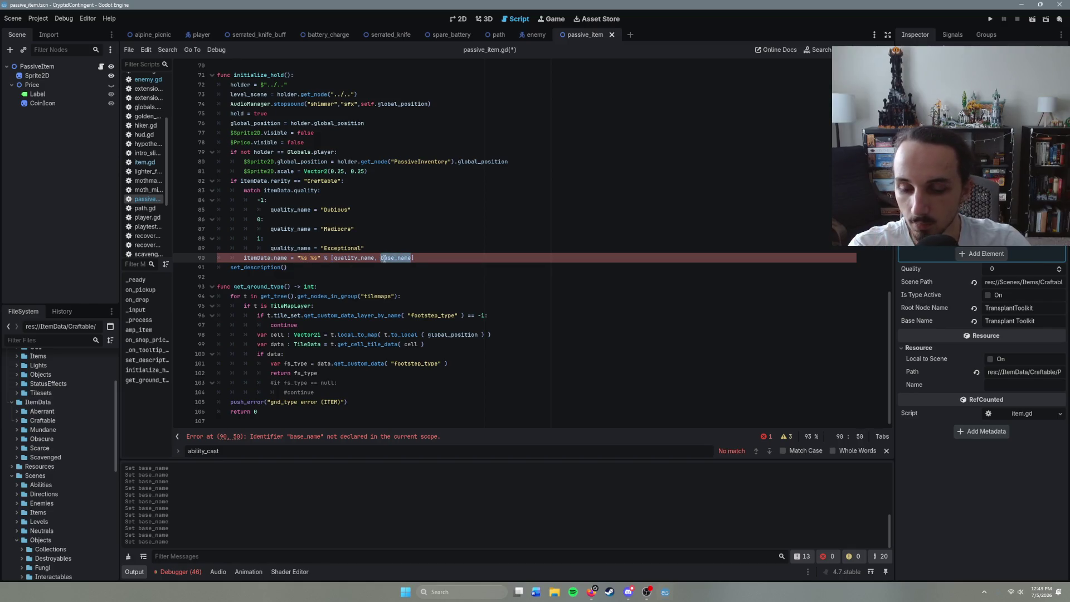
text(itemDat)
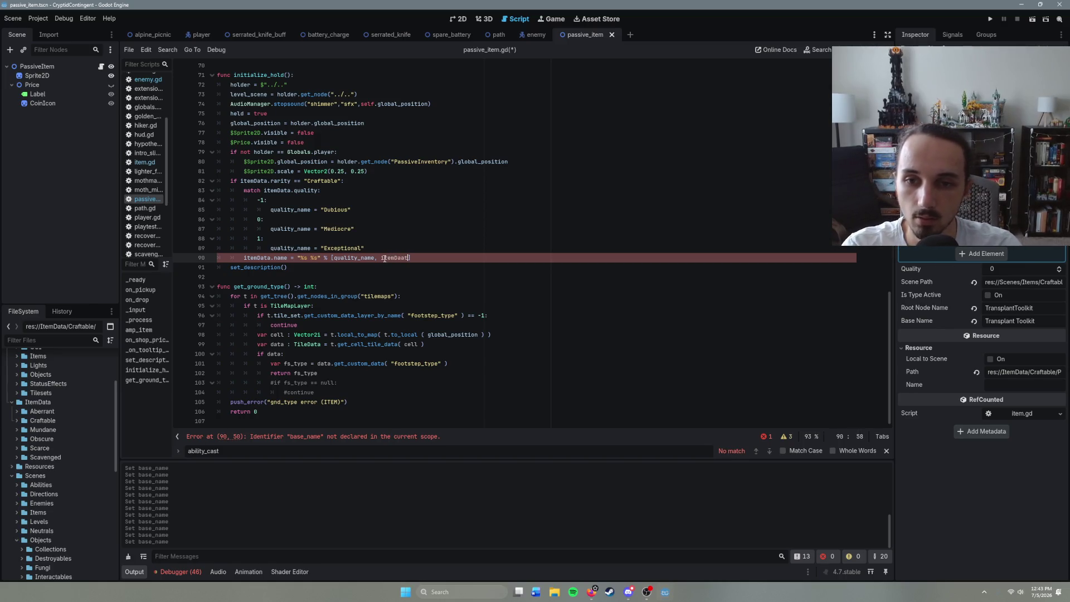
text(a.base_name)
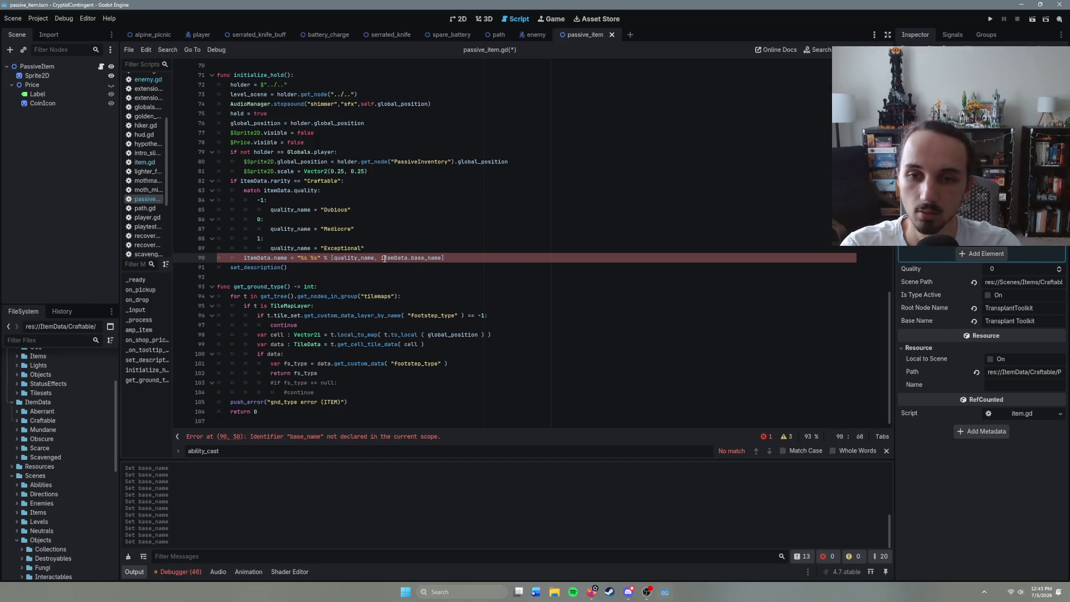
key(End)
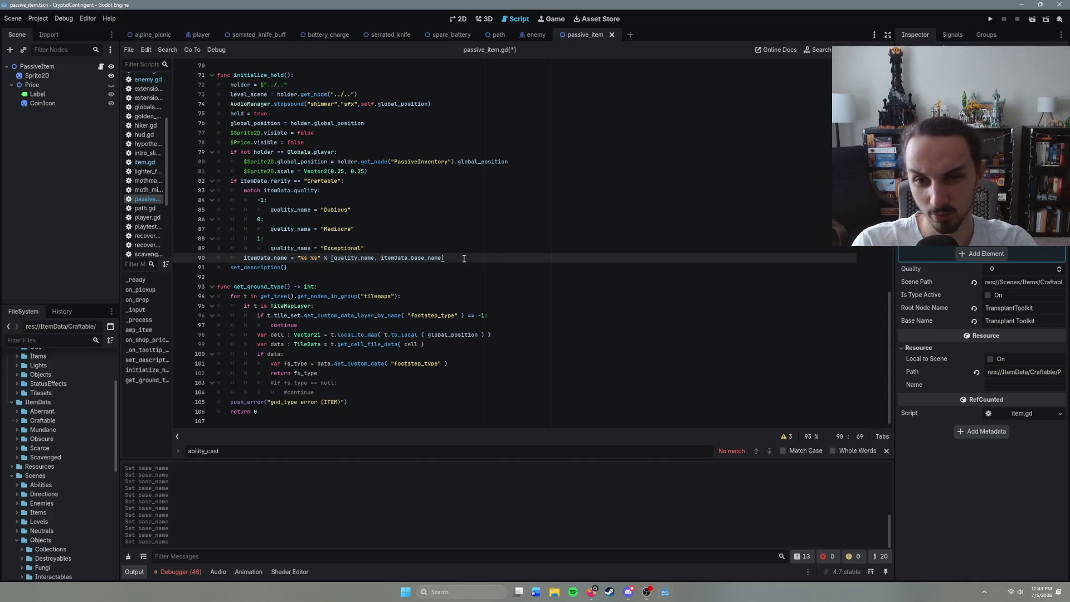
drag(462, 256, 216, 259)
key(ctrl+c)
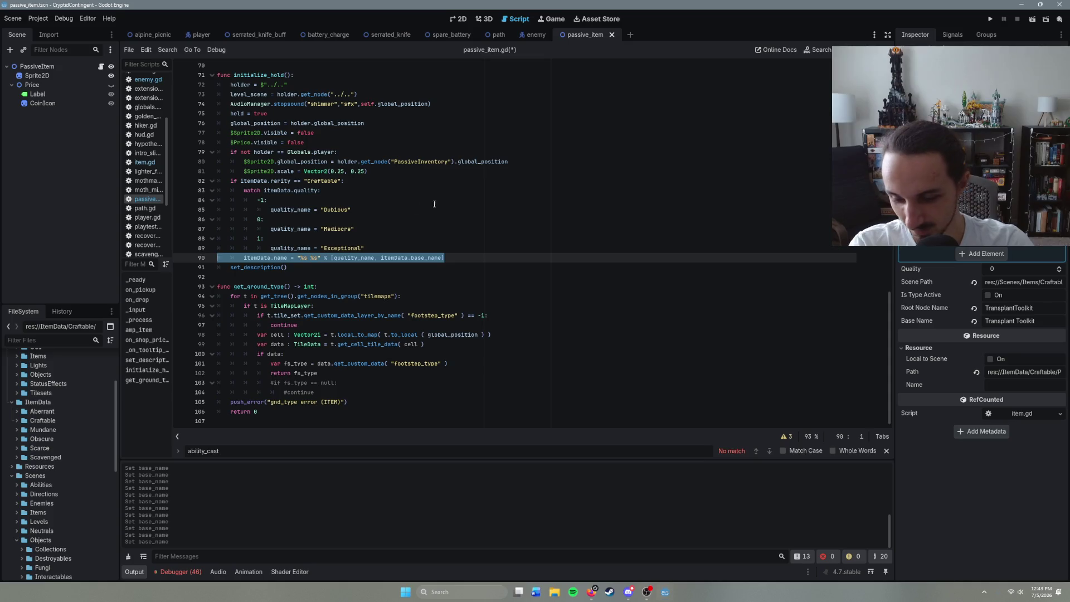
click(525, 253)
Switch the script editor to active_item.gd.
scroll(507, 334, up, 15)
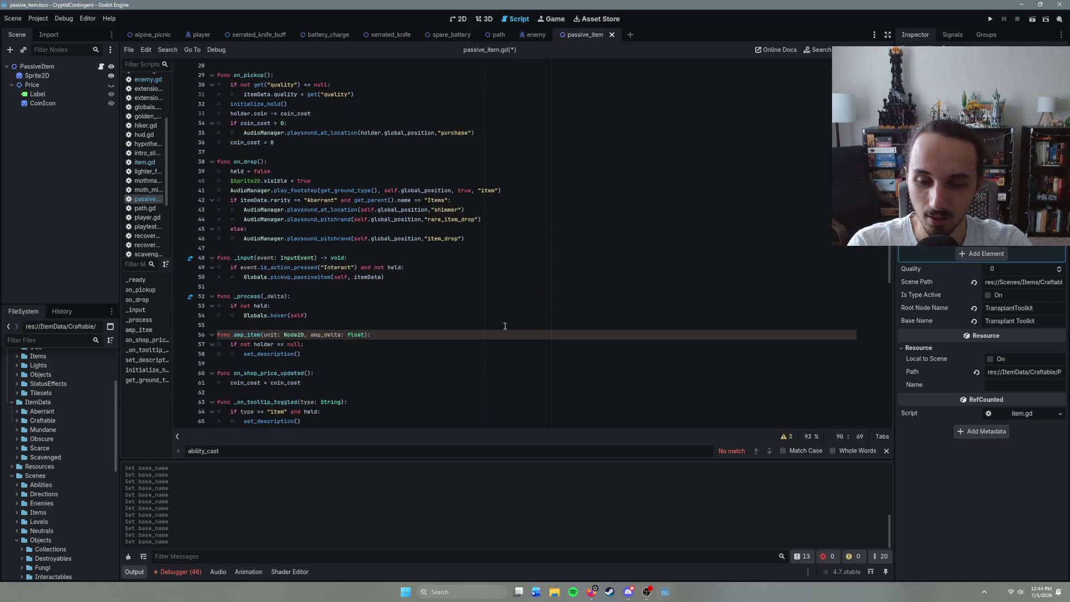
scroll(508, 349, up, 4)
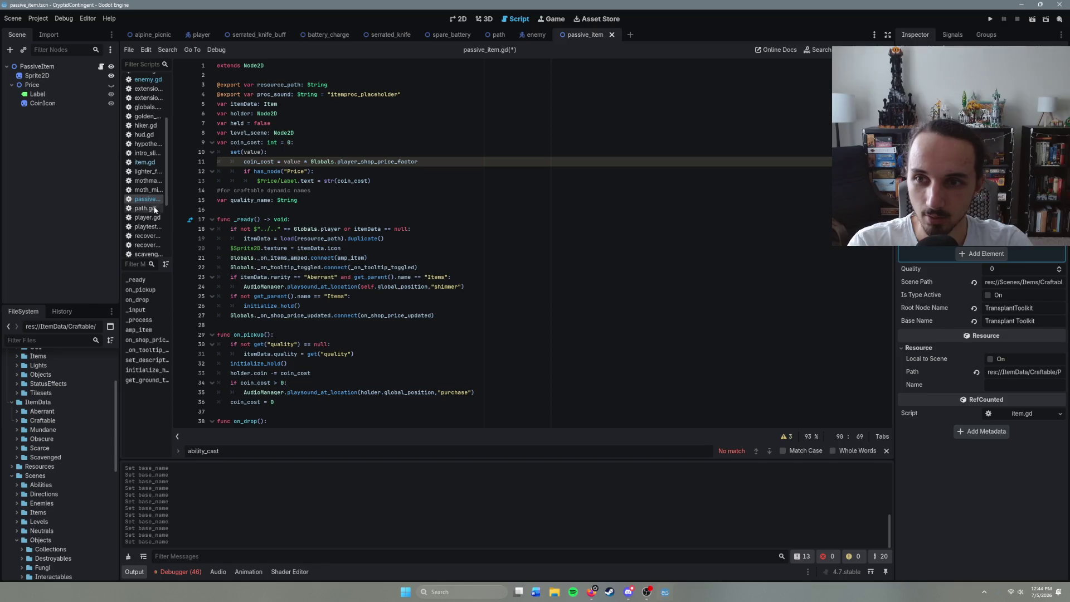
scroll(157, 117, up, 5)
click(149, 80)
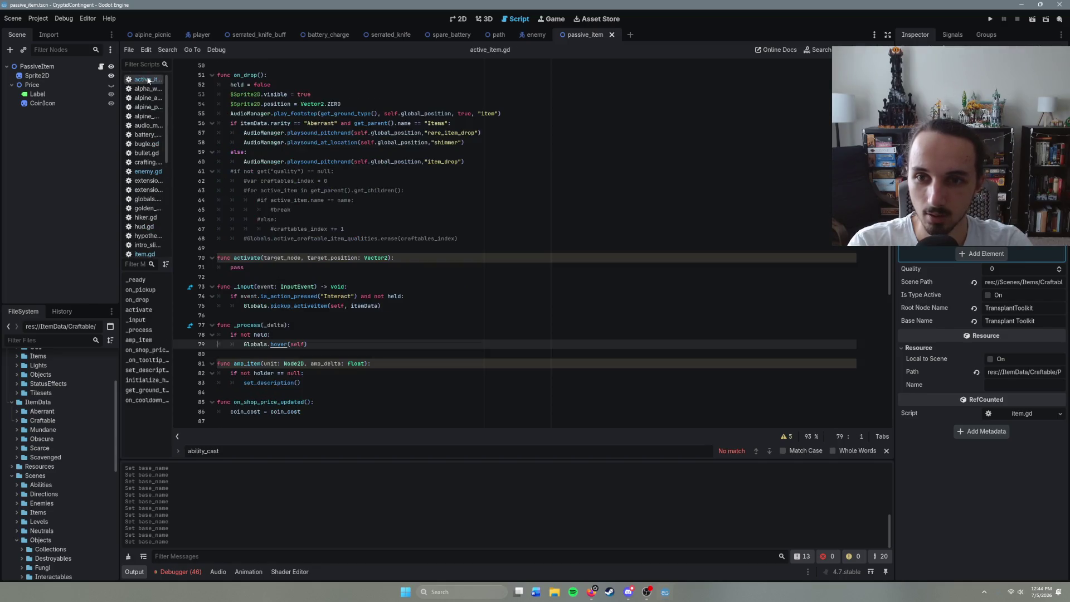
Delete the craftable comment and base_name declaration at the top of active_item.gd and save.
click(323, 344)
scroll(386, 384, up, 13)
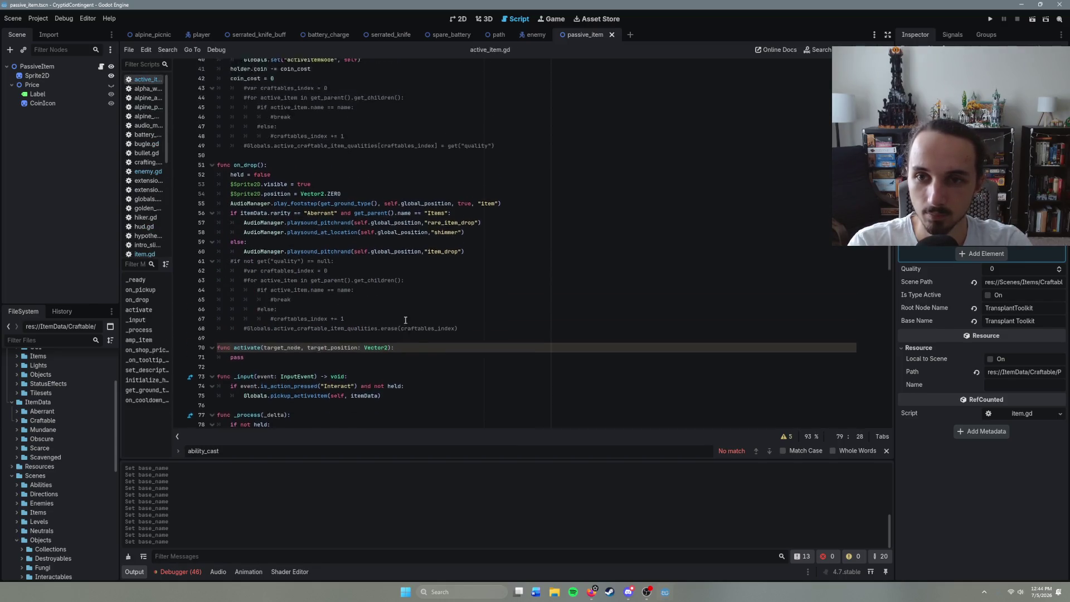
scroll(386, 385, up, 3)
drag(317, 205, 206, 203)
key(BackSpace)
key(ctrl+z)
key(BackSpace)
key(BackSpace)
key(ctrl+s)
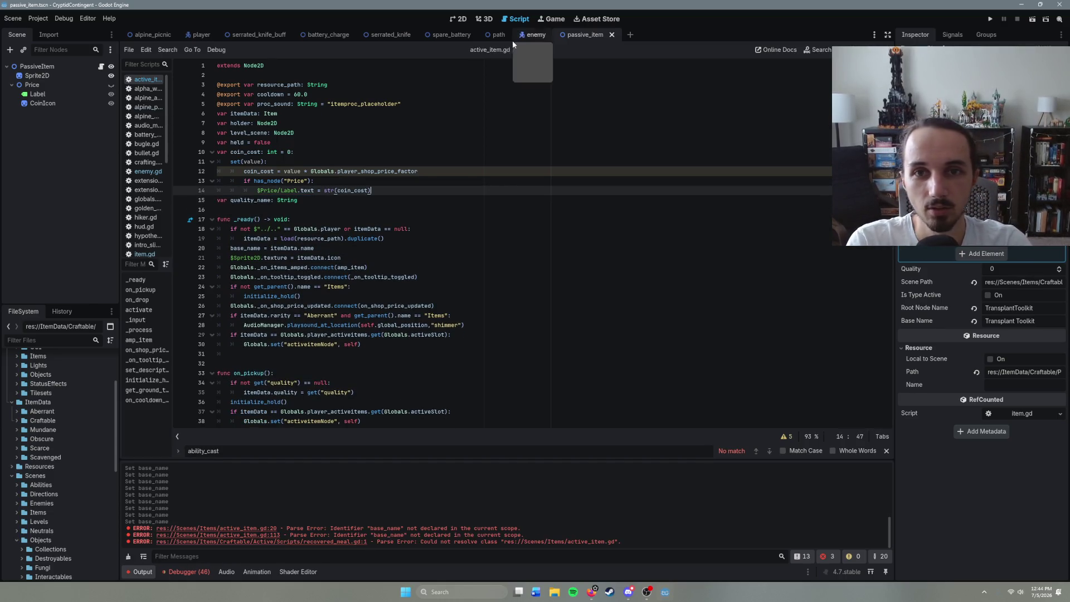
drag(326, 250, 187, 250)
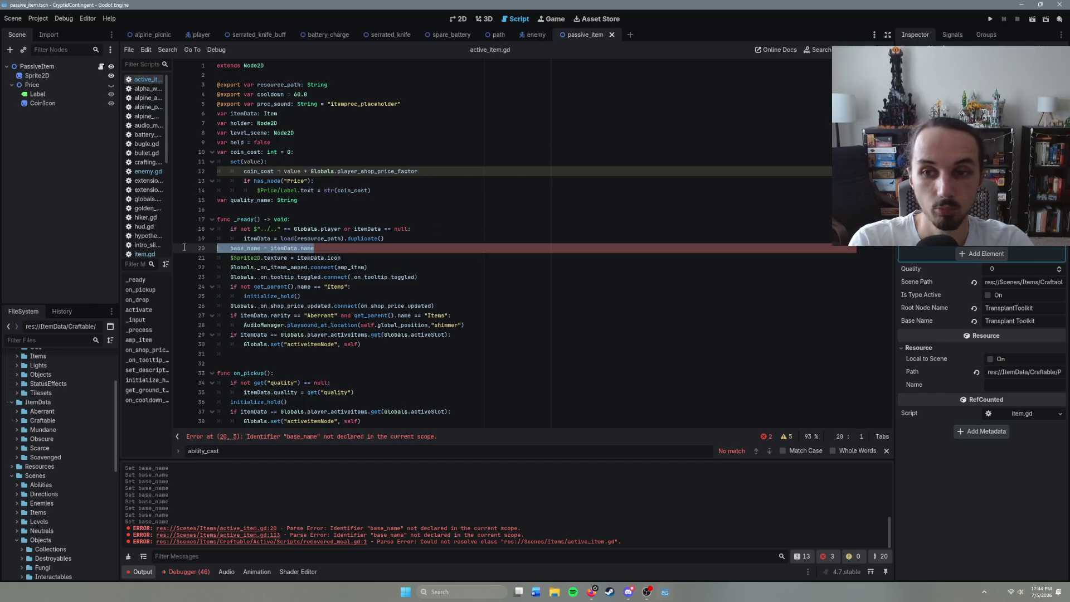
Delete the base_name assignment on line 20 of active_item.gd.
key(BackSpace)
key(BackSpace)
scroll(400, 341, down, 8)
scroll(400, 341, down, 20)
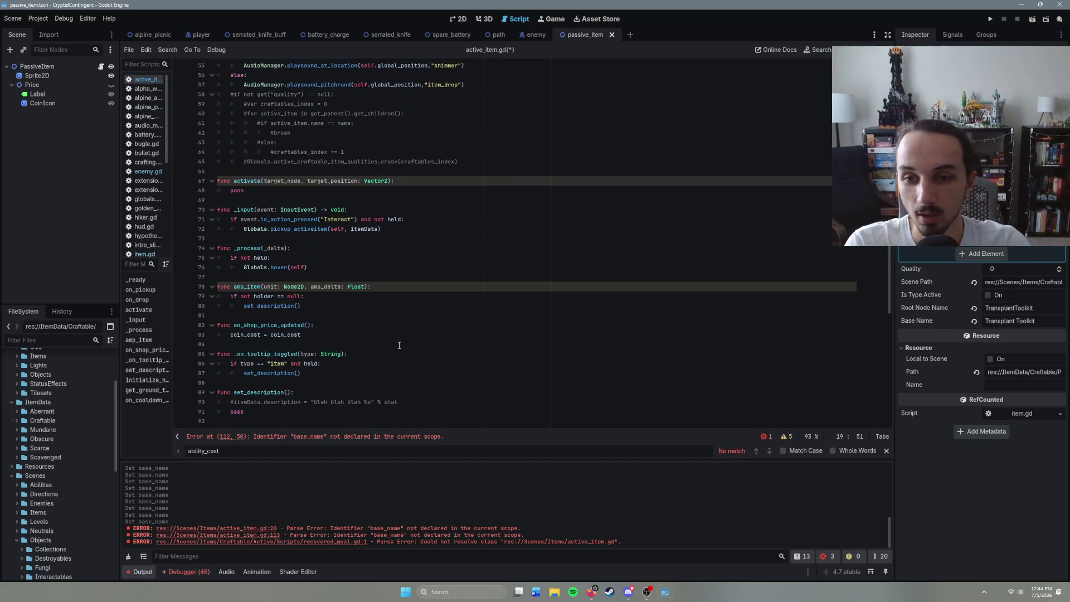
scroll(350, 357, down, 2)
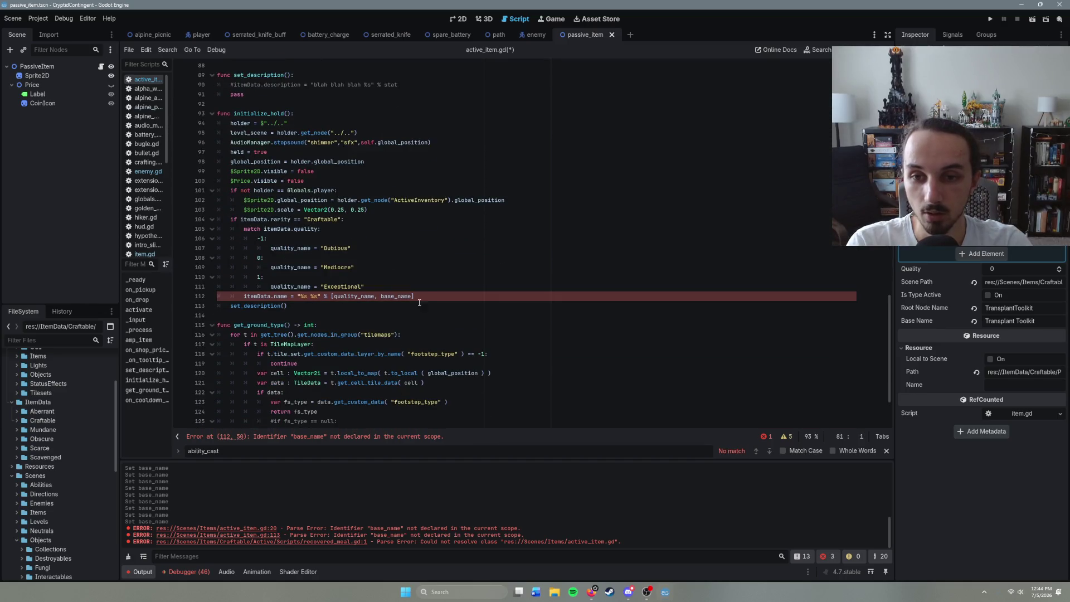
drag(414, 296, 244, 296)
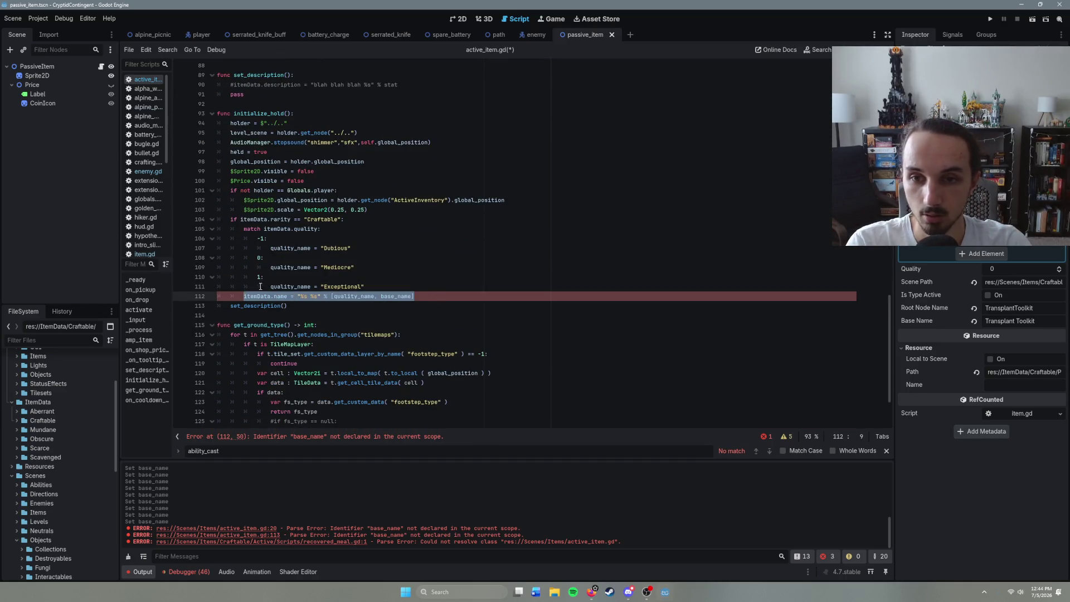
key(ctrl+v)
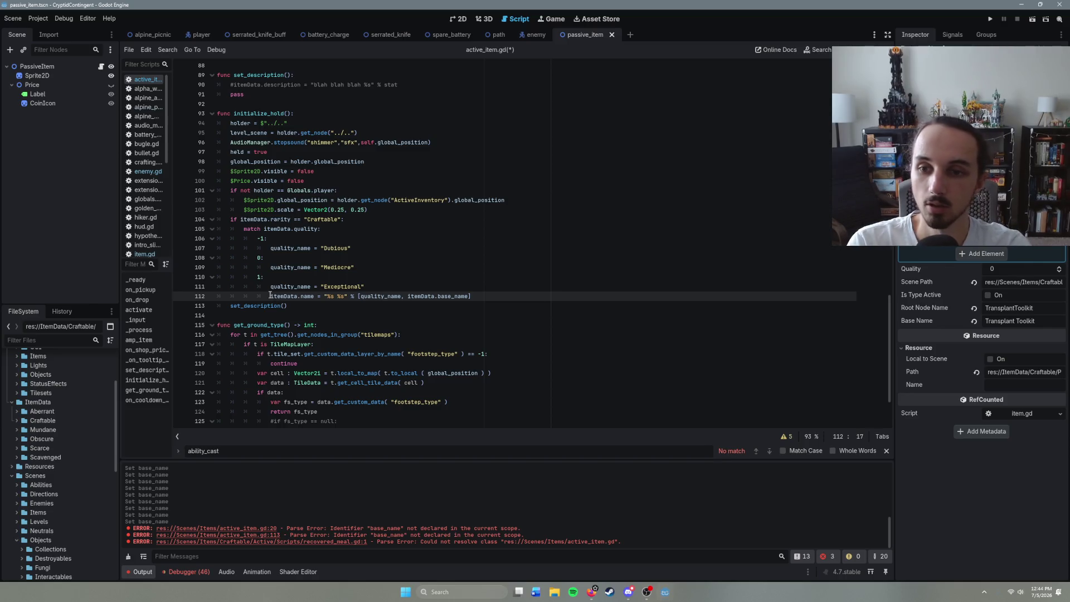
key(ctrl+z)
key(ctrl+z)
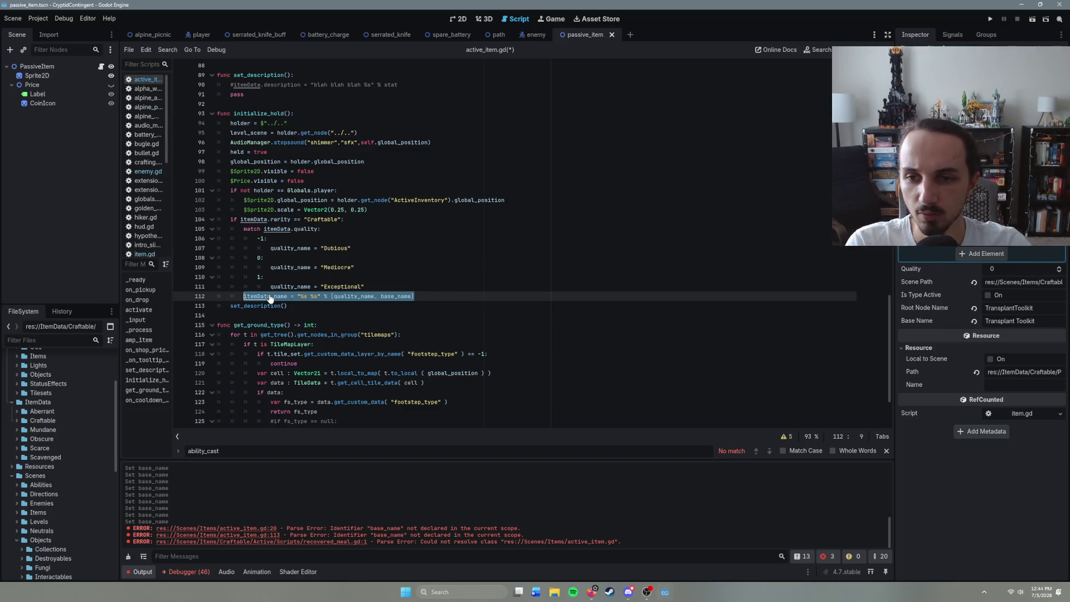
key(ctrl+z)
key(ctrl+z)
key(ctrl+z)
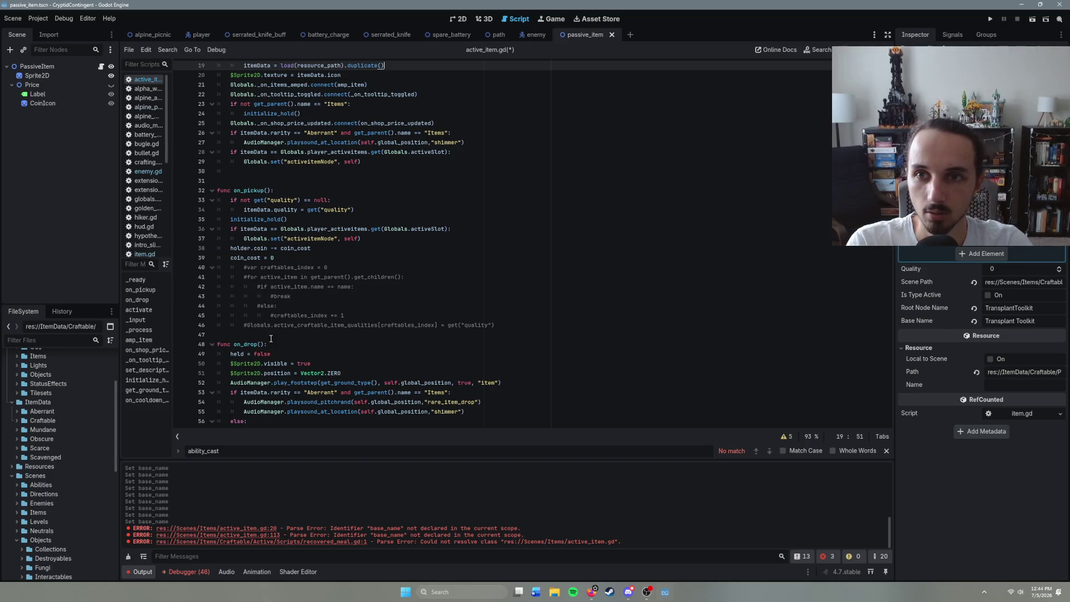
Change line 112 to use itemData.base_name and save active_item.gd.
scroll(272, 338, down, 20)
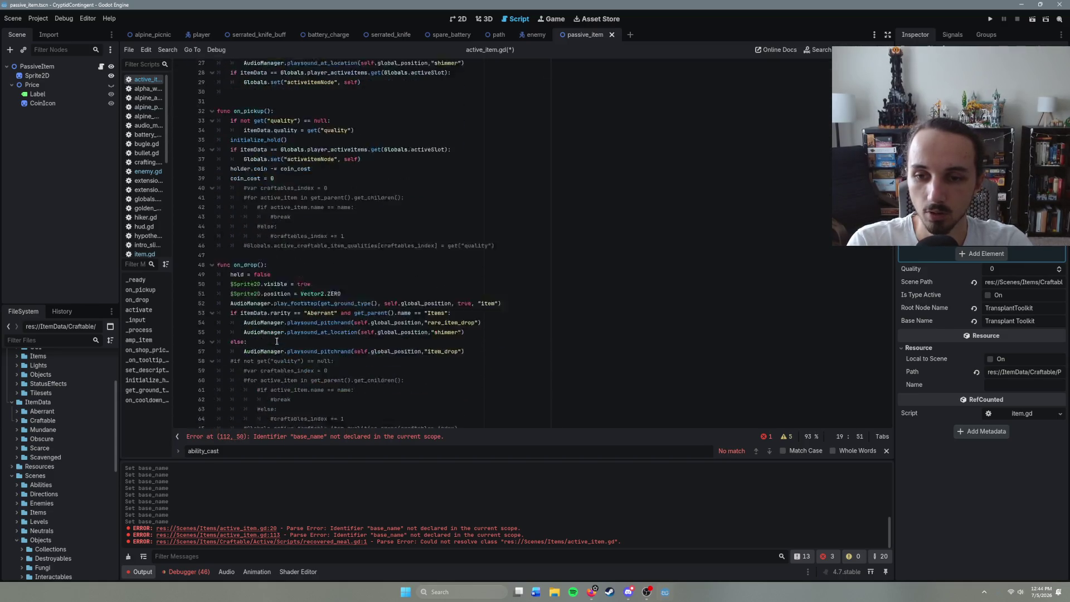
click(253, 257)
drag(444, 254, 244, 255)
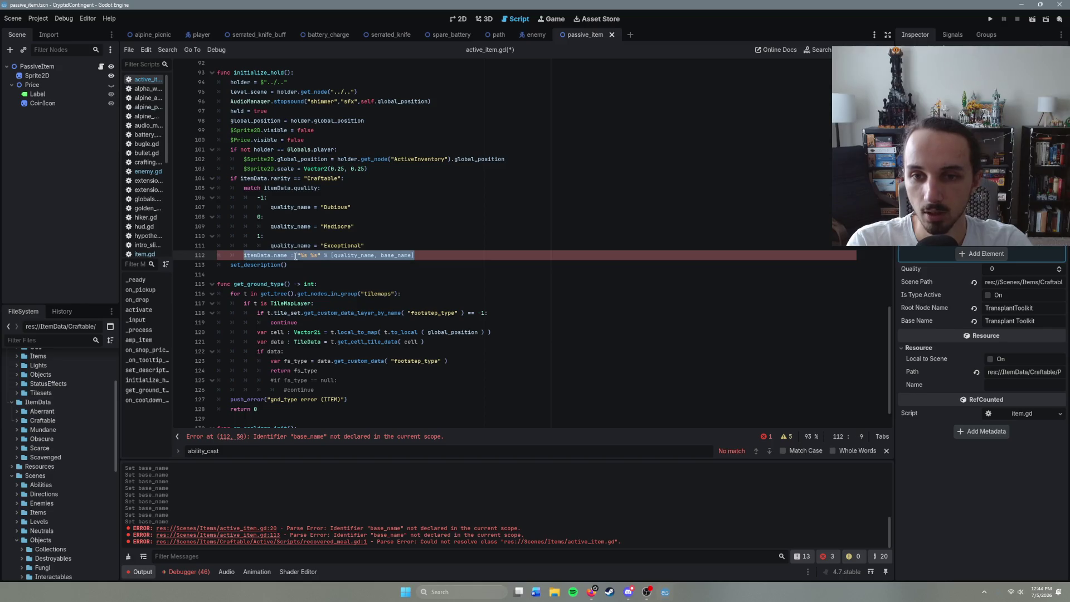
click(388, 256)
drag(412, 255, 381, 255)
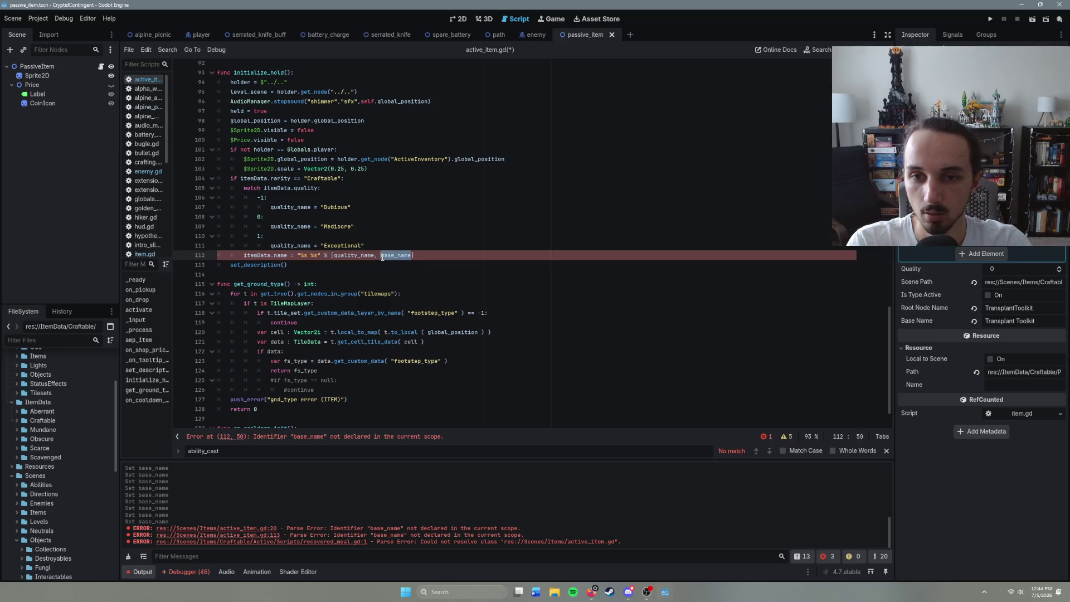
text(itemD)
text(ata.base)
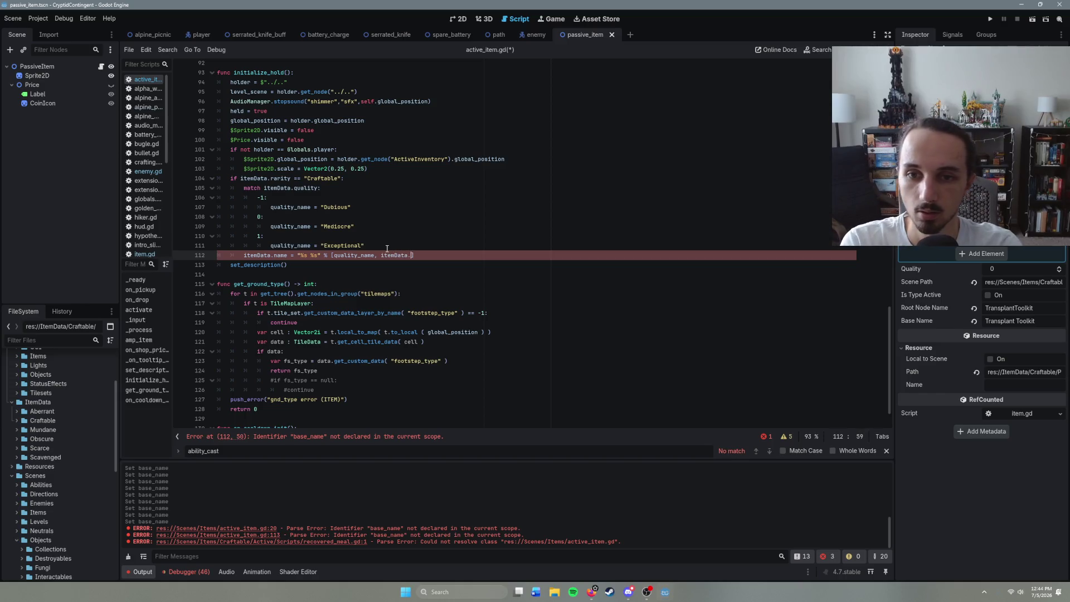
key(Return)
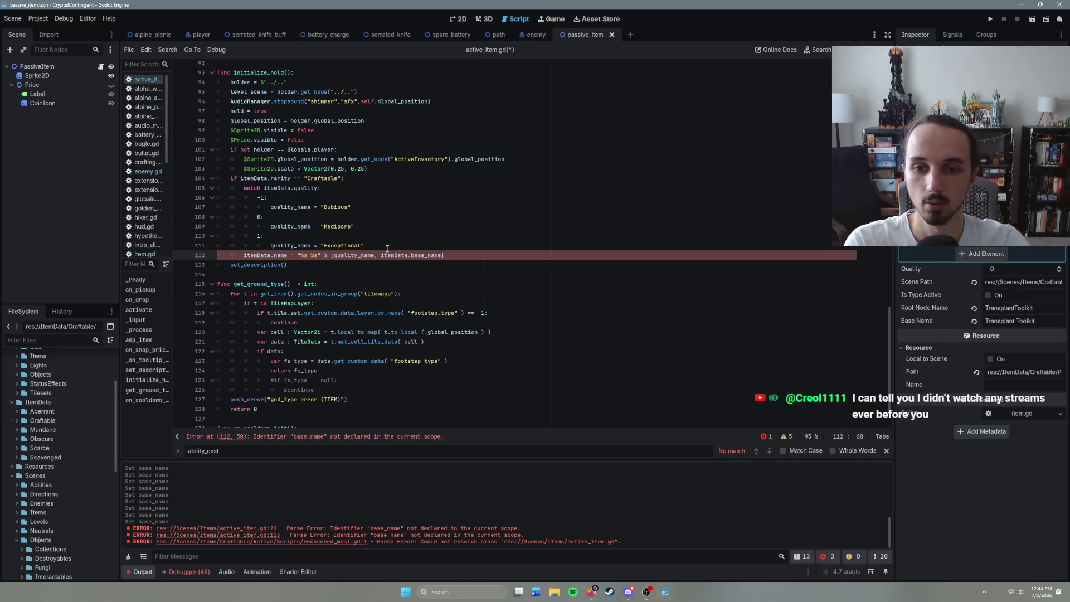
key(ctrl+s)
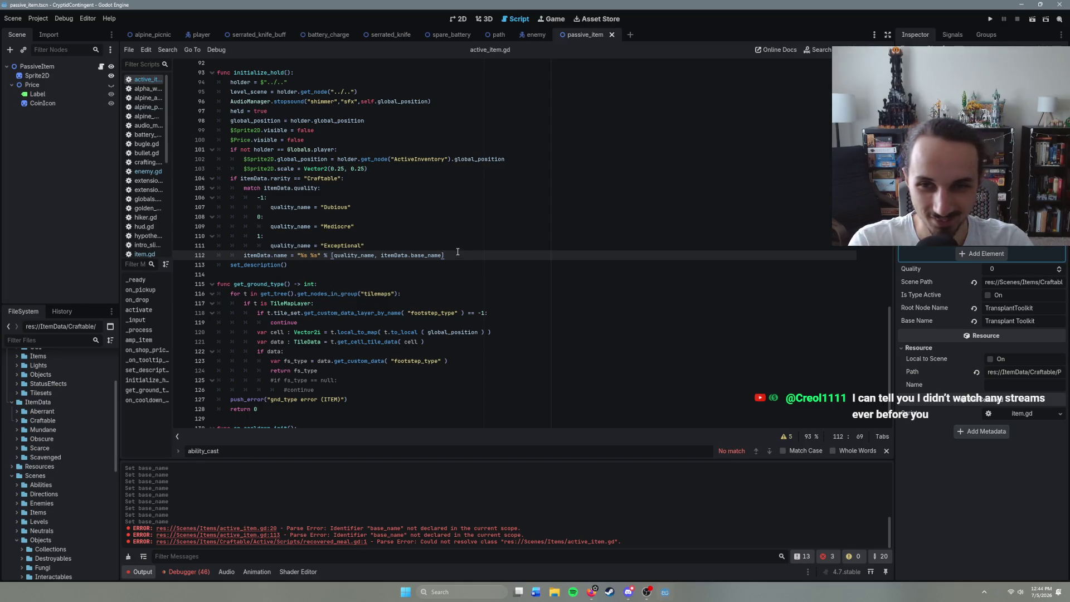
Delete blank line 30 after the activeItemNode assignment in active_item.gd and save.
scroll(416, 386, down, 2)
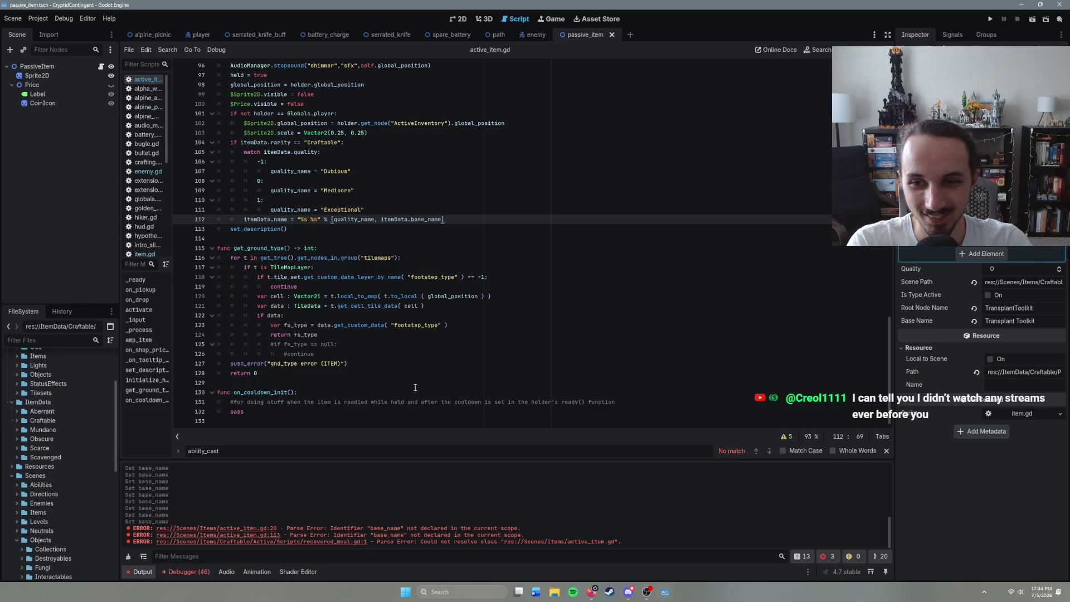
click(283, 413)
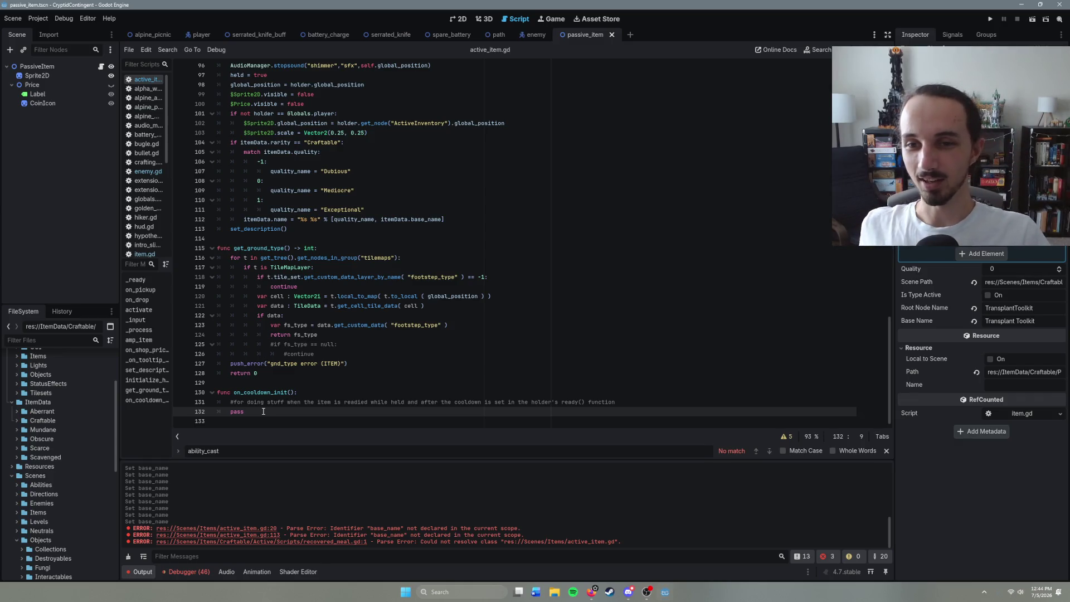
click(351, 364)
scroll(247, 323, up, 2)
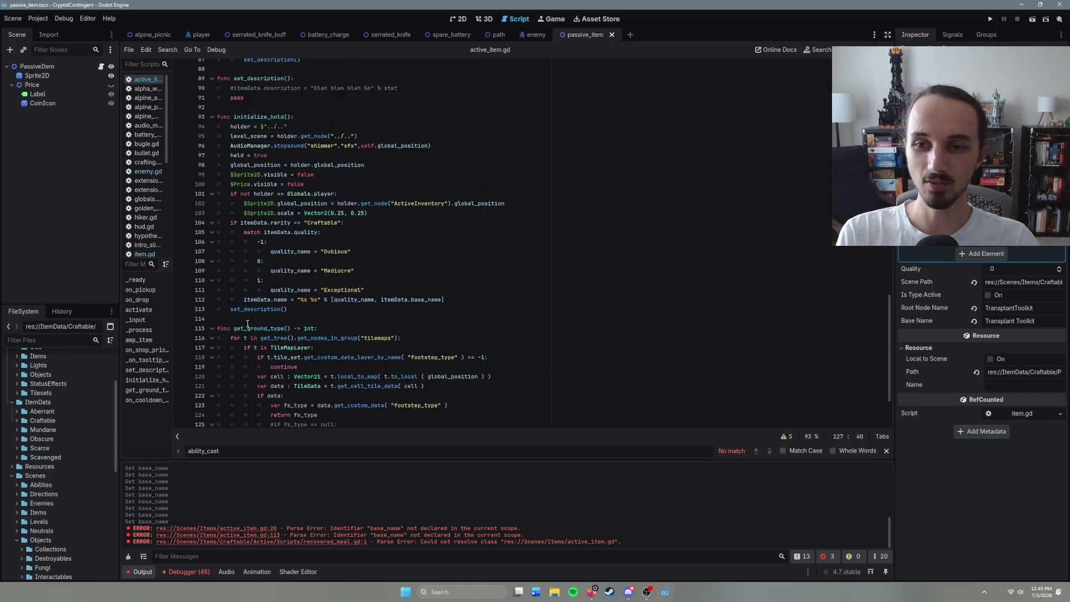
scroll(247, 323, up, 5)
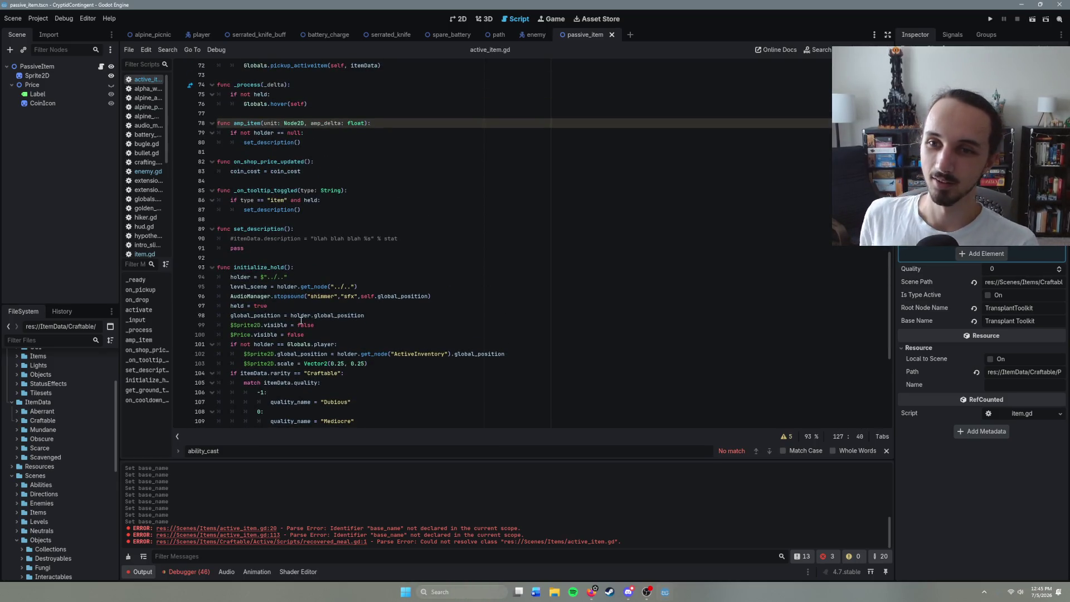
scroll(301, 320, up, 12)
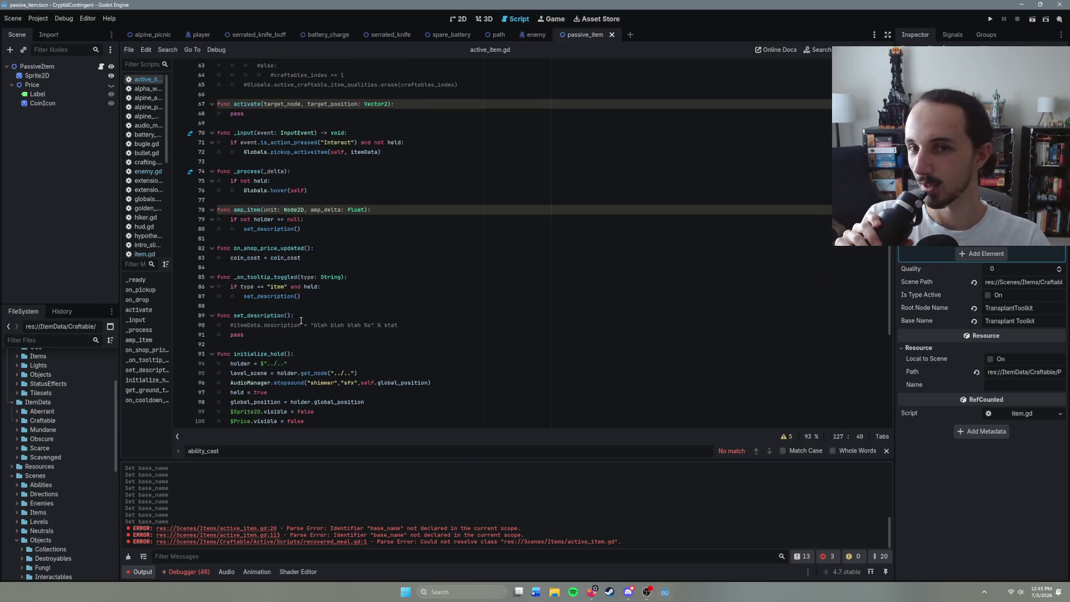
scroll(300, 320, up, 8)
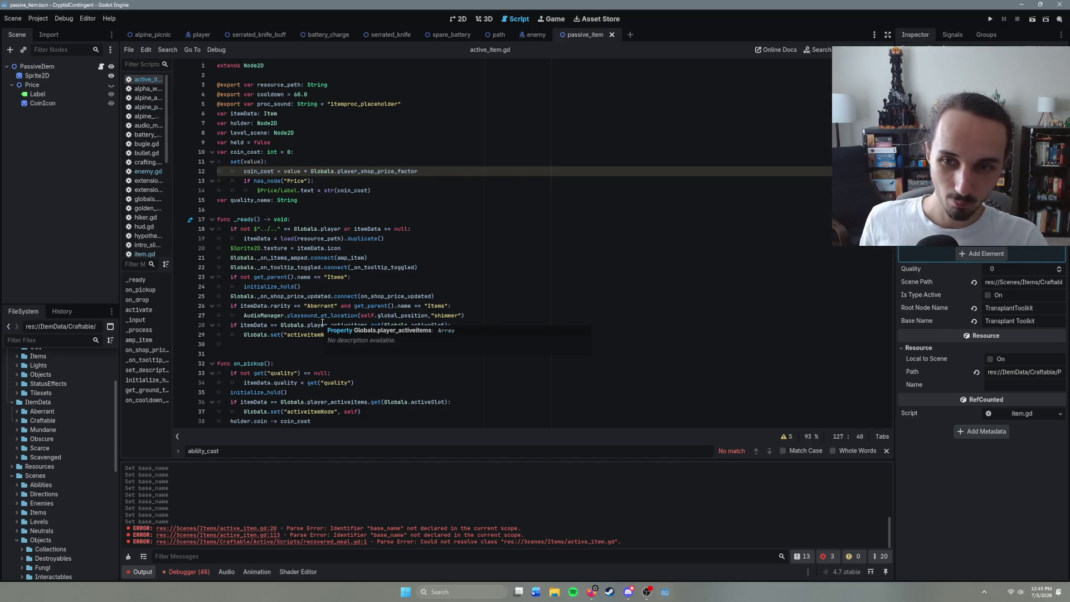
click(351, 382)
click(354, 371)
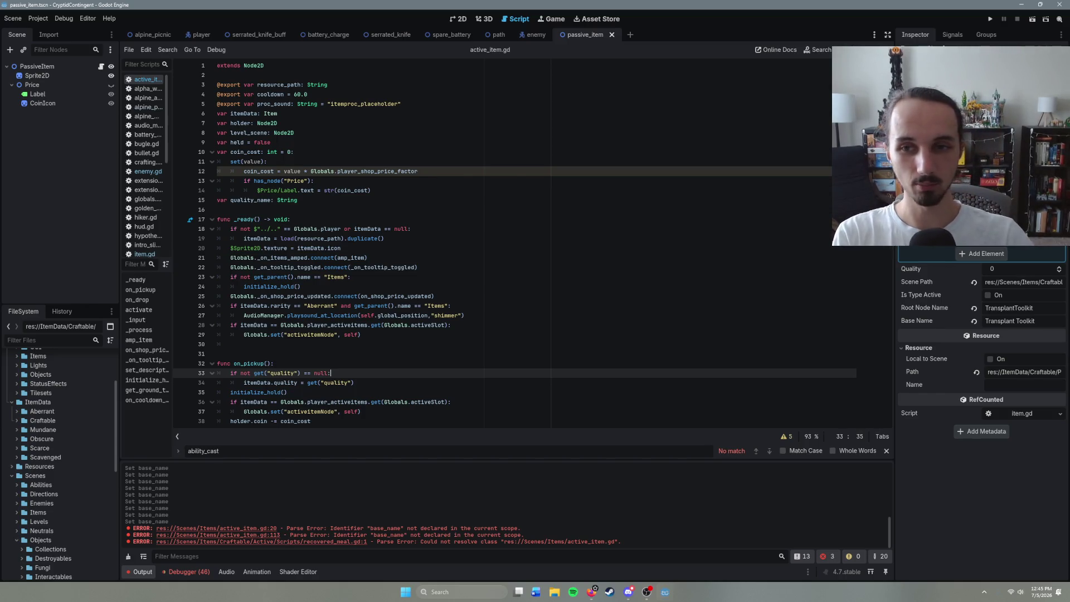
click(368, 343)
click(346, 334)
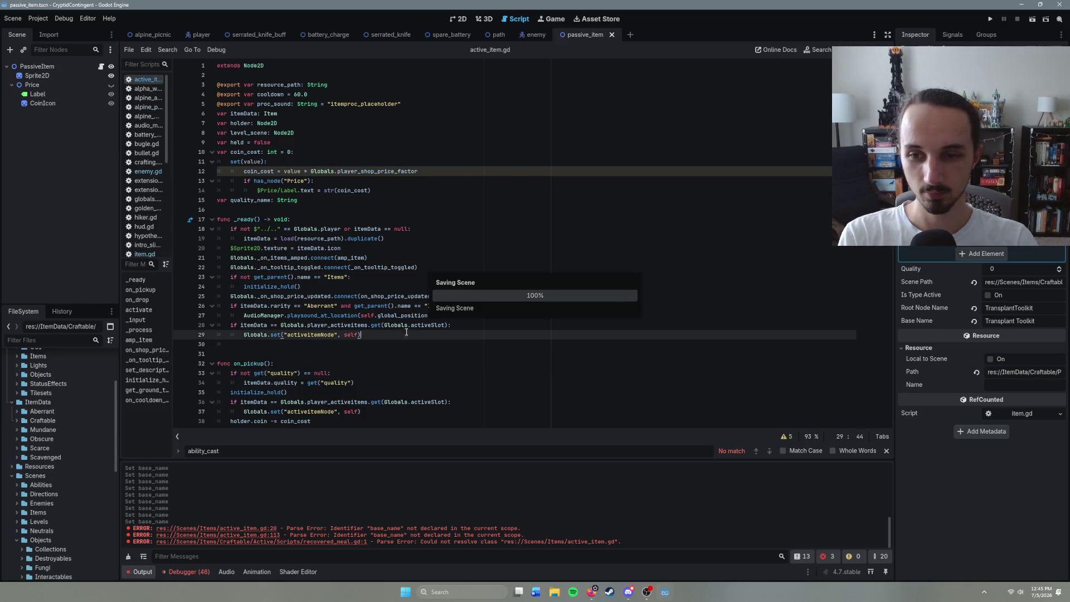
click(272, 344)
key(BackSpace)
key(BackSpace)
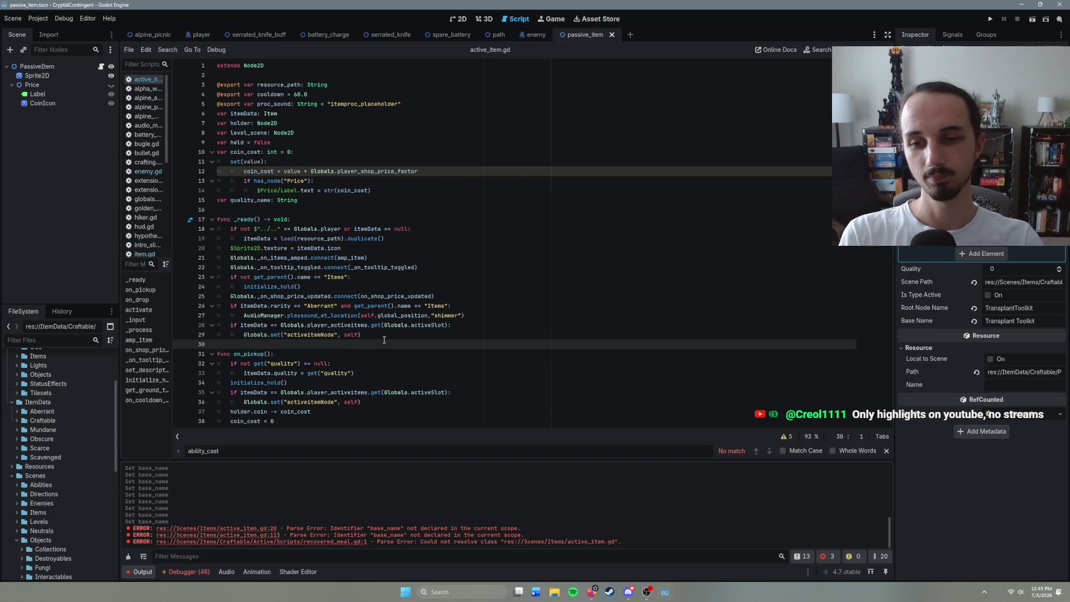
key(ctrl+s)
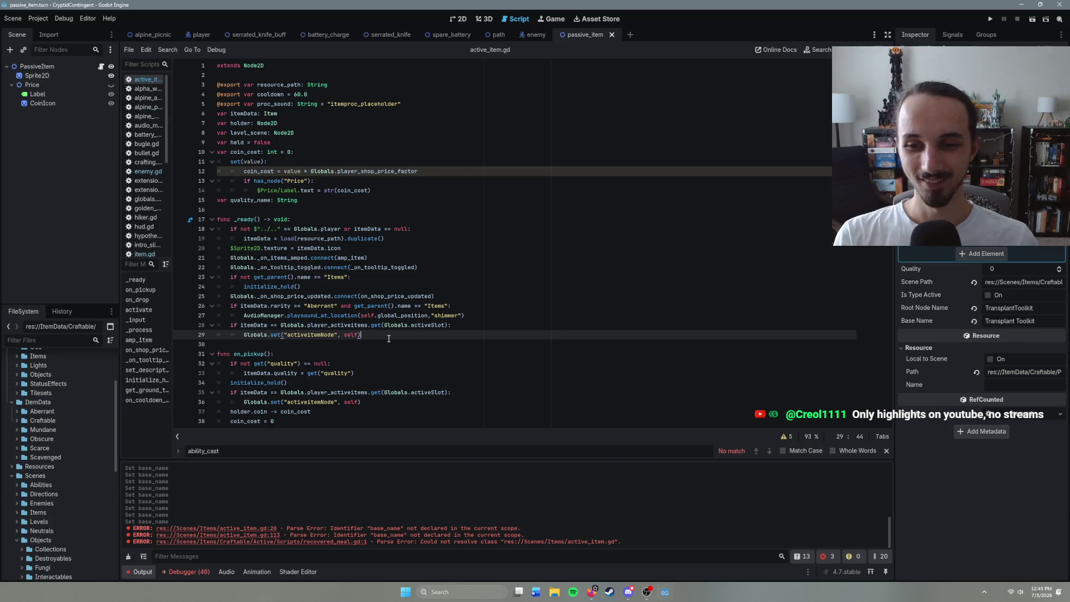
key(ctrl+s)
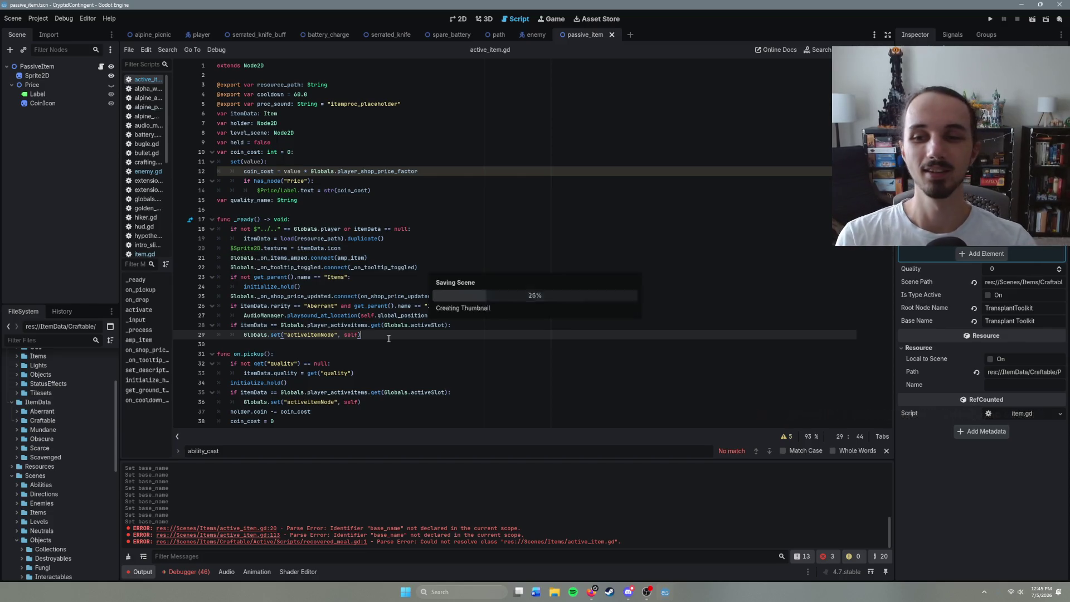
Review enemy.gd's health and death code in the enemy scene, then save.
click(542, 36)
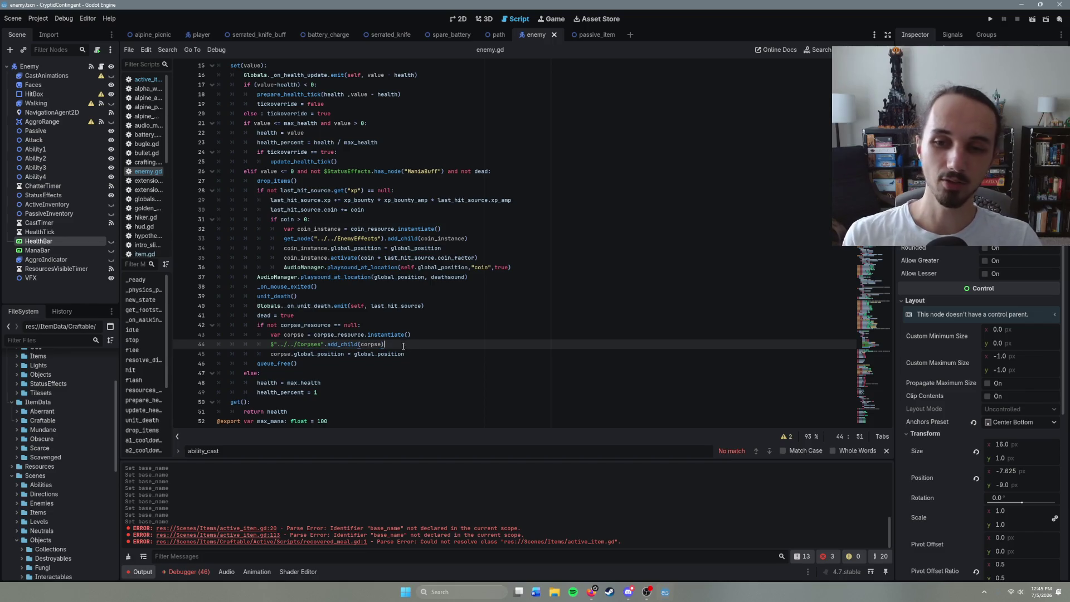
scroll(400, 347, up, 5)
click(386, 352)
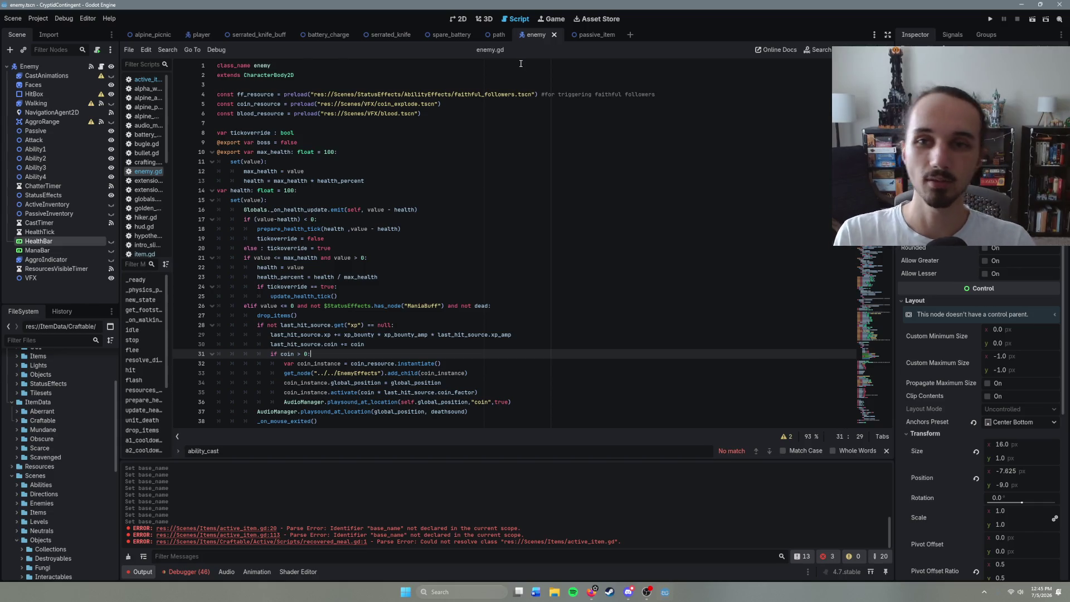
scroll(400, 242, down, 20)
scroll(406, 262, up, 20)
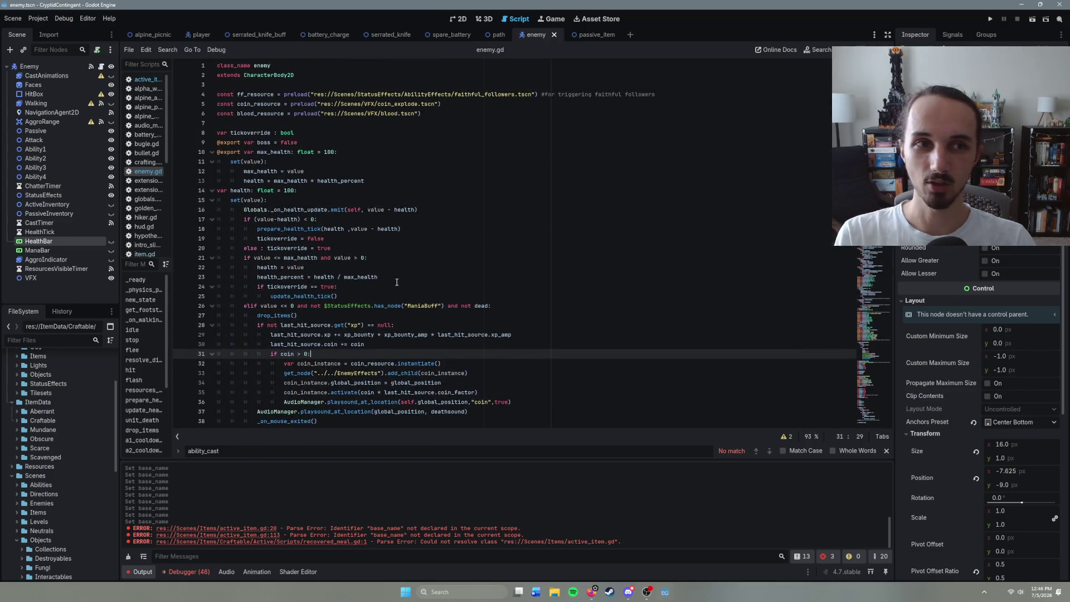
click(387, 286)
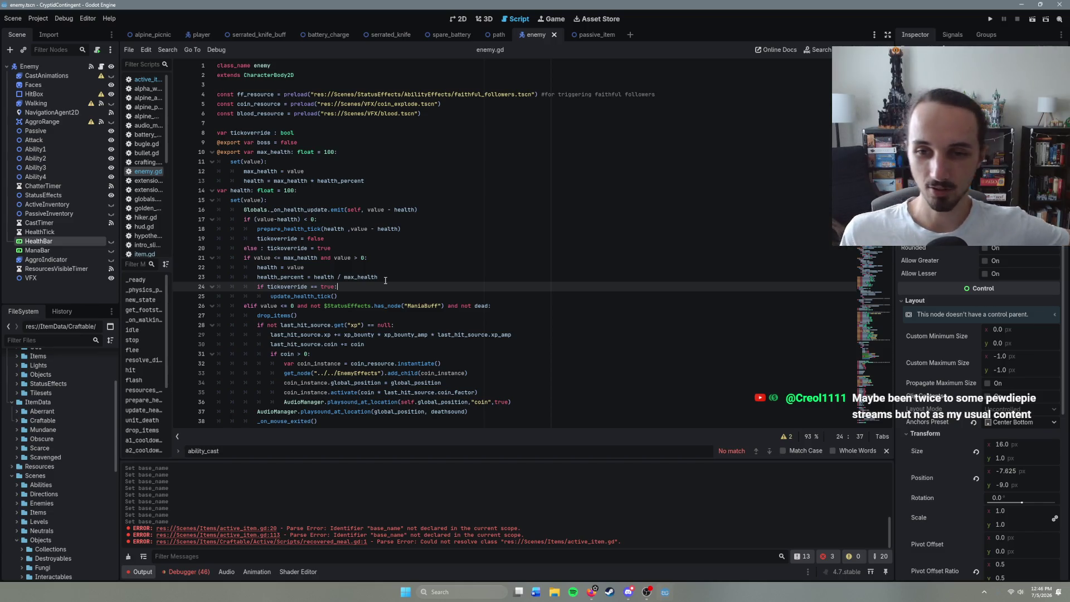
key(ctrl+s)
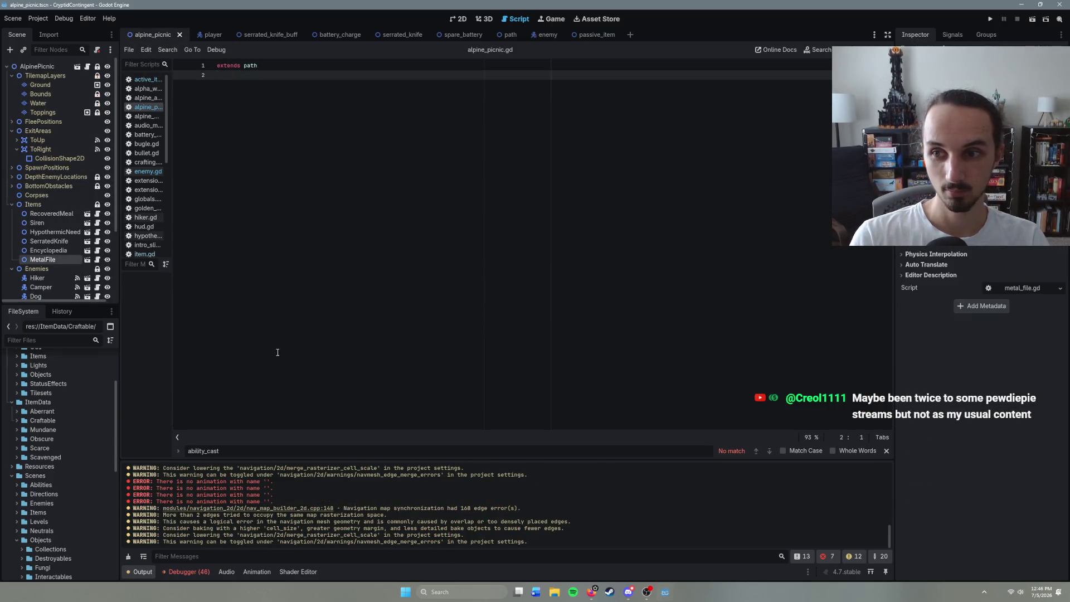
Read through the passive_item script down to line 92 and save it.
click(587, 34)
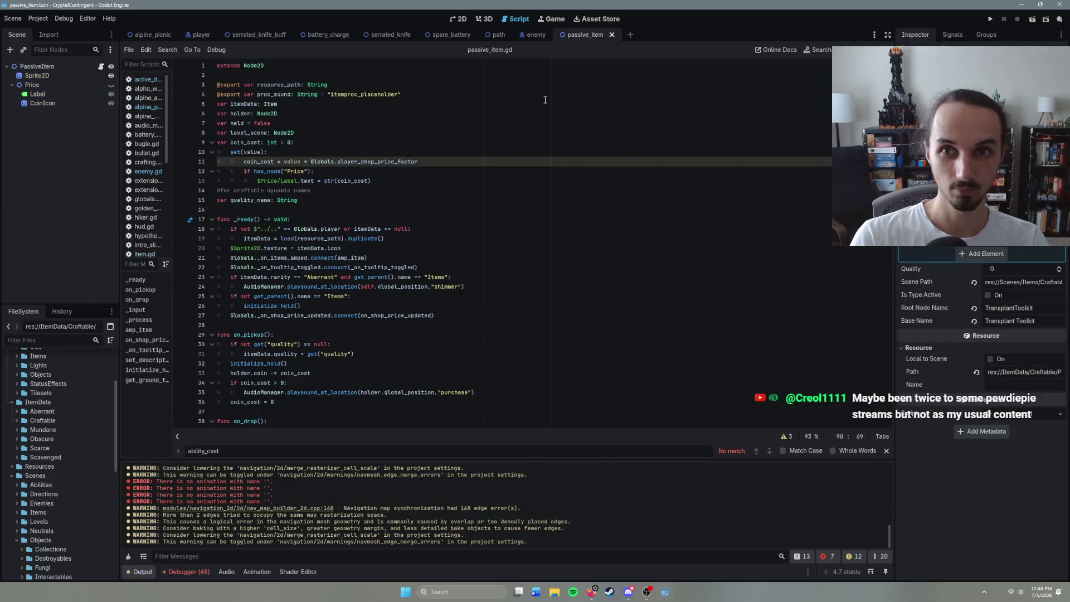
click(313, 203)
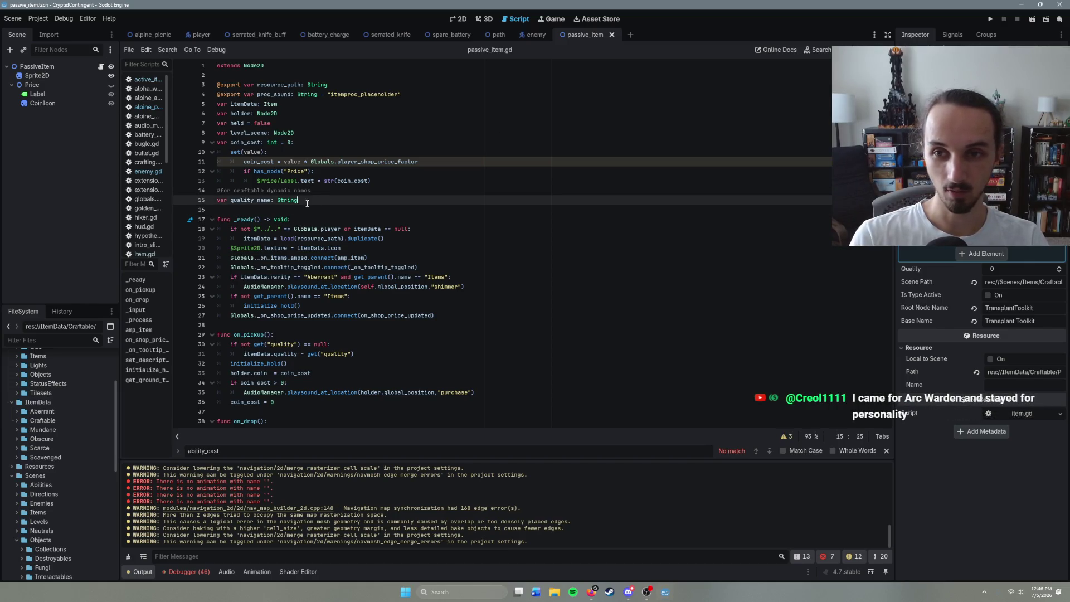
drag(312, 202, 217, 200)
click(329, 203)
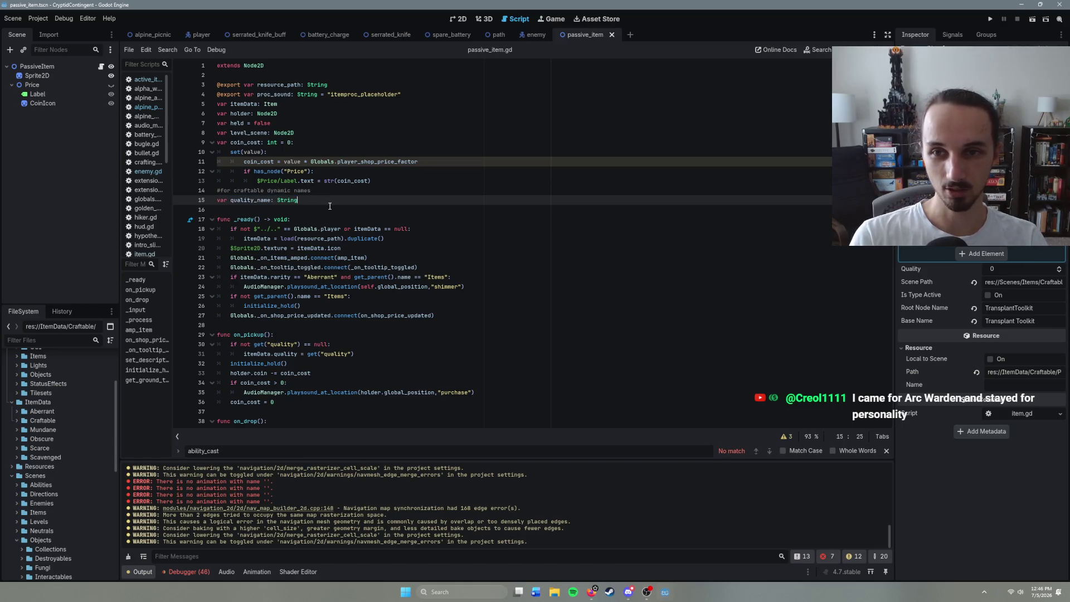
scroll(333, 211, down, 4)
click(464, 203)
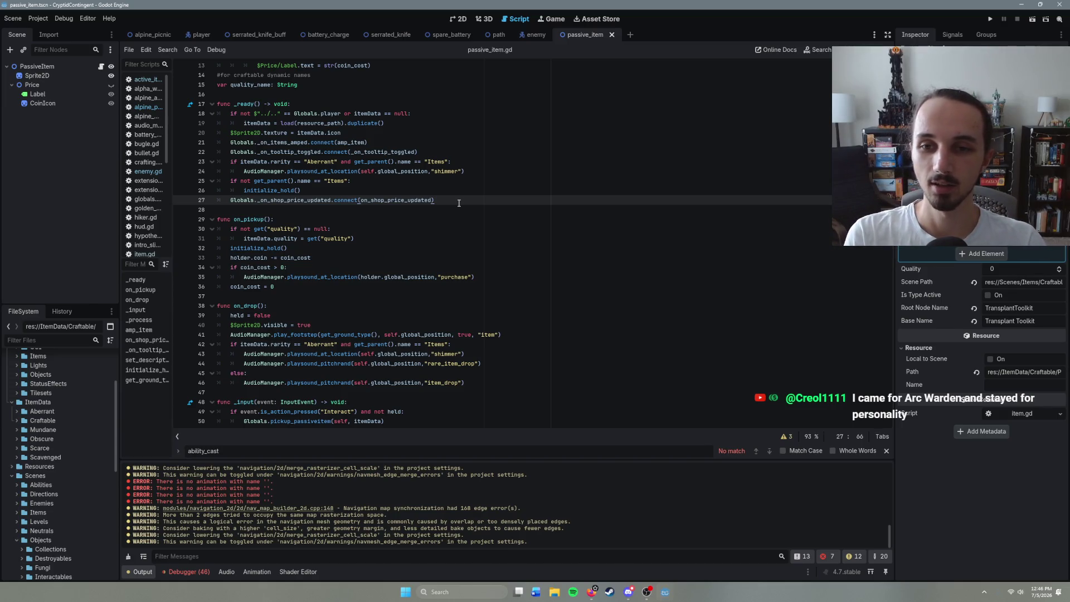
scroll(458, 203, down, 10)
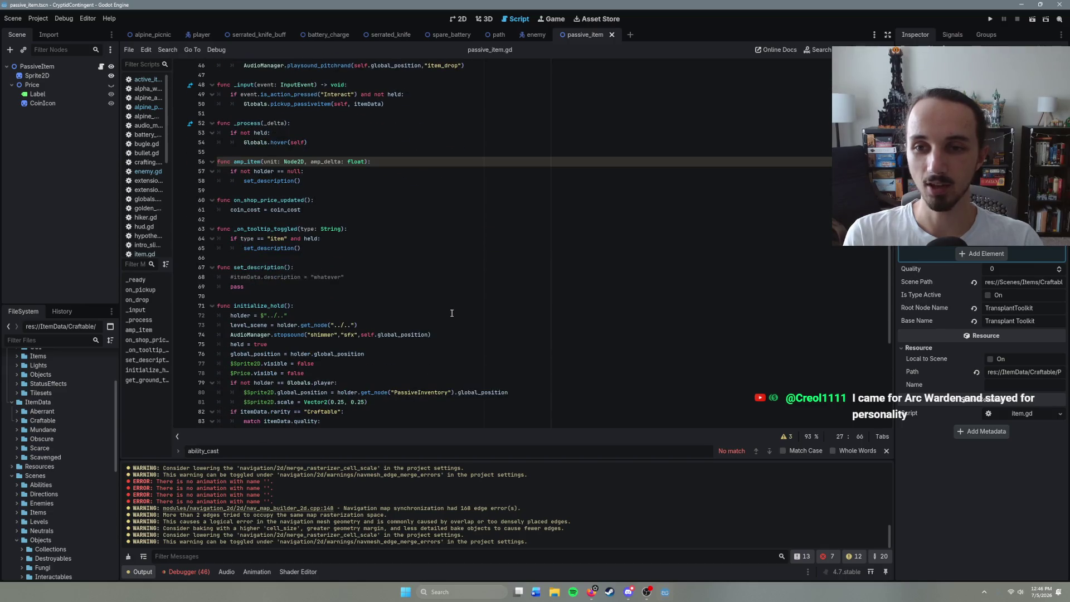
scroll(451, 313, down, 3)
scroll(452, 314, down, 5)
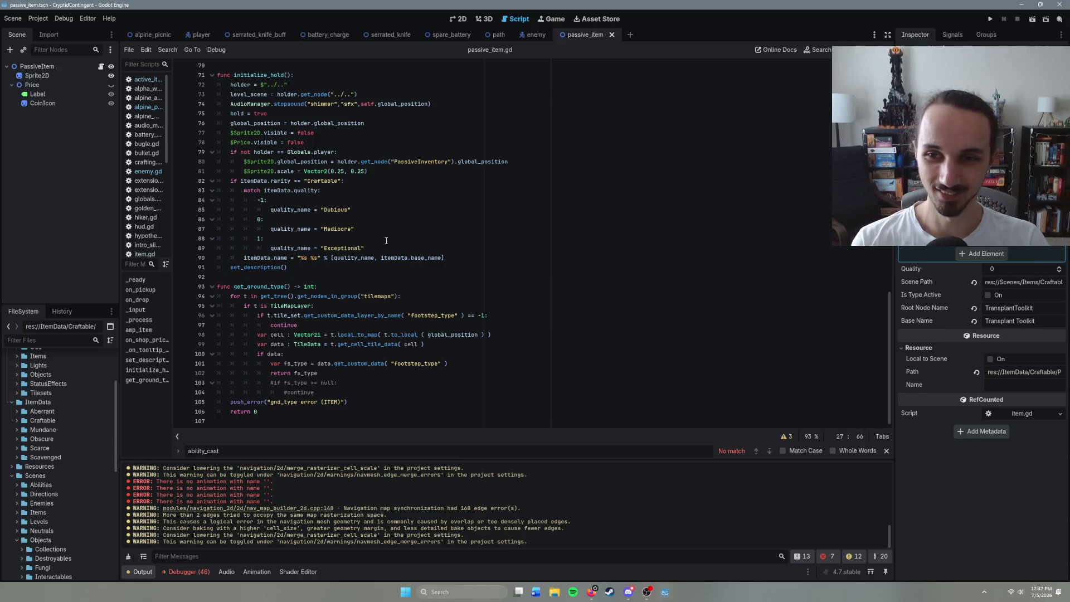
click(312, 275)
click(305, 264)
key(ctrl+s)
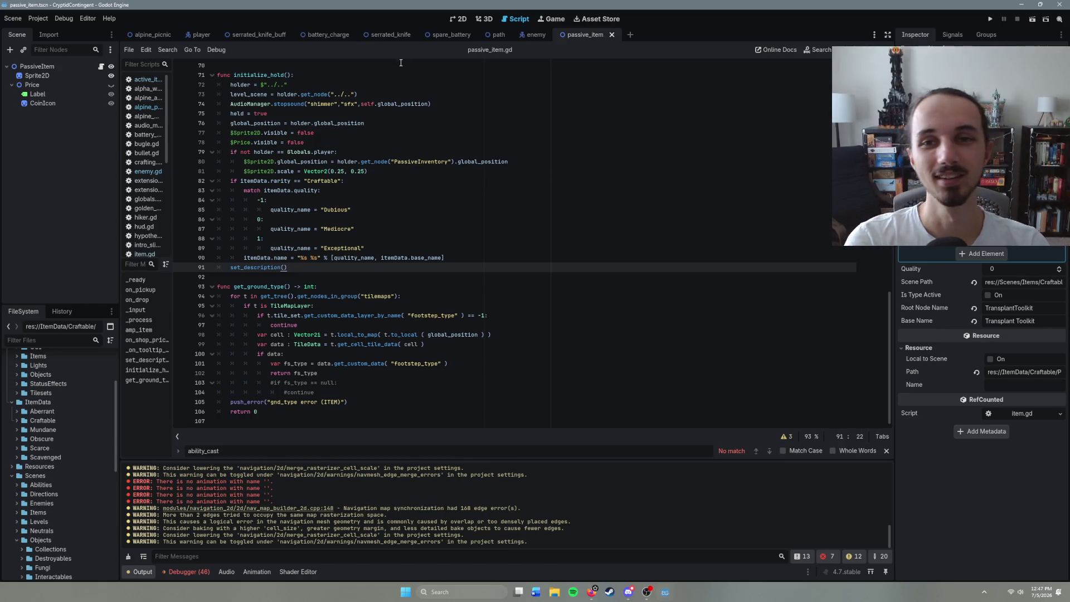
Read active_item.gd, whose set_description holds only pass, then switch to alpine_picnic.
scroll(379, 145, up, 20)
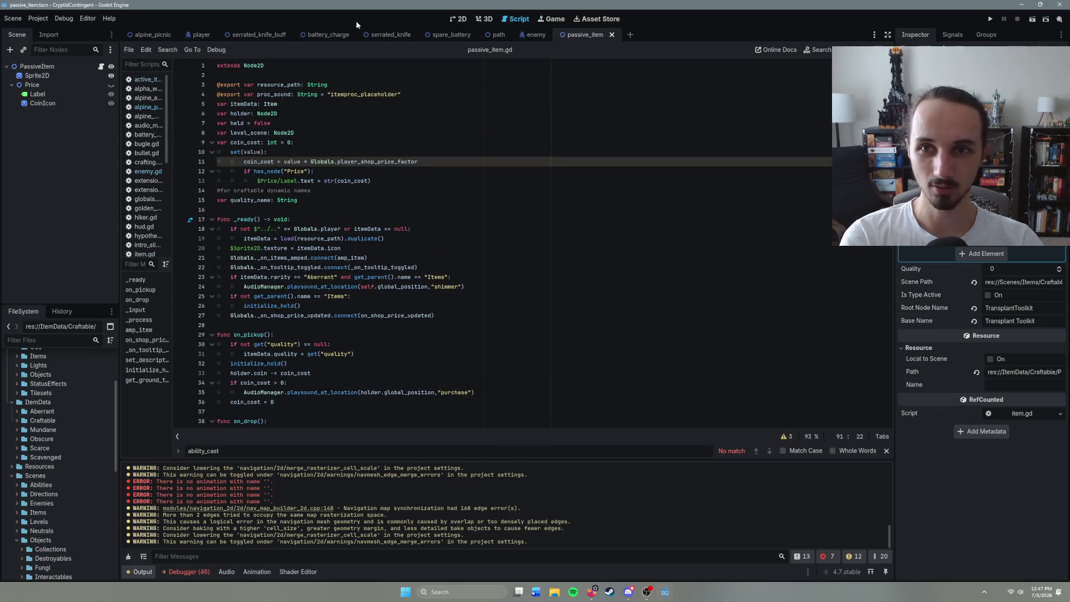
click(146, 80)
scroll(362, 301, down, 20)
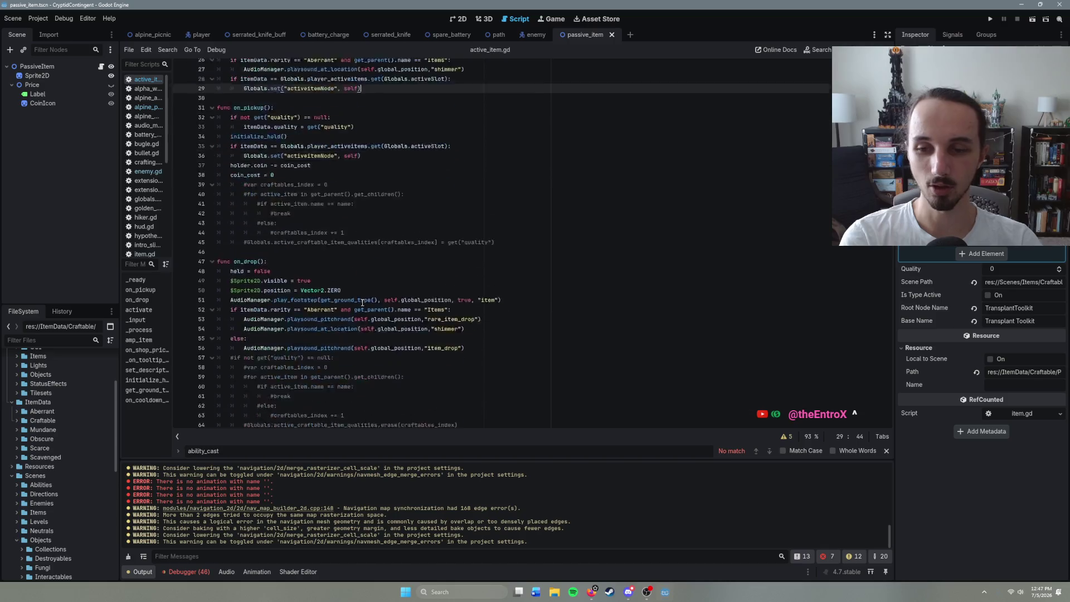
scroll(362, 301, down, 4)
scroll(363, 301, up, 8)
click(445, 276)
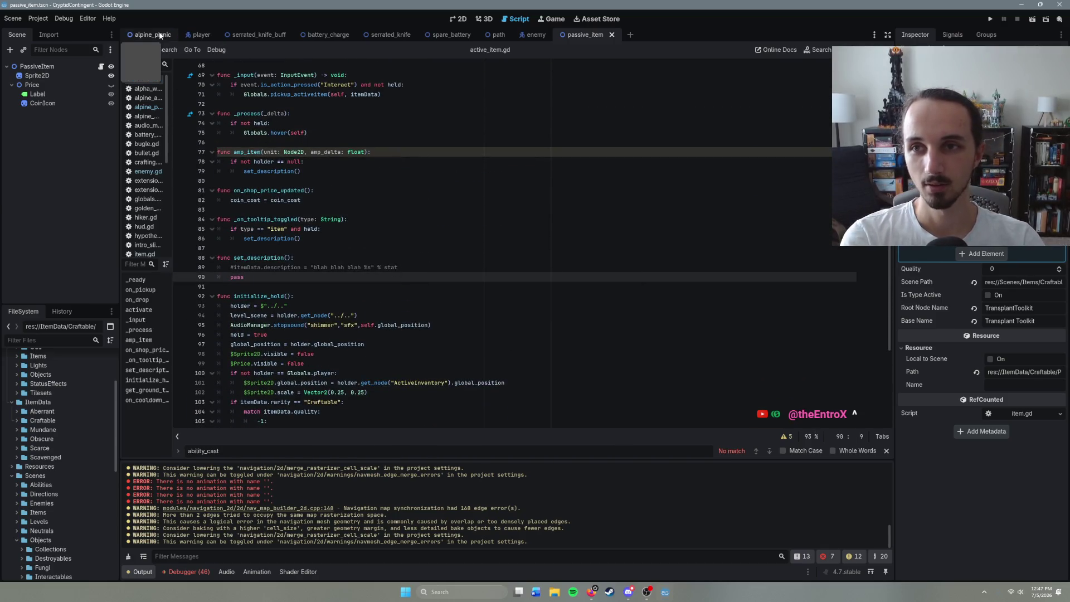
click(160, 36)
Briefly run the scene, then delete MetalFile, Encyclopedia, SerratedKnife, HypothermicNeed, Siren and RecoveredMeal items.
key(F6)
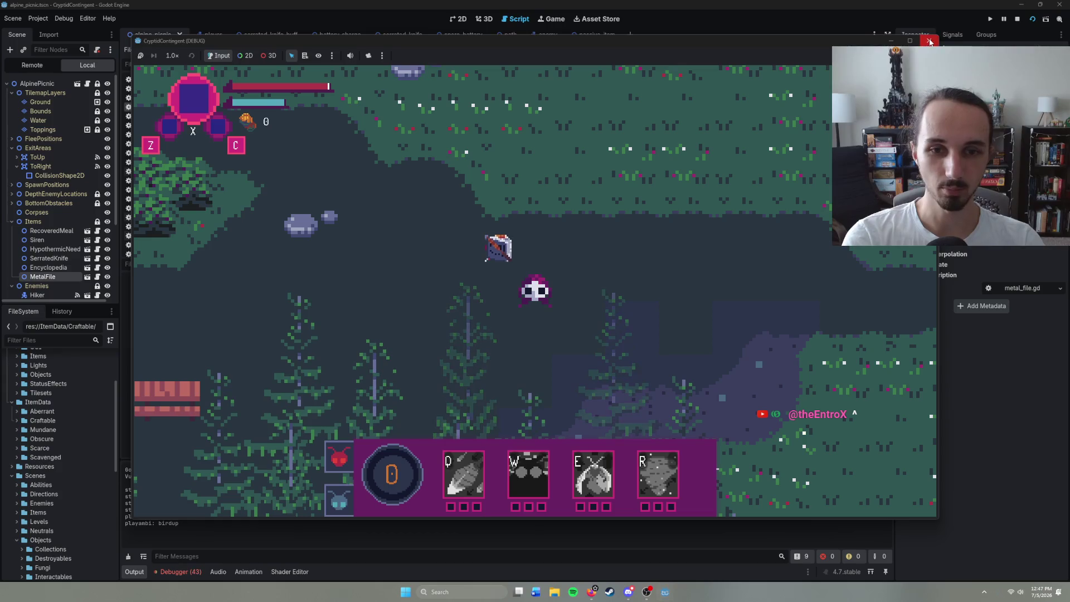
click(929, 42)
click(56, 257)
key(Delete)
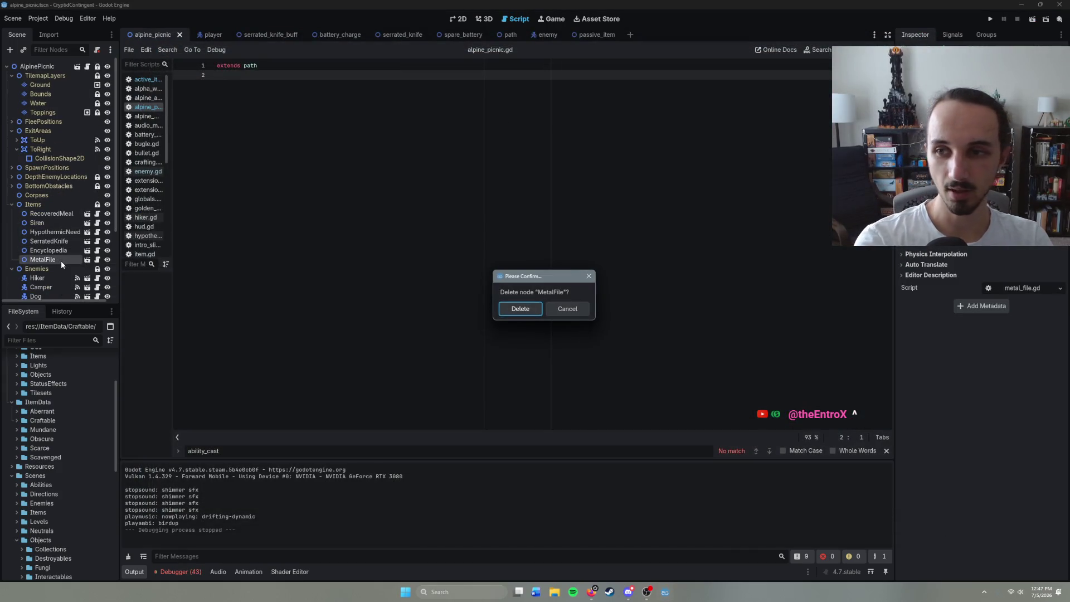
key(Return)
click(59, 251)
key(Delete)
key(Return)
click(68, 239)
key(Delete)
key(Return)
click(58, 232)
key(Delete)
key(Return)
click(57, 223)
key(Delete)
key(Return)
click(56, 214)
key(Delete)
key(Return)
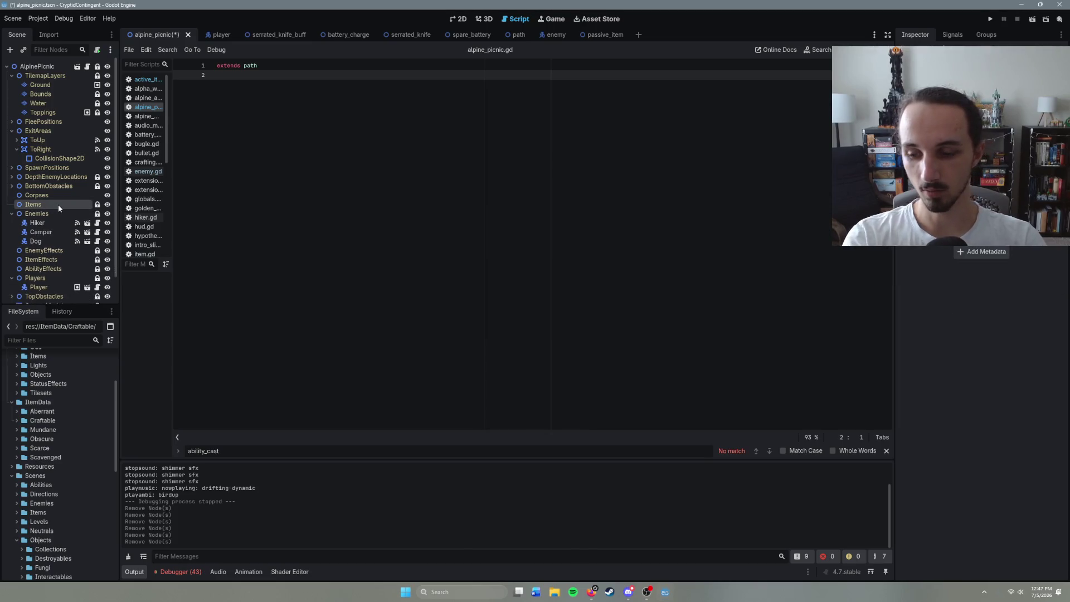
Add field_journal, mediocre_scrap and investment scene instances as children of Items.
key(ctrl+shift+o)
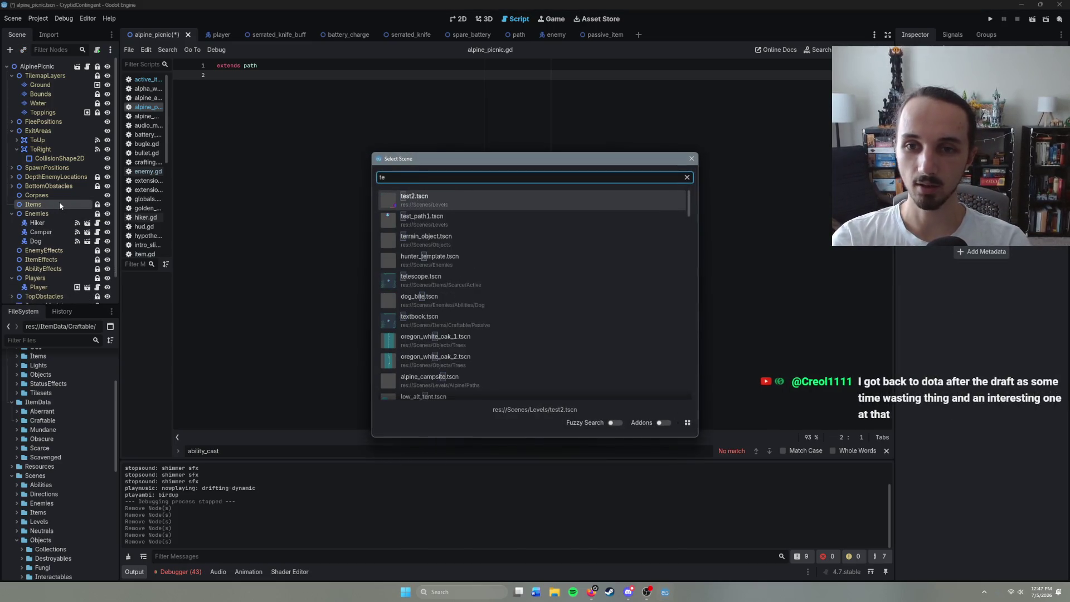
text(field)
key(Return)
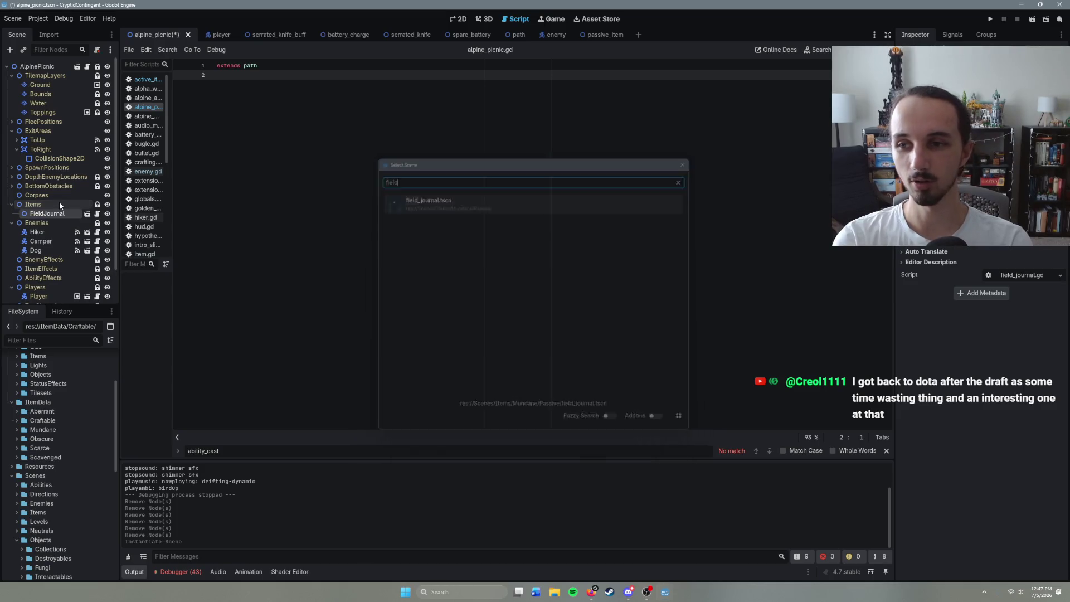
key(ctrl+shift+a)
text(scpr)
key(BackSpace)
key(BackSpace)
text(ra)
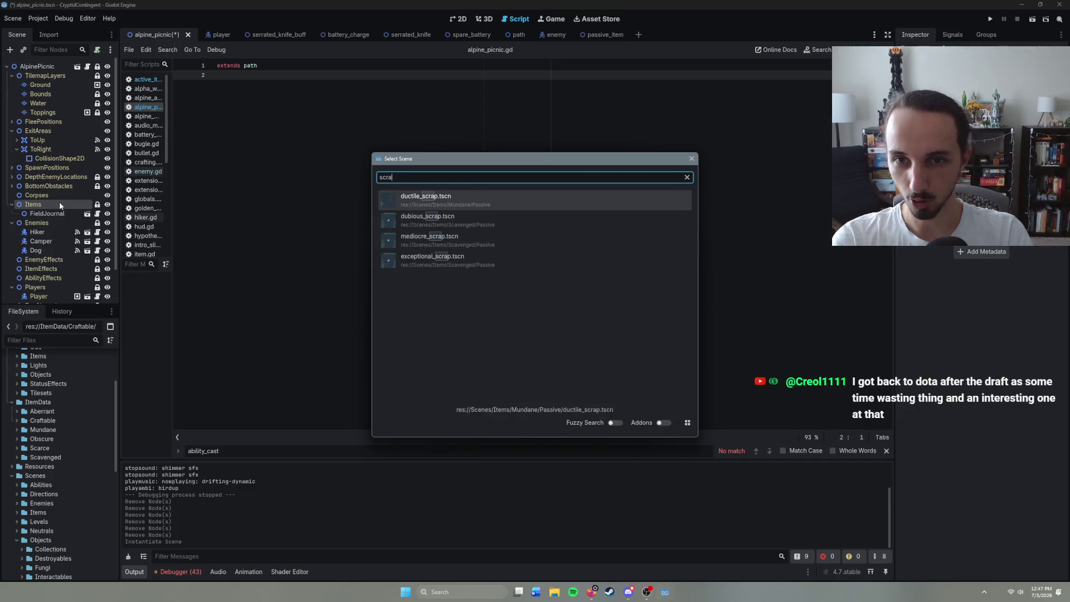
key(Down)
key(Down)
key(Return)
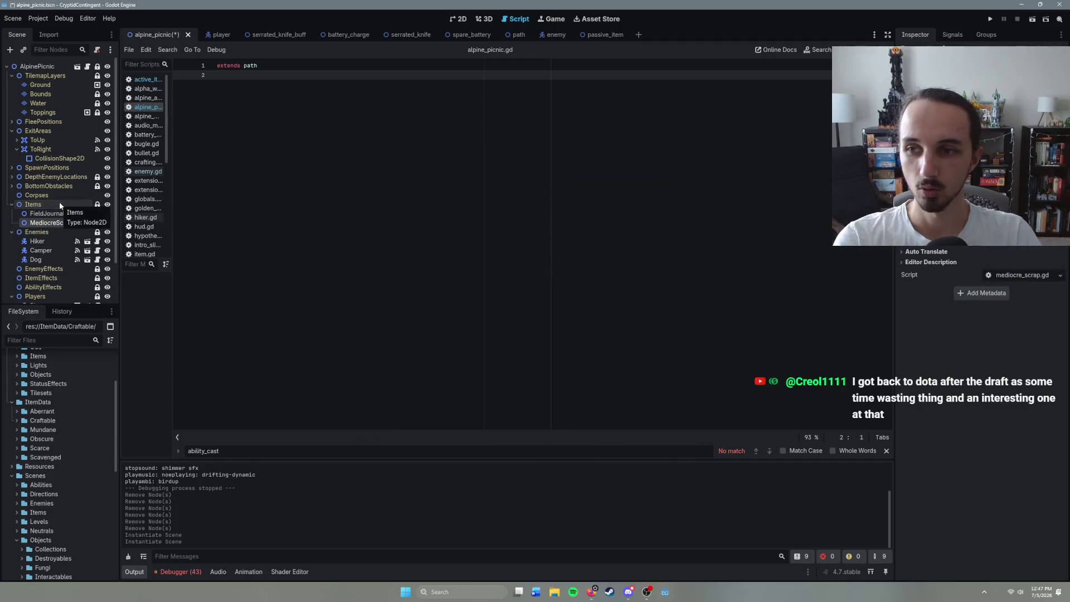
key(ctrl+shift+a)
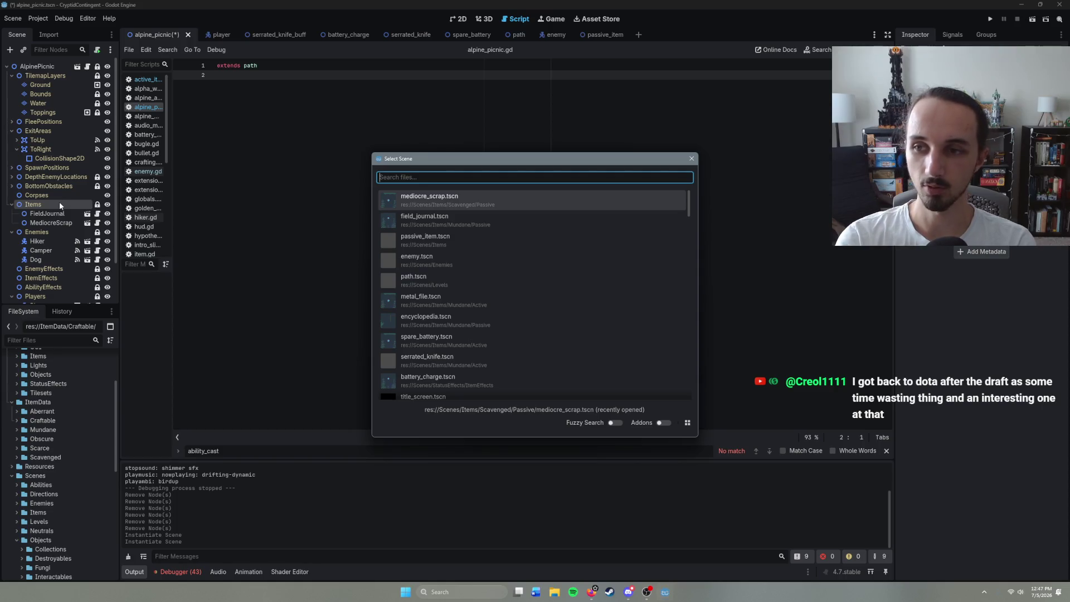
text(investment)
key(Return)
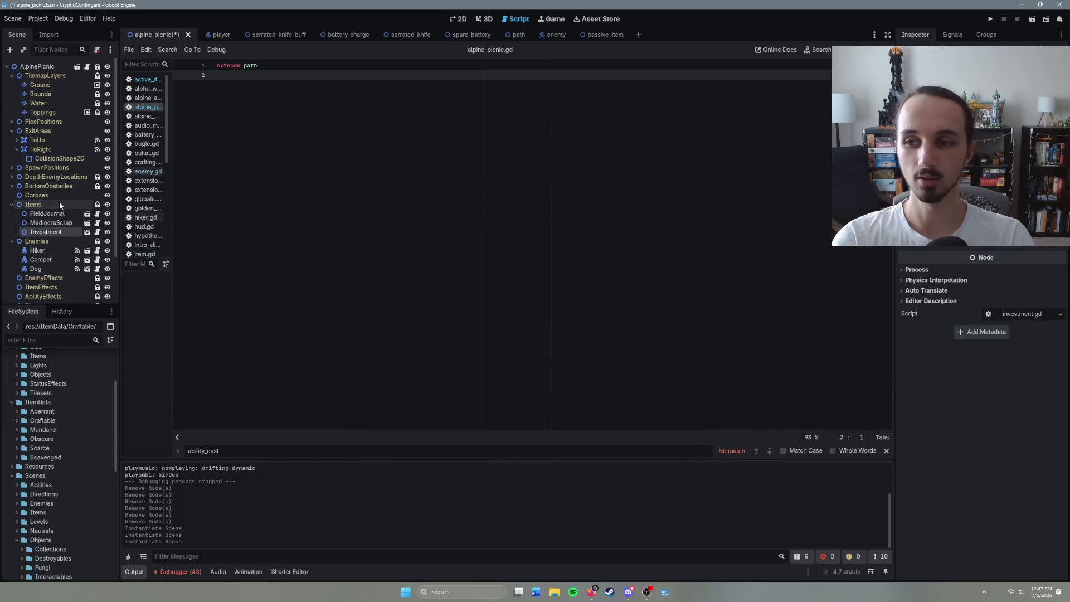
Replace the Investment node with an investment_strategy.tscn instance under Items and run the scene.
click(50, 233)
key(Escape)
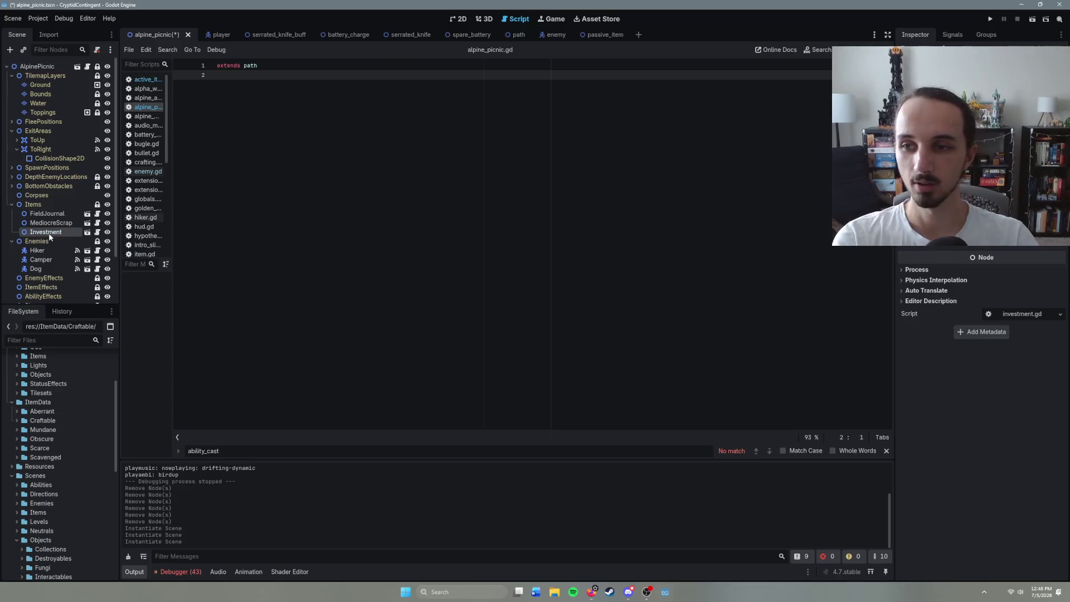
key(Delete)
key(Return)
click(65, 207)
key(ctrl+shift+a)
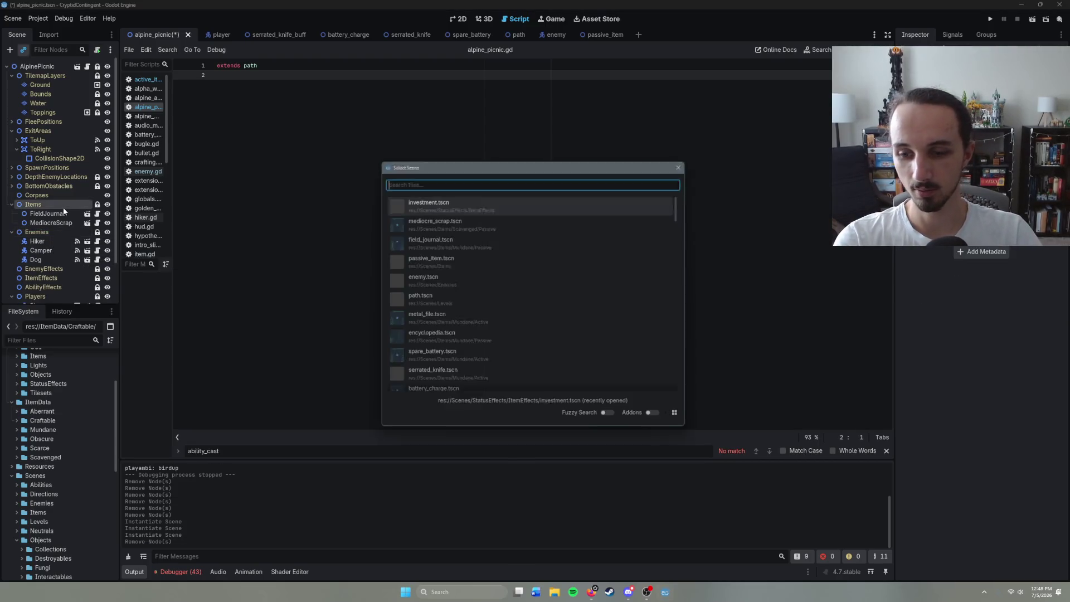
text(inves)
key(Down)
key(Return)
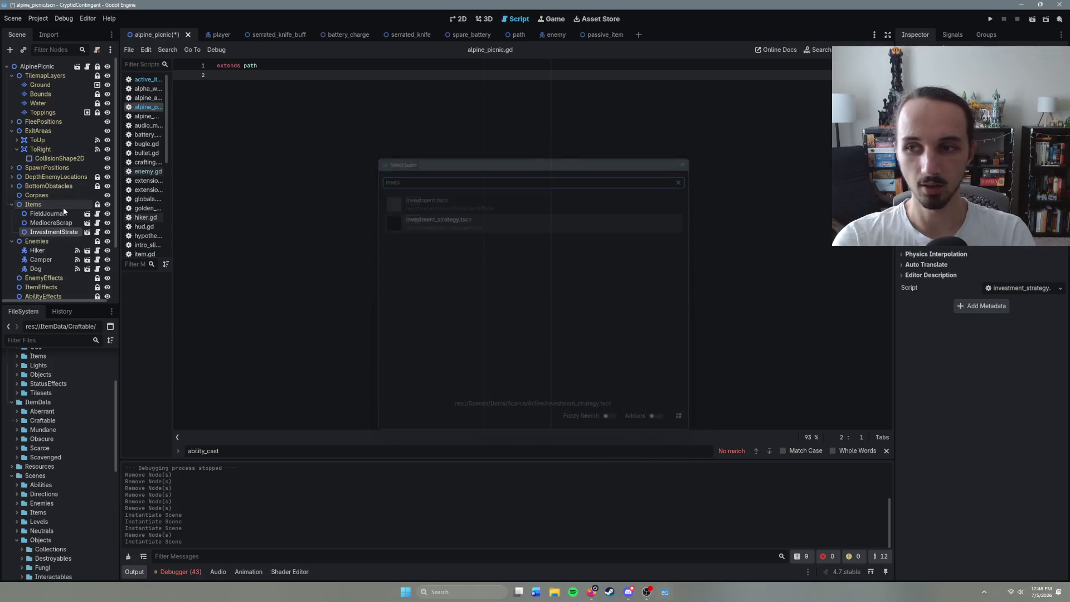
key(F6)
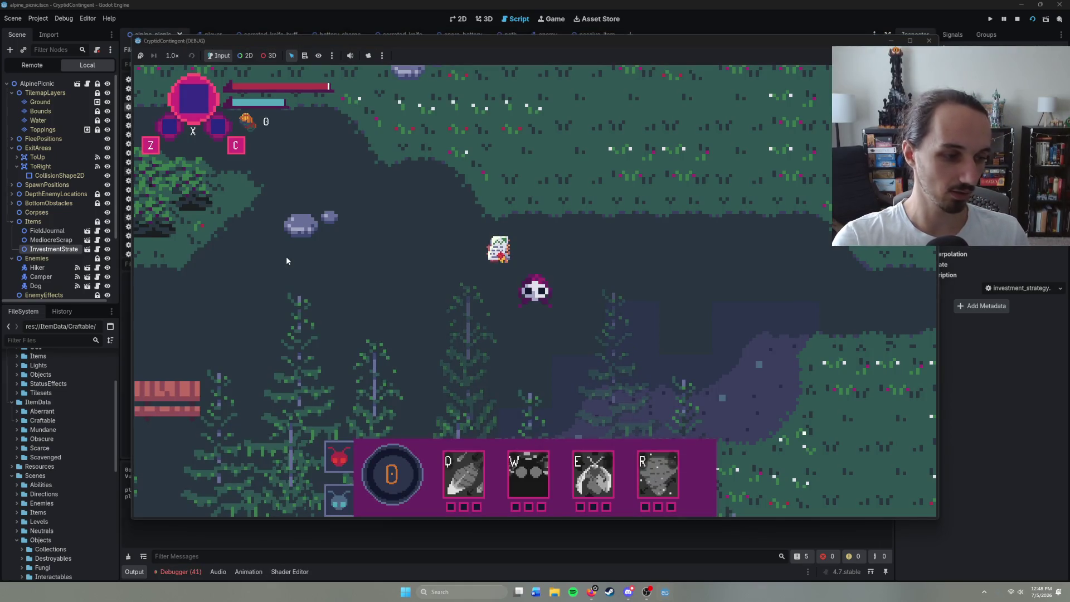
Walk the player to the investment strategy item and check the inventory.
click(484, 239)
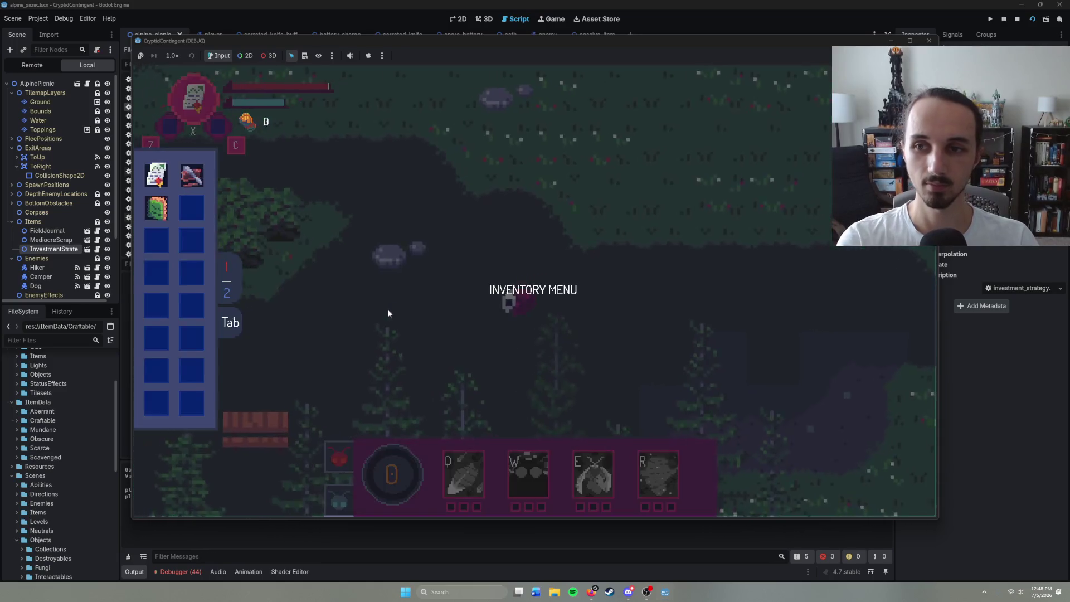
click(387, 308)
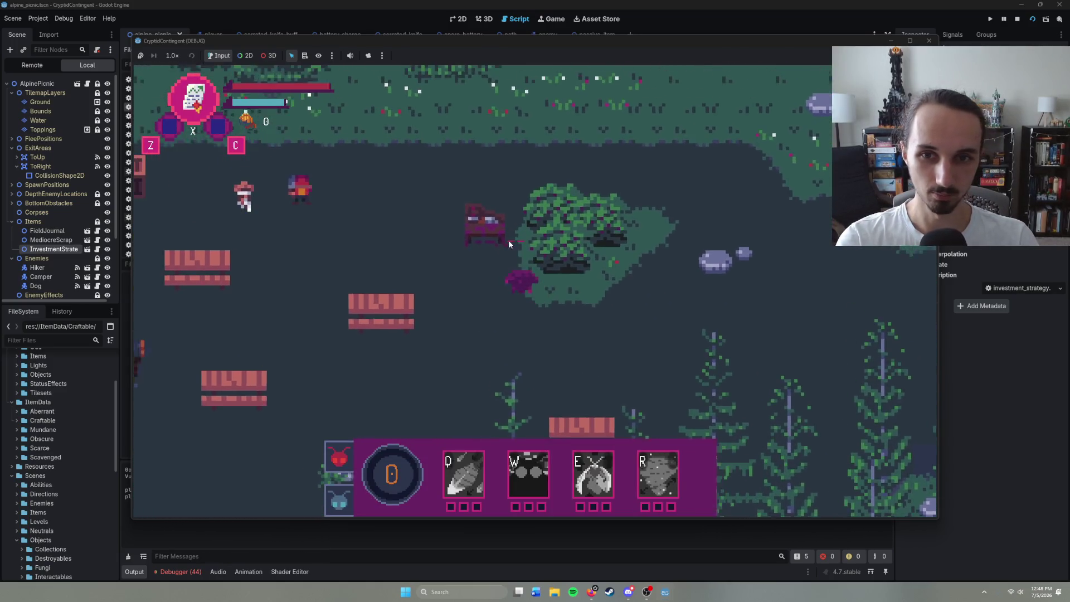
click(622, 364)
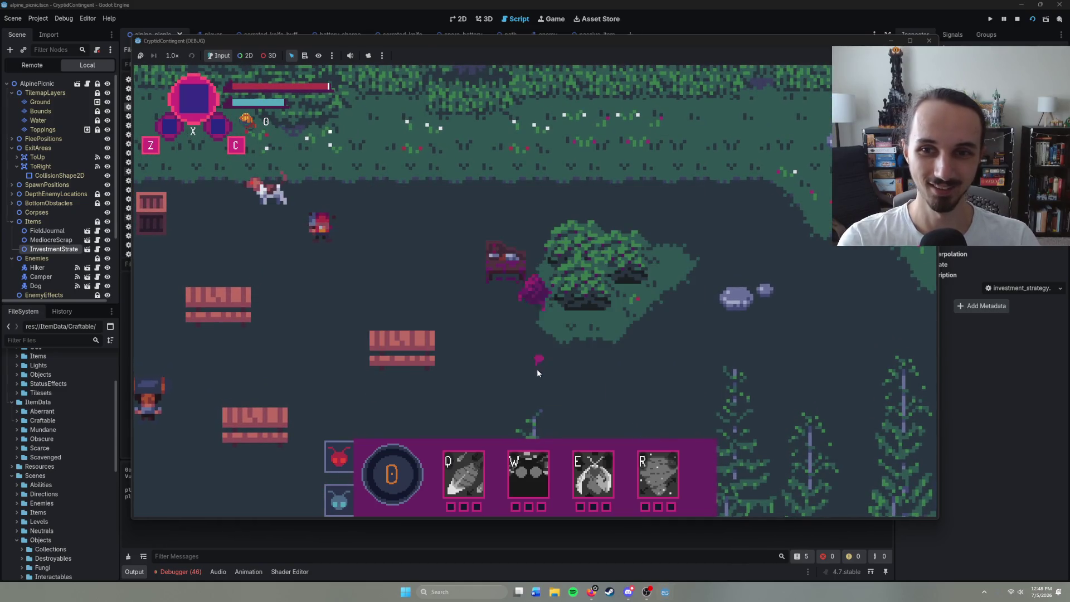
key(Tab)
mouse_move(157, 175)
key(Tab)
Walk right into the next area and check the inventory again.
click(705, 296)
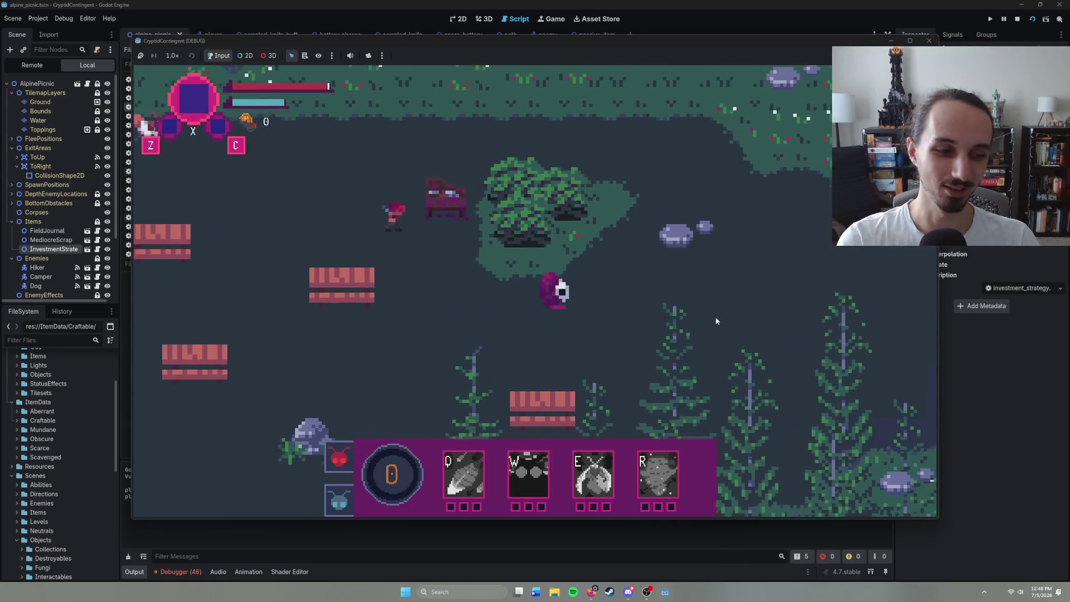
click(673, 343)
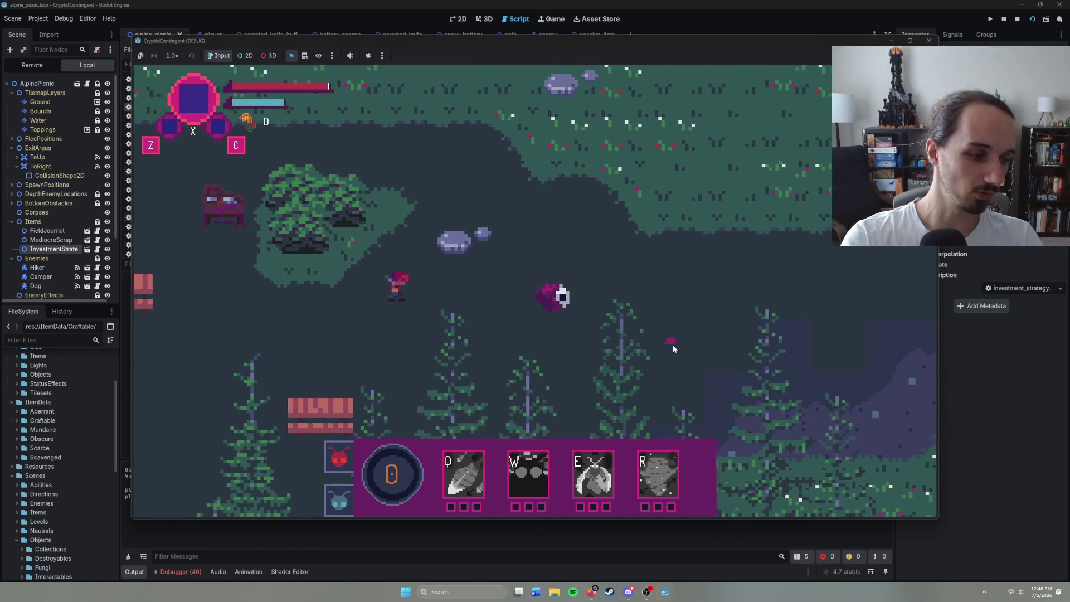
click(657, 337)
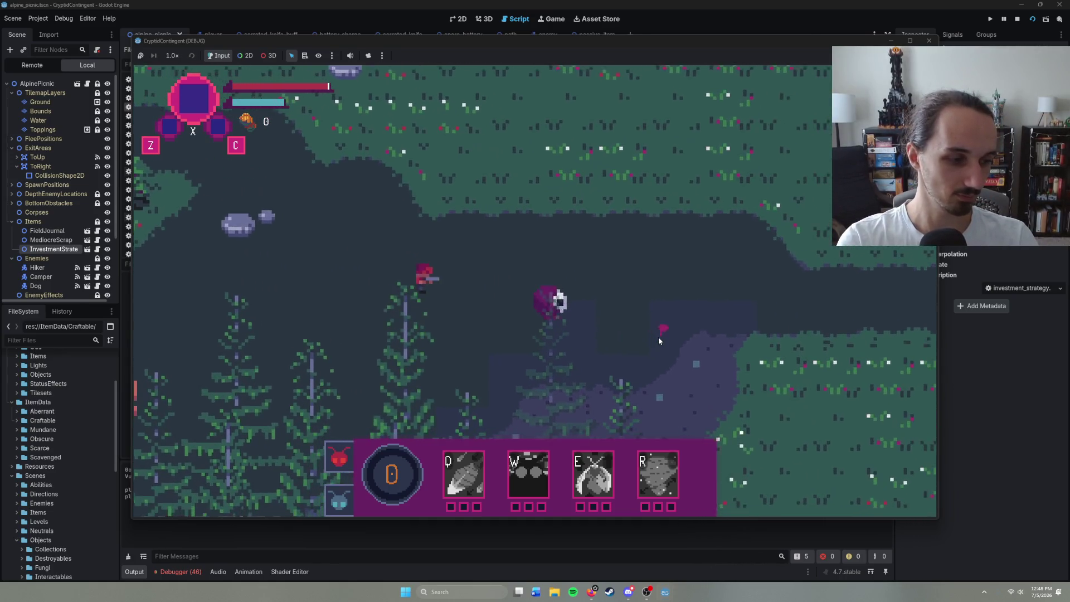
click(663, 270)
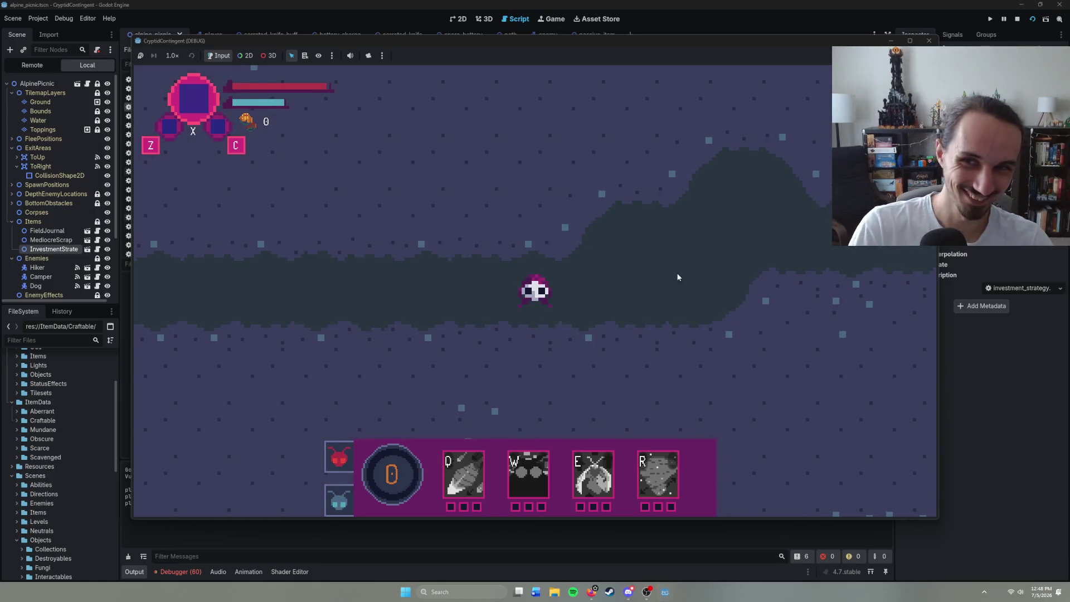
click(674, 276)
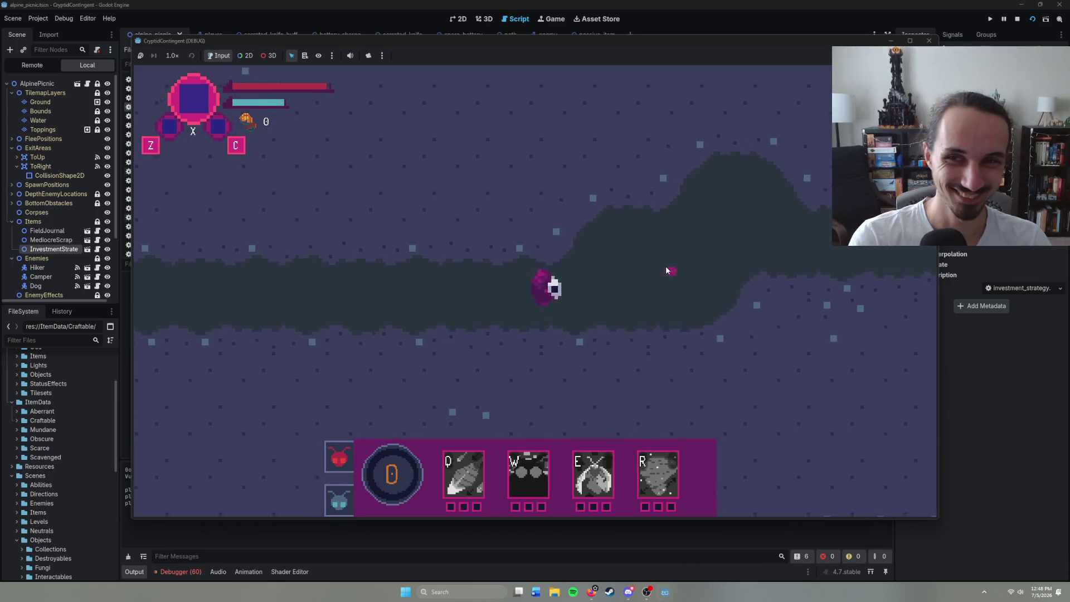
key(Tab)
mouse_move(153, 174)
key(Tab)
Walk past the 50–500 priced shop items into the new, still-dark area.
click(623, 266)
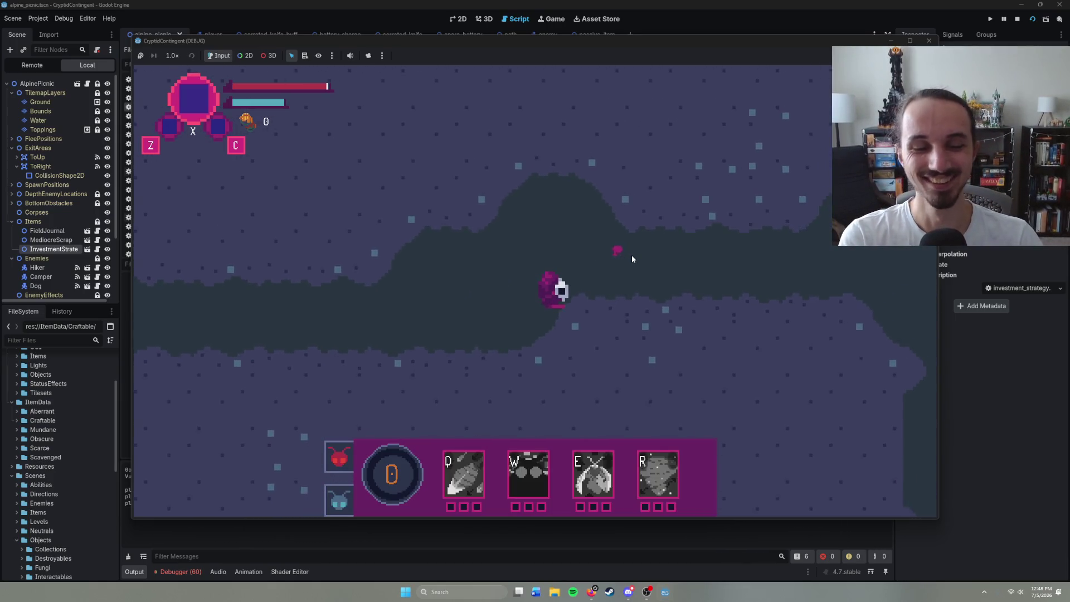
click(690, 311)
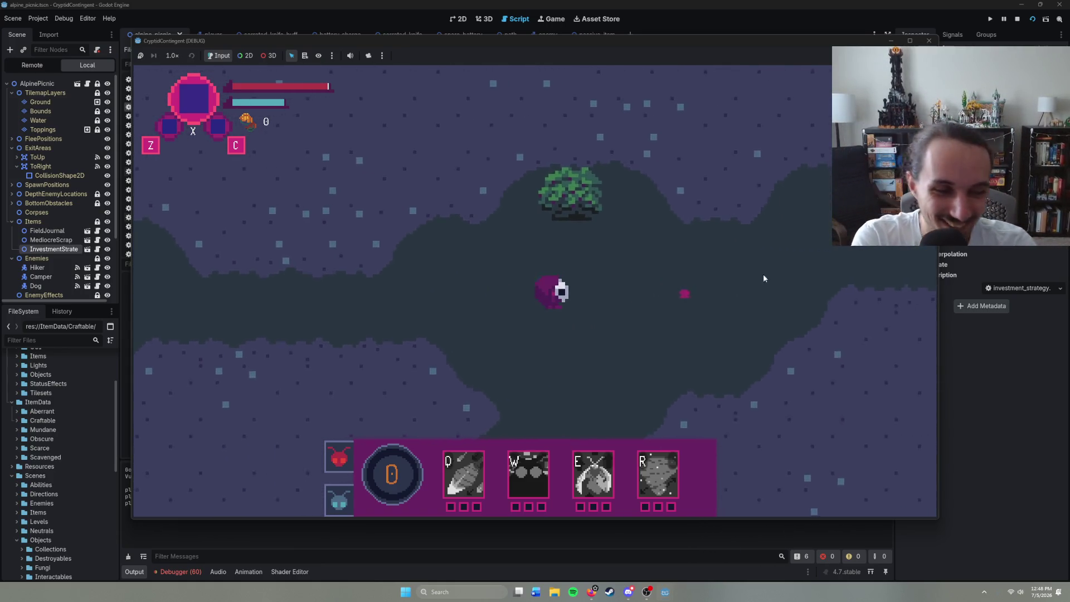
click(718, 241)
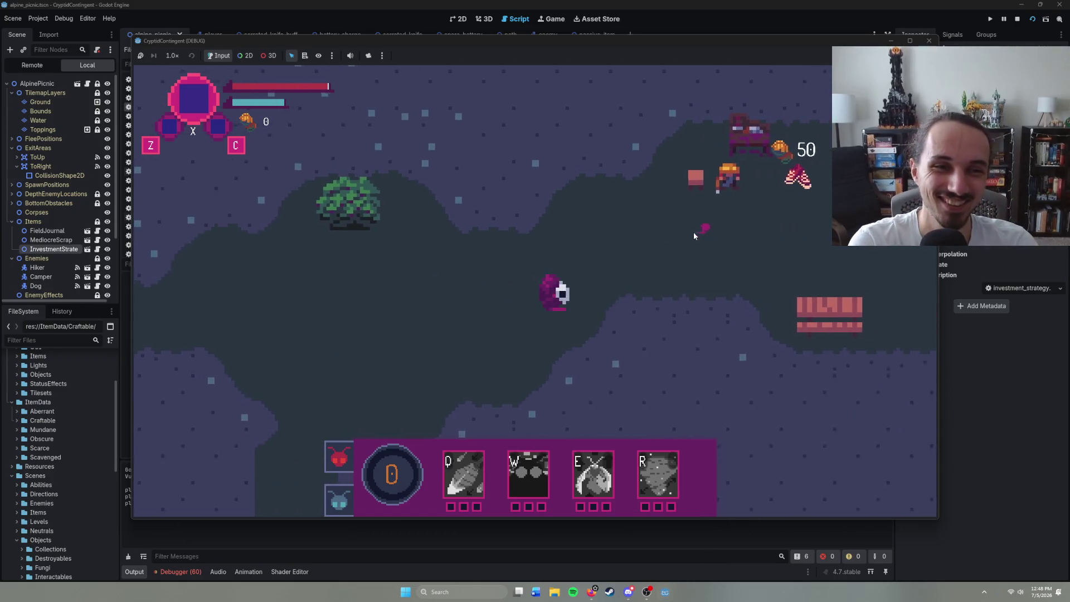
click(649, 247)
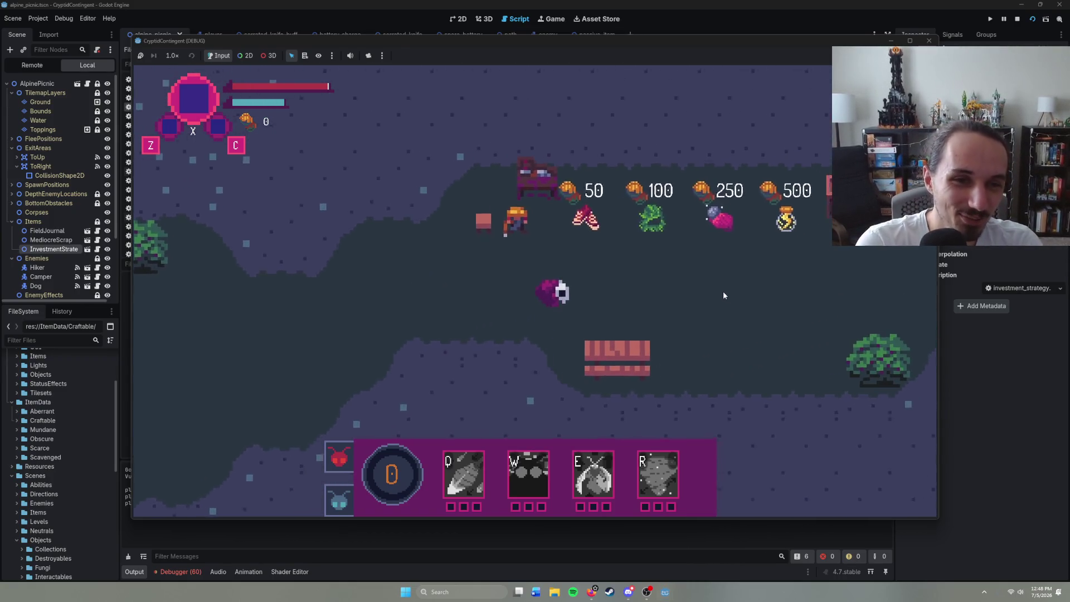
click(730, 295)
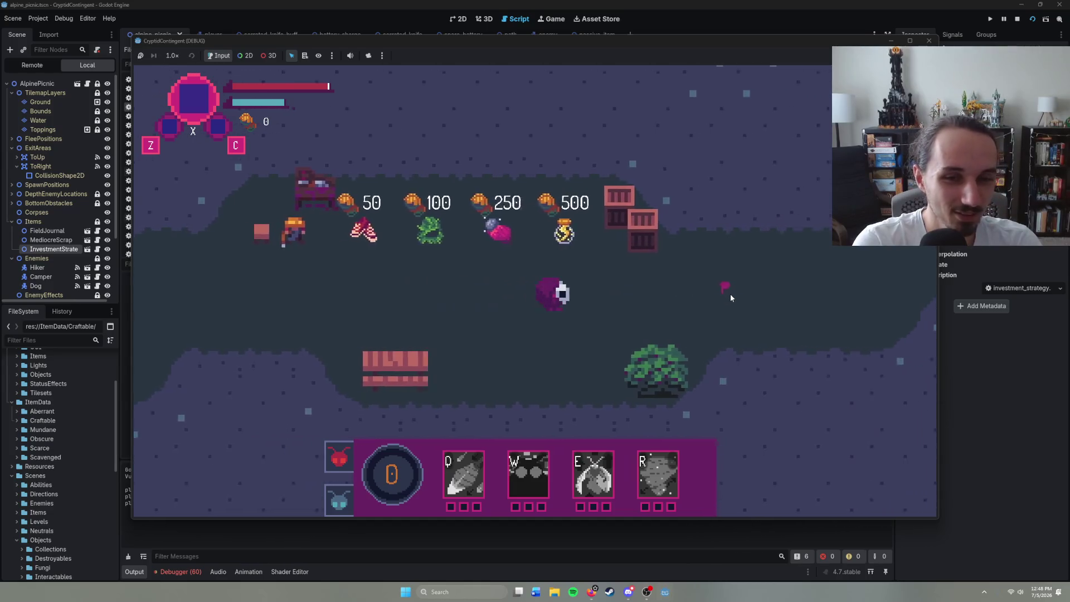
click(727, 296)
mouse_move(726, 297)
mouse_down()
mouse_move(697, 259)
mouse_move(602, 201)
mouse_move(569, 201)
mouse_move(553, 181)
mouse_up()
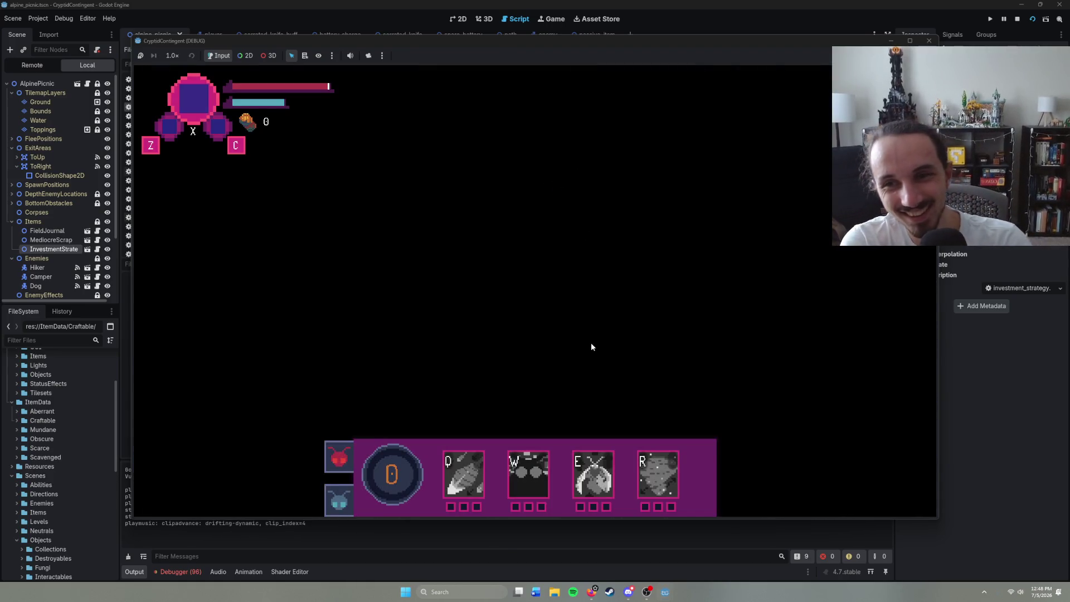
Check the inventory once more, stop the game with F8, and return to the alpine_picnic.gd script.
key(Tab)
mouse_move(158, 177)
key(F8)
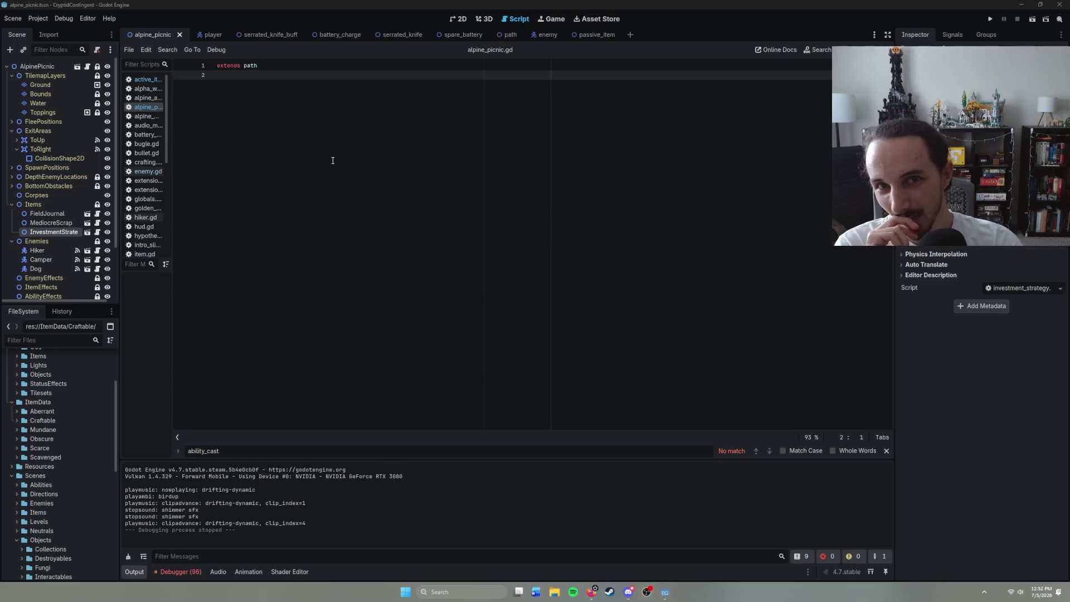
click(252, 81)
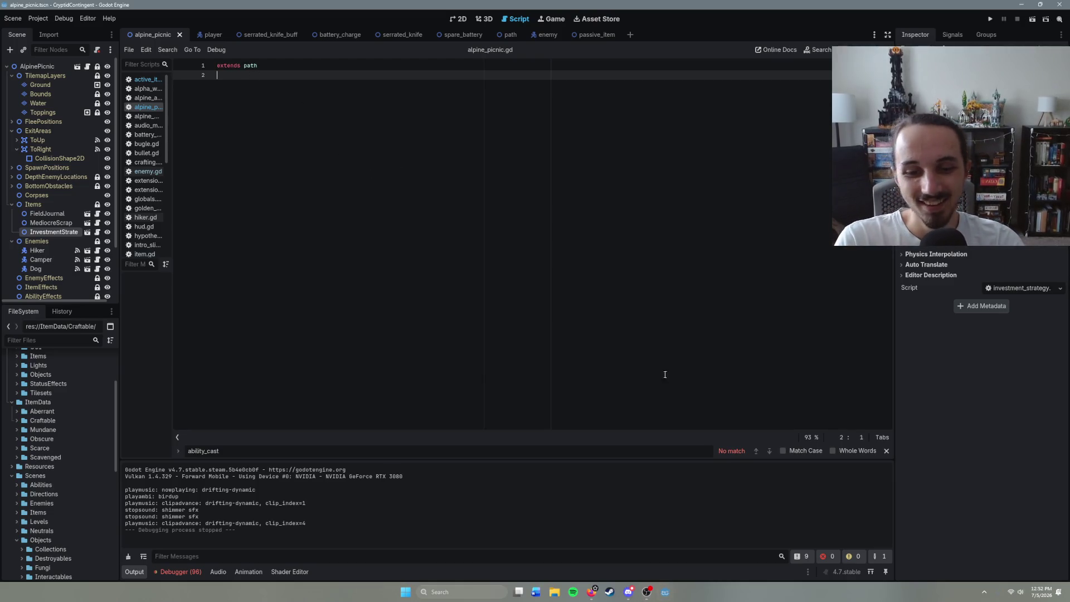
click(405, 592)
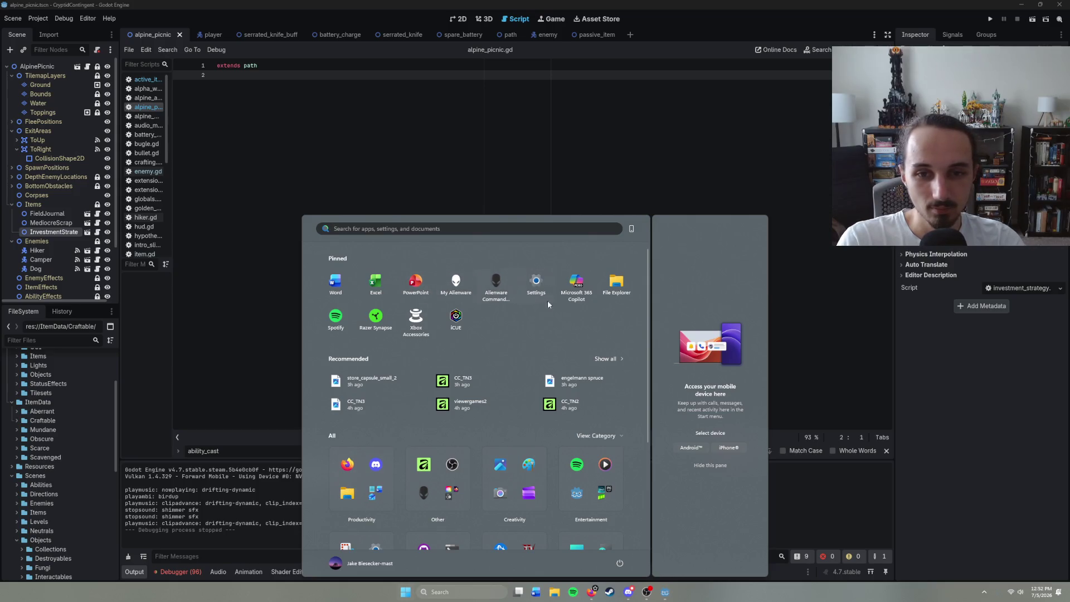
scroll(376, 470, down, 2)
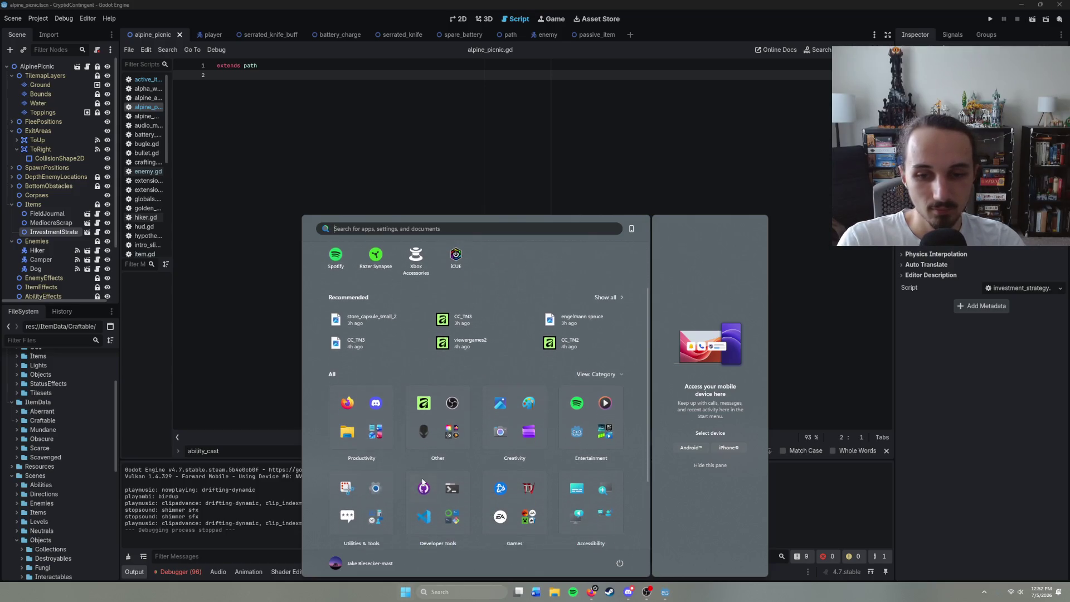
key(Escape)
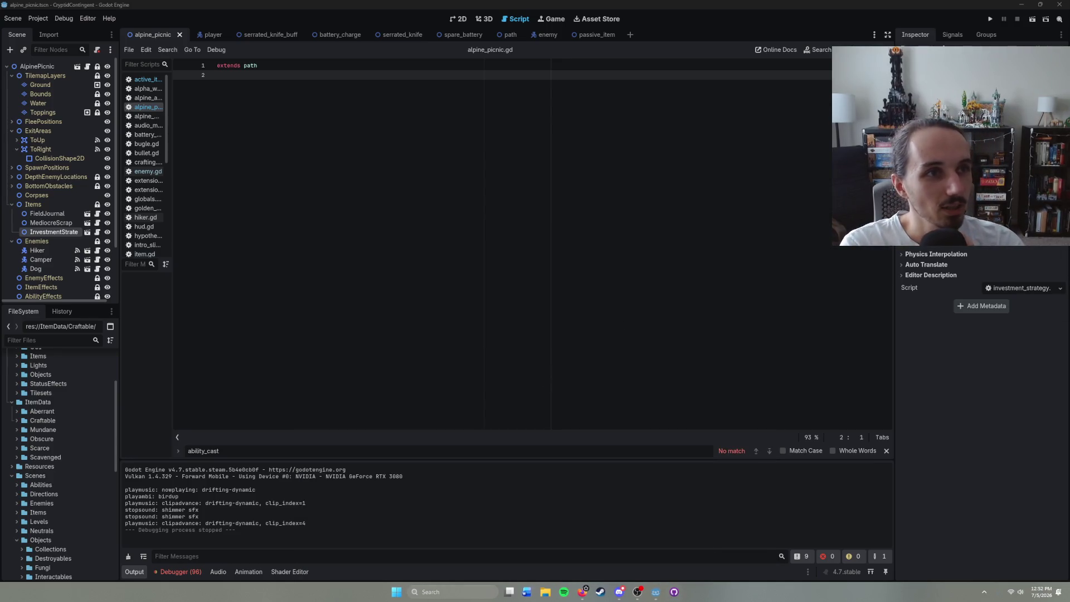
key(super)
key(Escape)
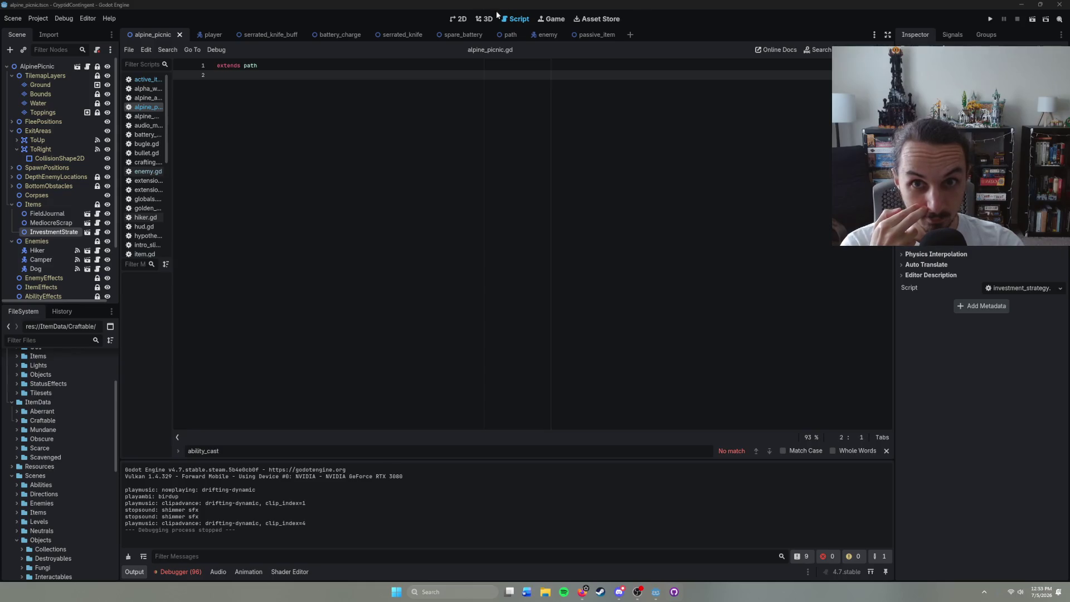
Switch to the 2D workspace and pan over the alpine_picnic forest map and its items.
click(460, 19)
drag(545, 180, 657, 169)
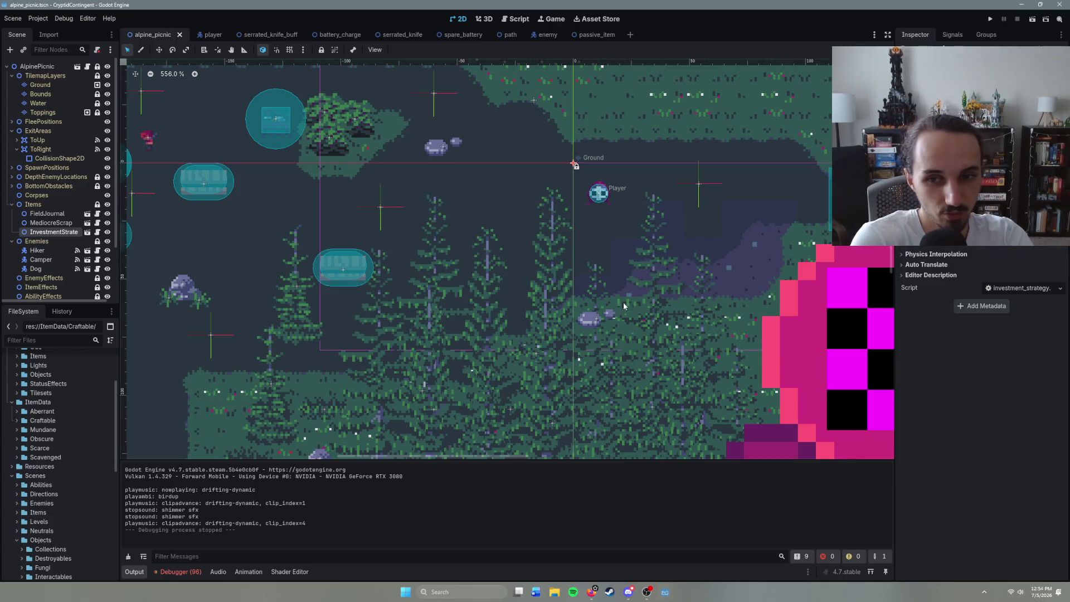
scroll(638, 318, down, 3)
Select stone7 on the picnic map and reparent it under BottomObstacles in the Scene dock.
mouse_move(638, 318)
mouse_down()
mouse_move(713, 259)
mouse_move(766, 278)
mouse_move(779, 339)
mouse_move(692, 307)
mouse_up()
click(590, 327)
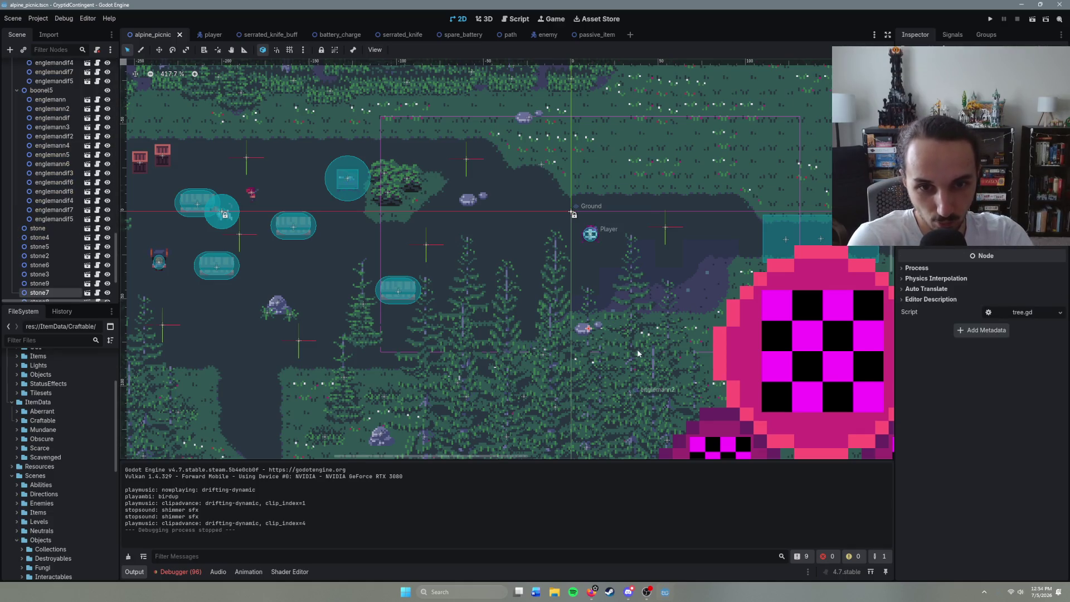
scroll(636, 344, up, 2)
mouse_move(90, 250)
mouse_down()
mouse_move(56, 236)
mouse_move(55, 251)
mouse_move(48, 151)
mouse_up()
drag(503, 237, 523, 221)
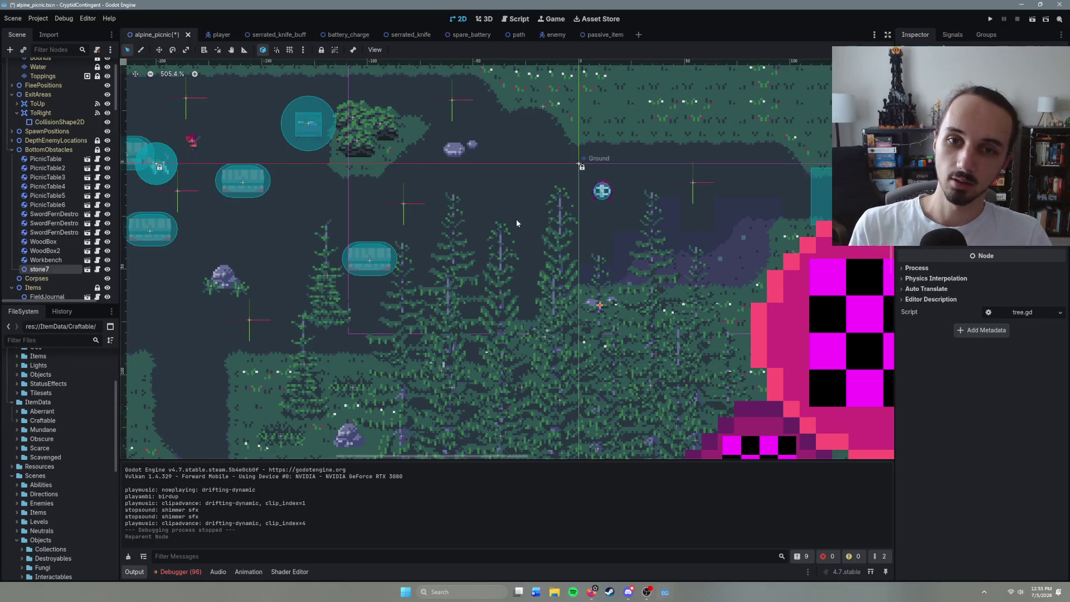
scroll(524, 223, down, 1)
drag(535, 224, 568, 291)
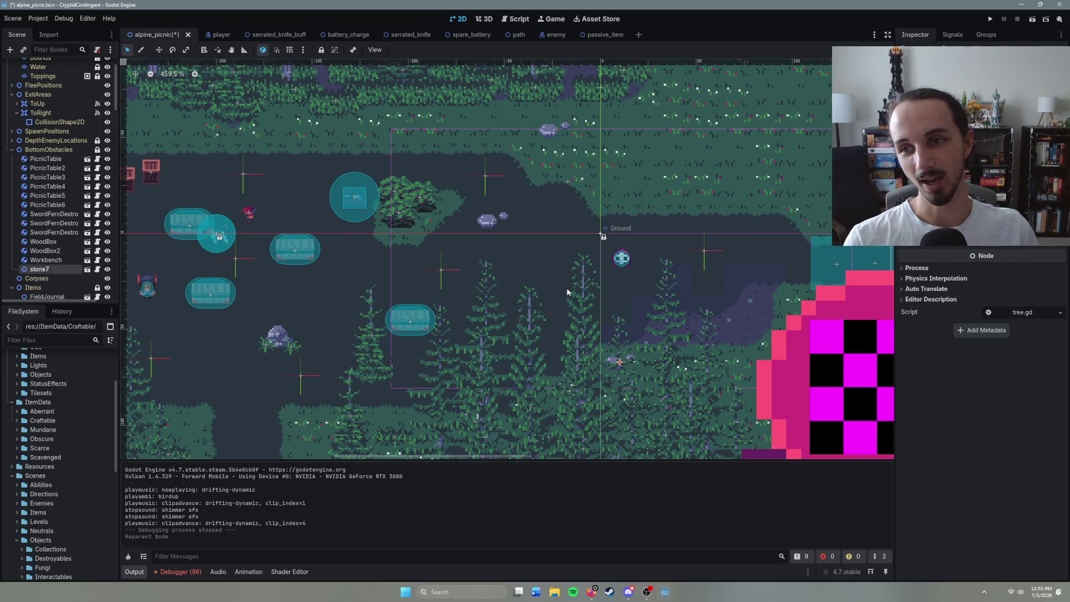
Collapse BottomObstacles, Items, Enemies, TopObstacles and ExitAreas in the Scene dock.
click(11, 150)
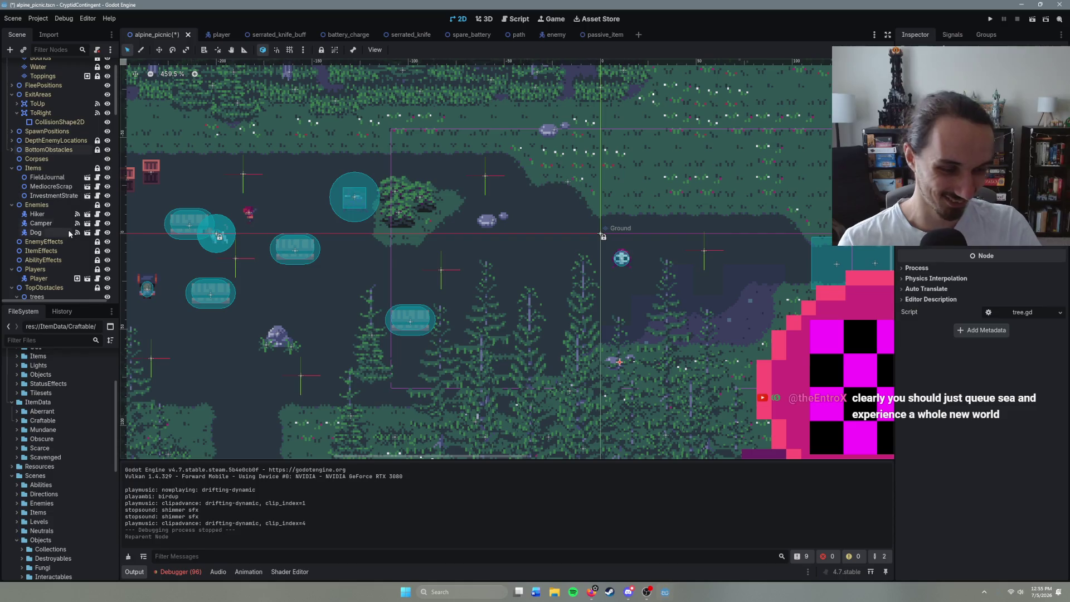
click(12, 168)
click(12, 178)
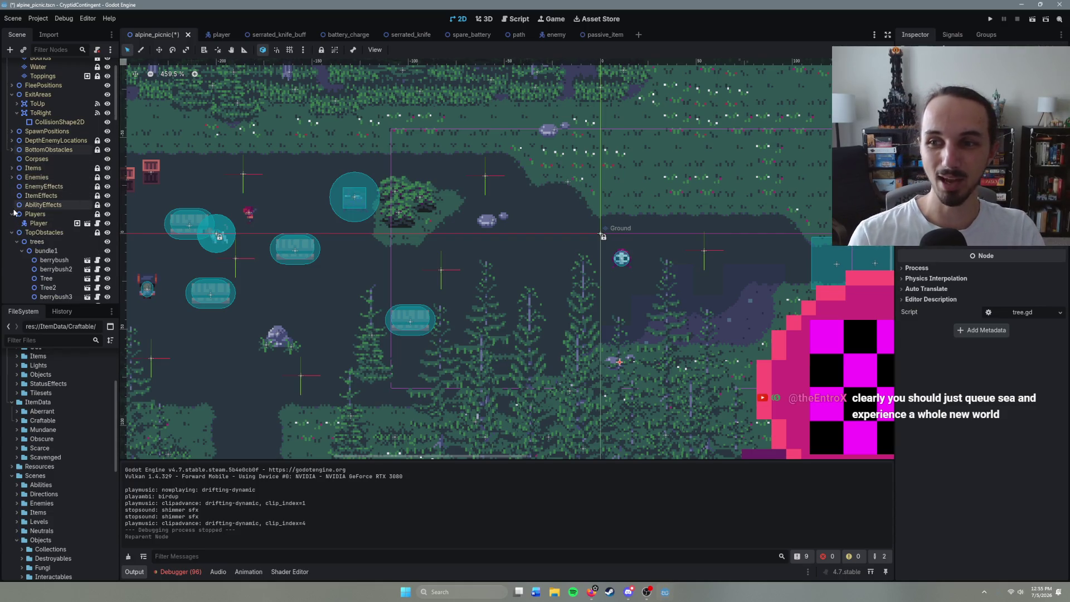
click(12, 232)
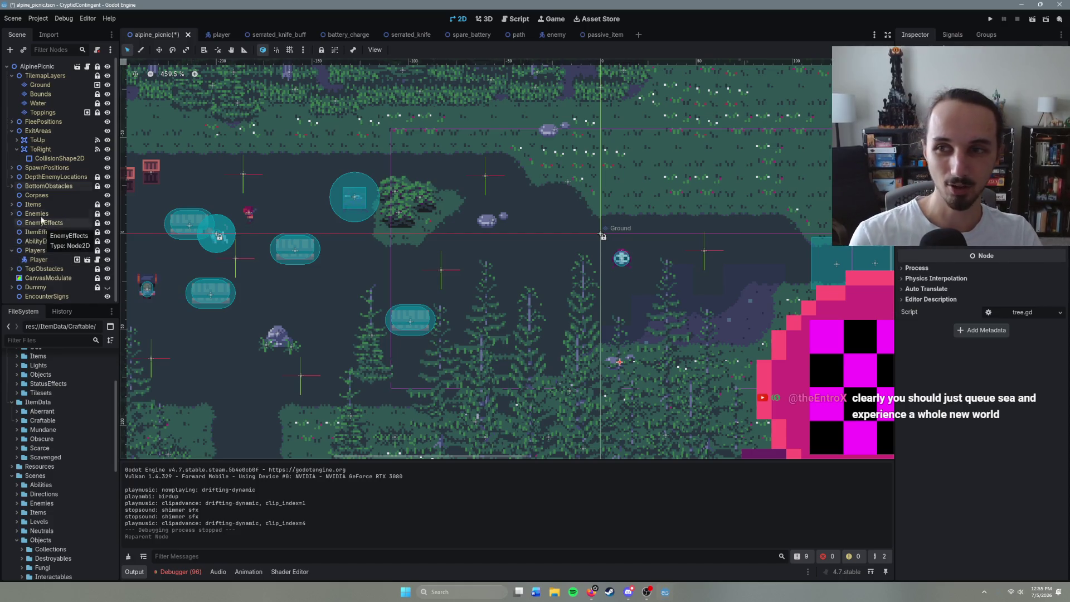
click(12, 131)
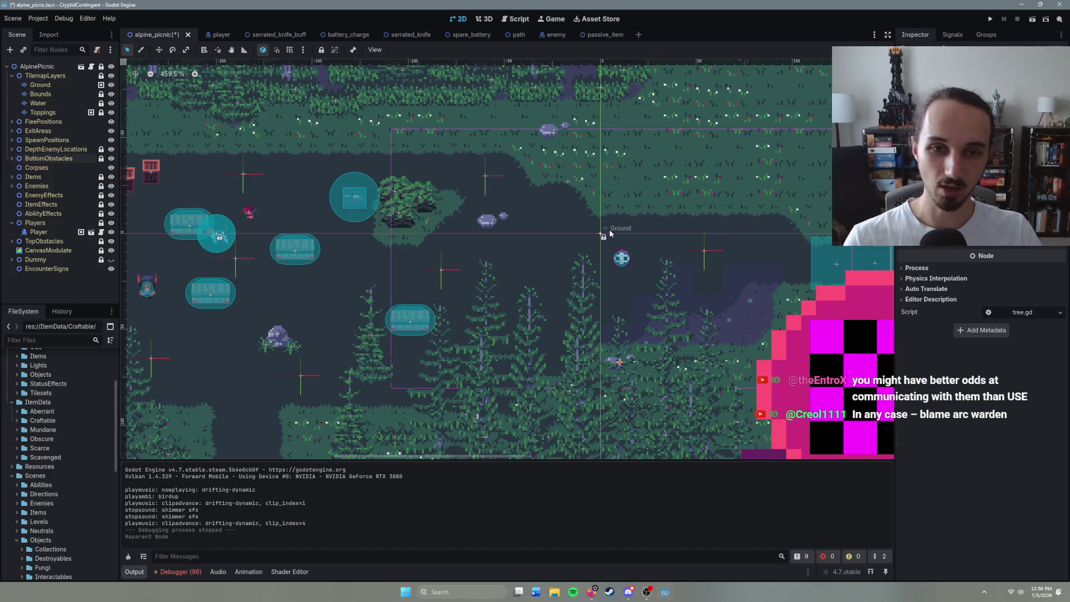
Pan the picnic level view to the right to look over the map.
scroll(581, 222, right, 5)
scroll(584, 264, down, 3)
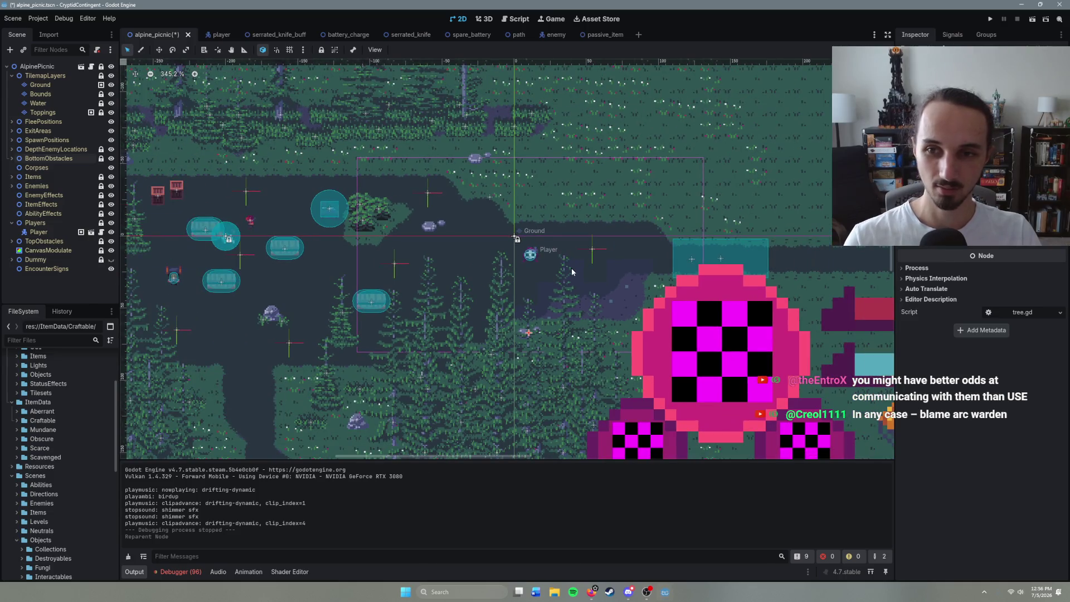
scroll(570, 268, left, 6)
drag(601, 254, 654, 262)
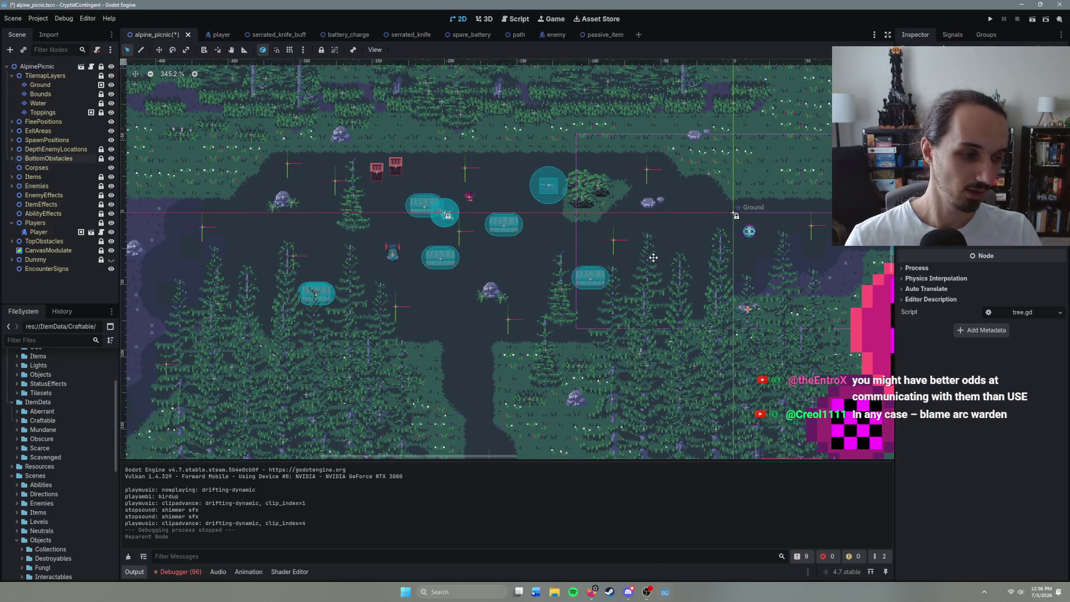
scroll(657, 263, right, 2)
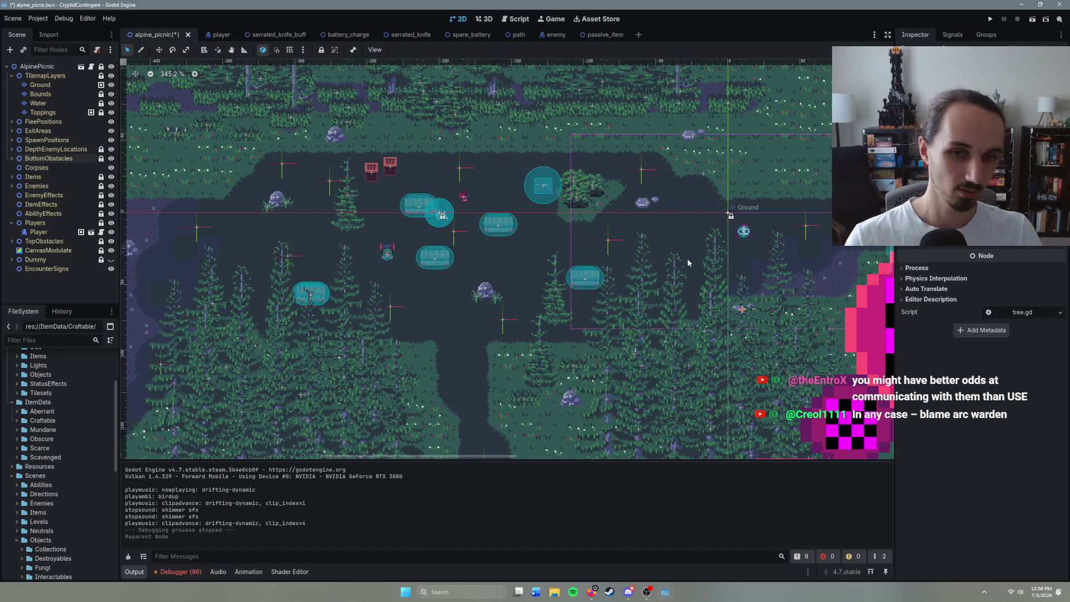
scroll(660, 270, right, 1)
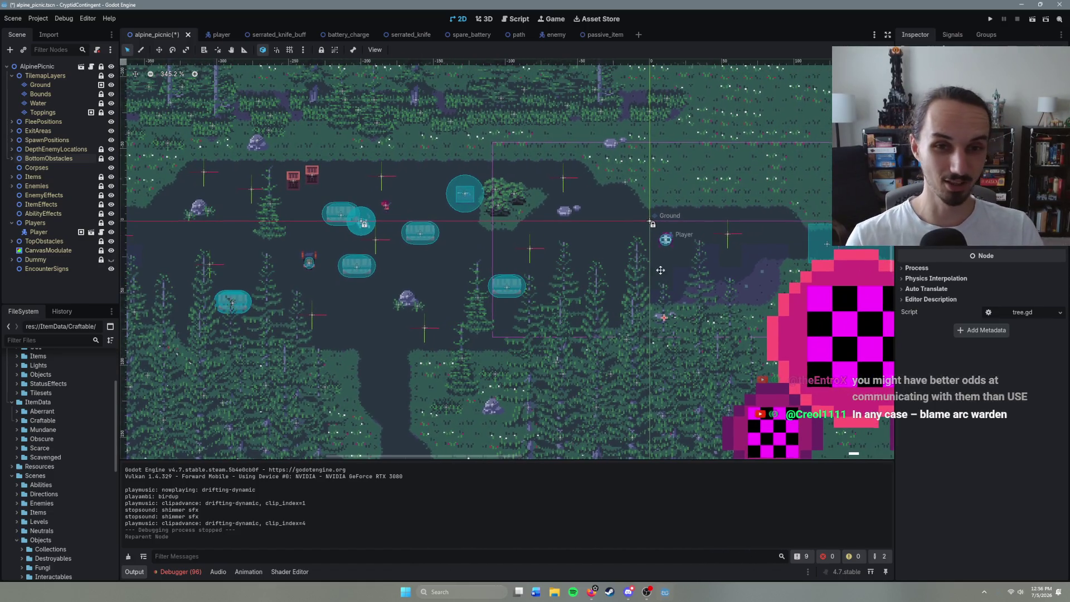
scroll(653, 270, right, 1)
drag(565, 266, 604, 271)
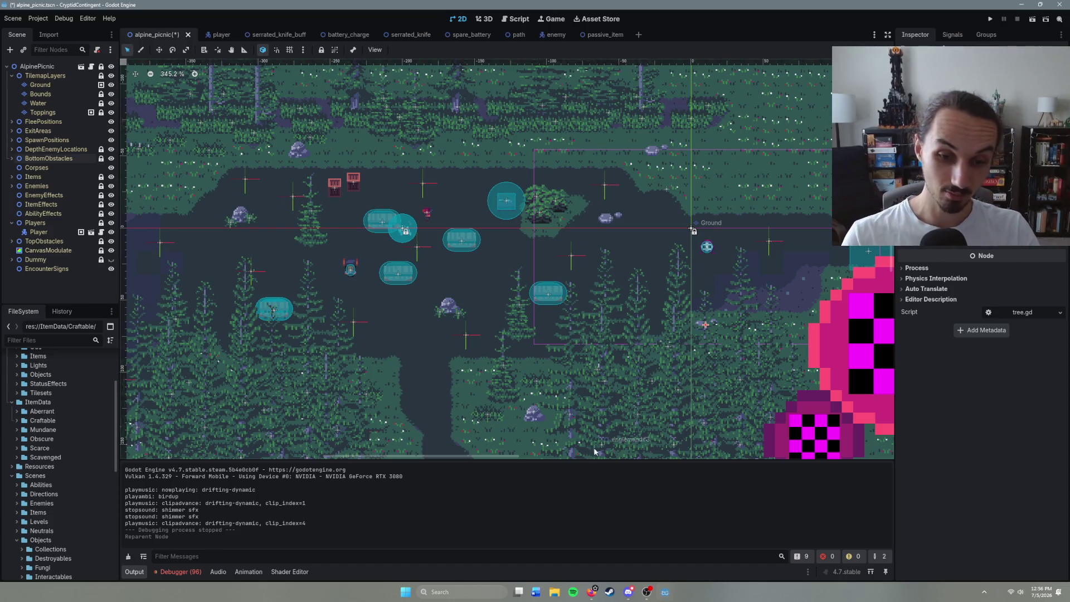
Expand Graphics > Cryptids > Abilities > newmorph in FileSystem to list its four png images.
scroll(32, 485, up, 5)
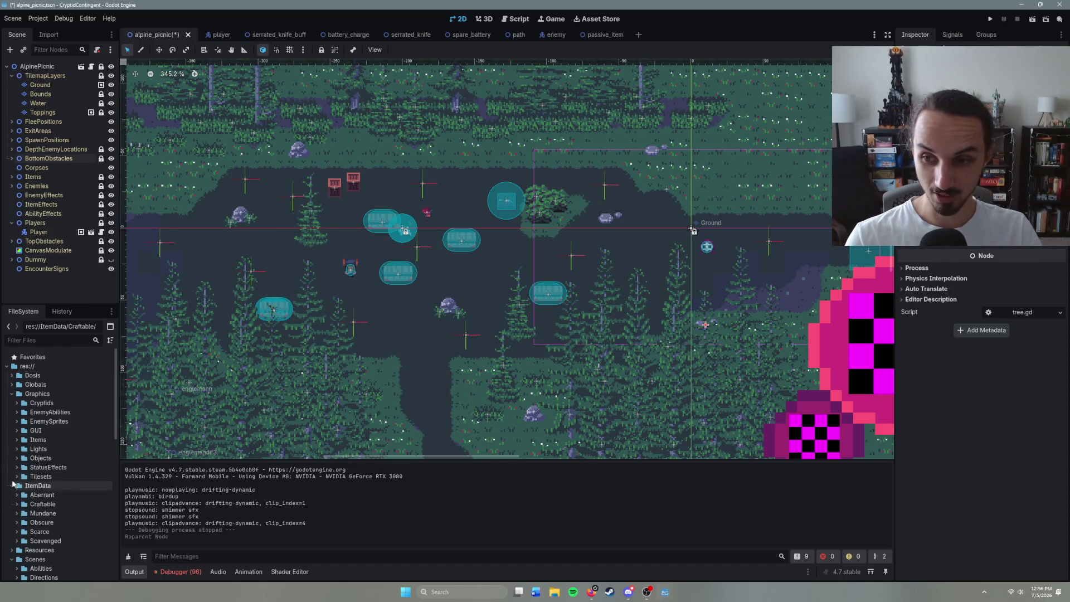
click(11, 394)
click(11, 394)
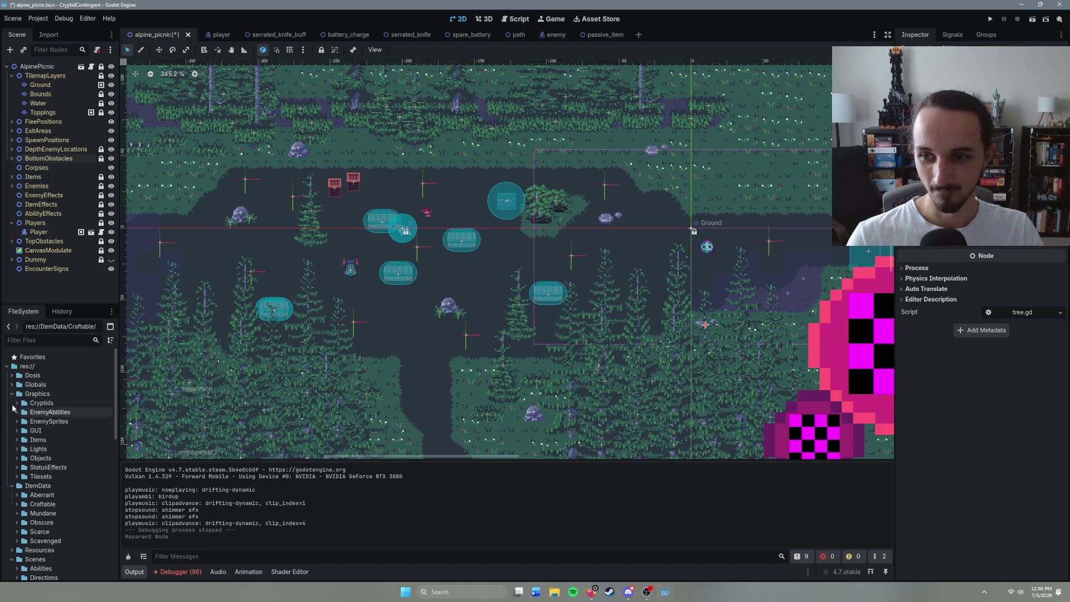
click(18, 403)
click(22, 412)
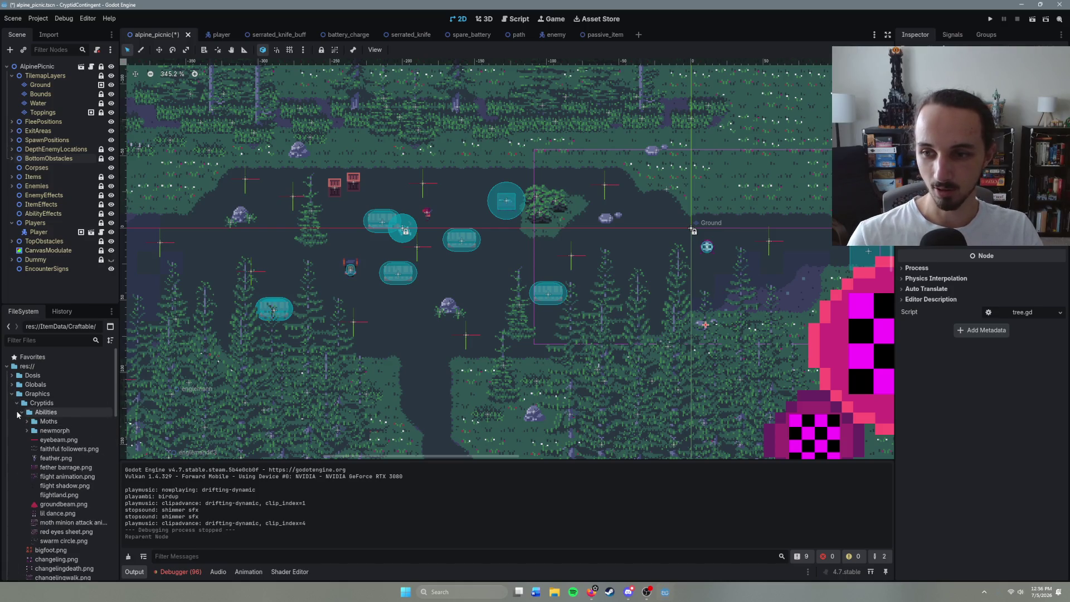
click(27, 430)
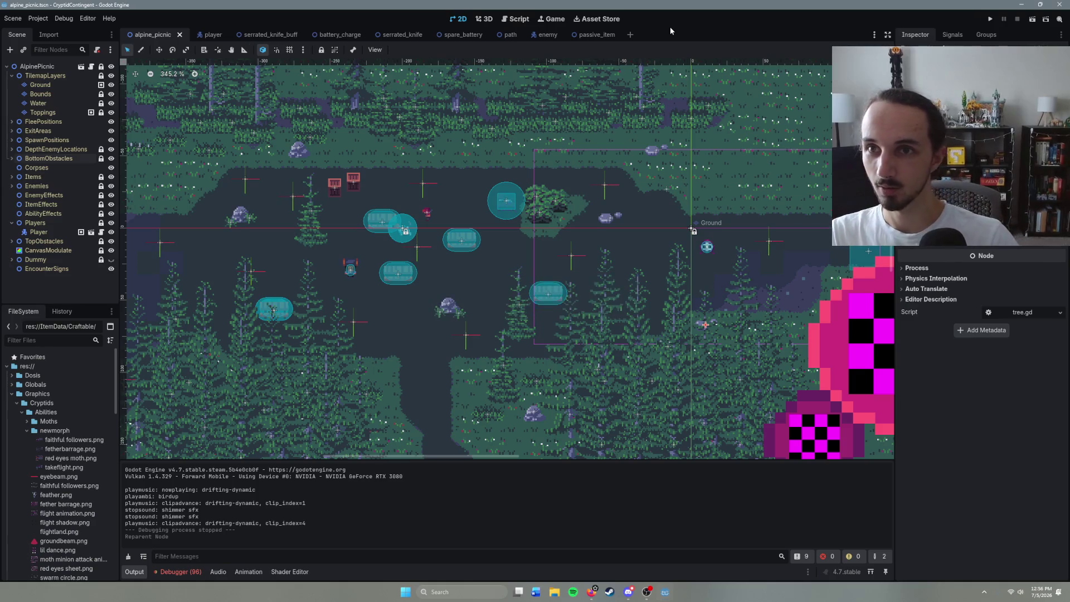
Go to the player scene and inspect its CastAnimations node.
click(200, 39)
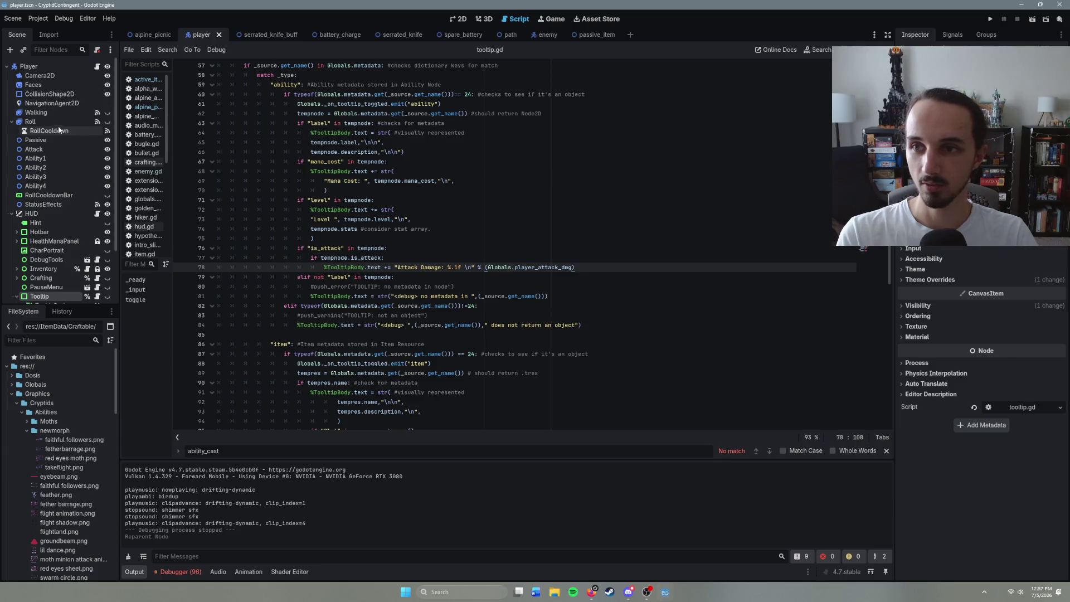
scroll(53, 167, down, 3)
click(50, 294)
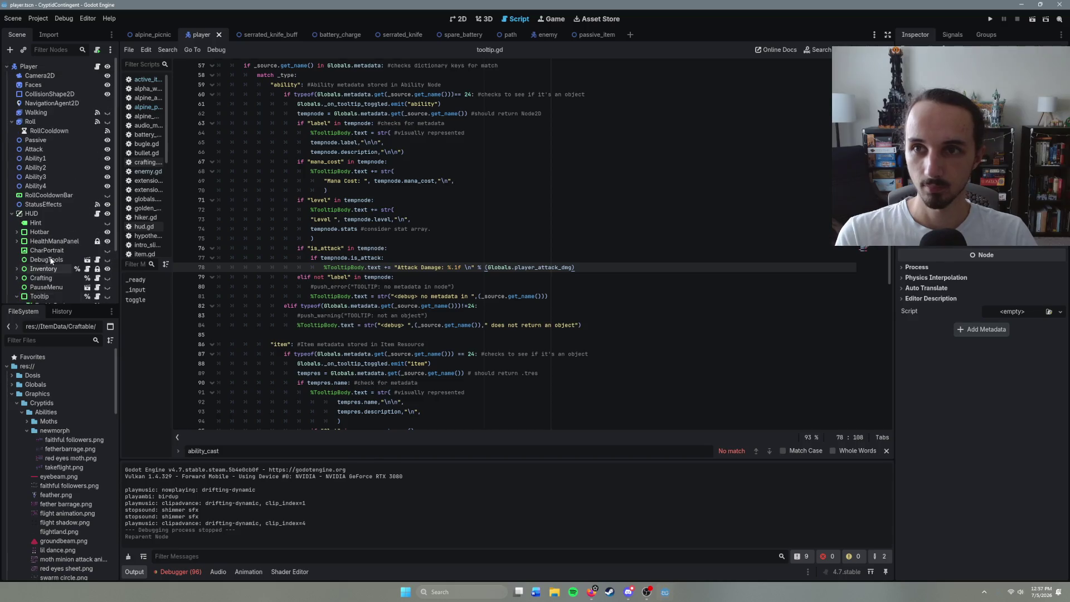
mouse_move(97, 300)
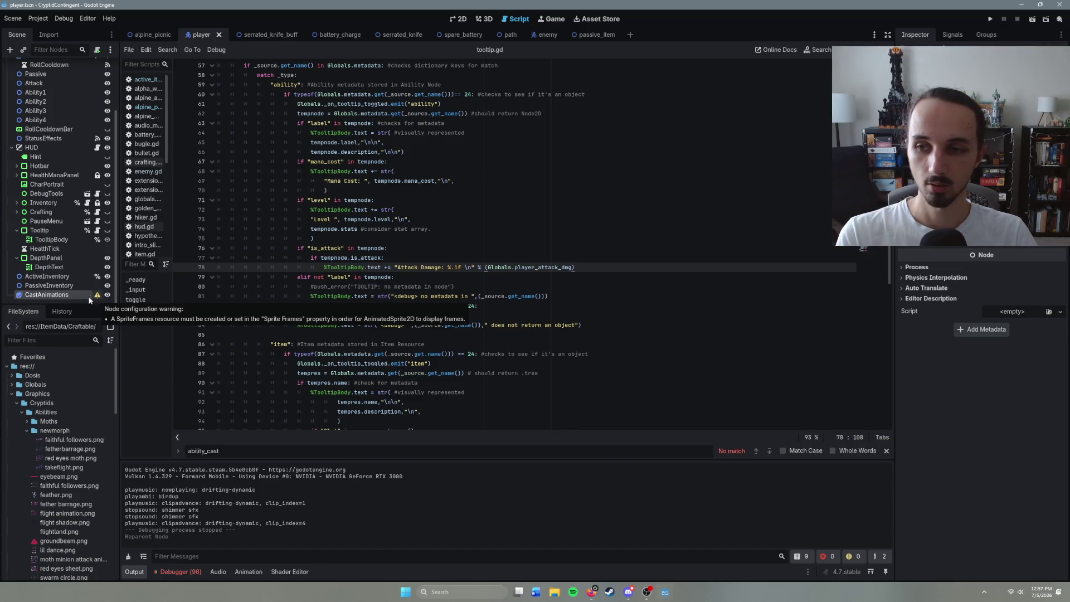
click(47, 285)
scroll(28, 196, up, 3)
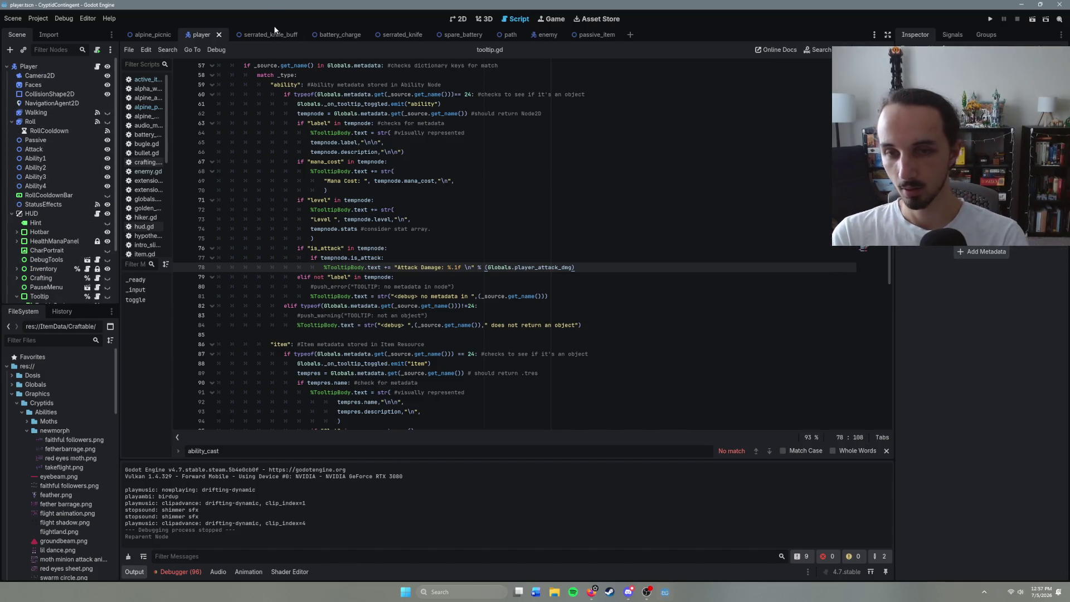
Close the scene tabs to the right of player and trim the open scripts list.
right_click(203, 36)
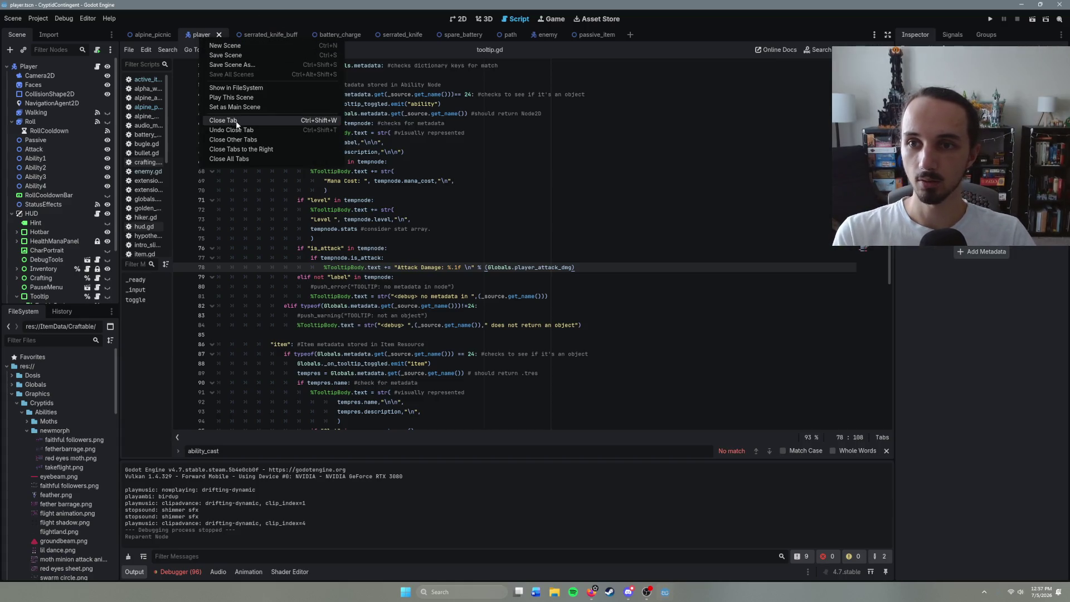
click(258, 150)
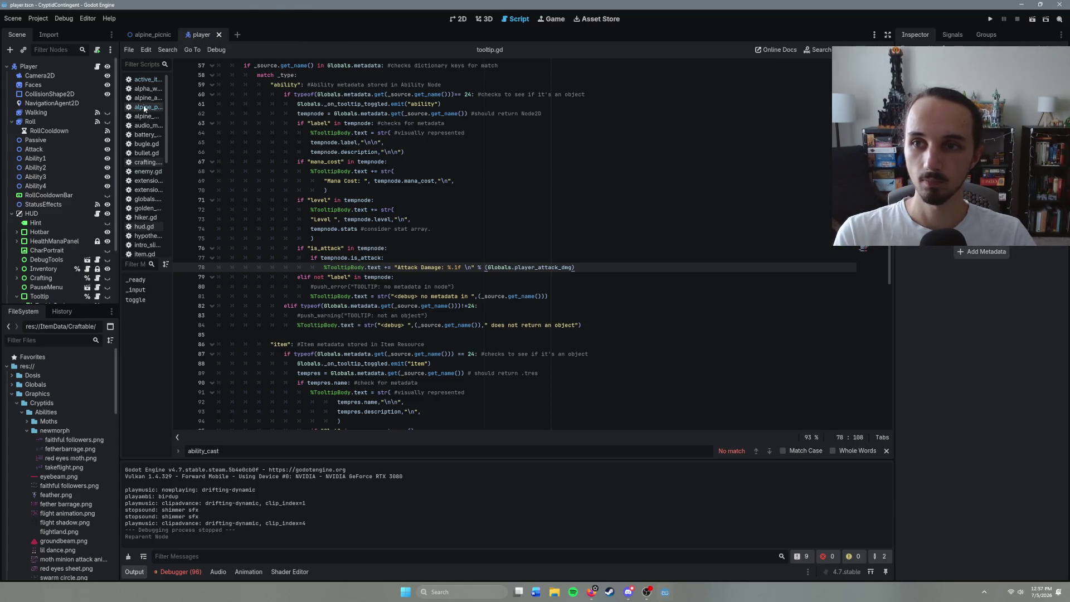
click(144, 79)
right_click(146, 80)
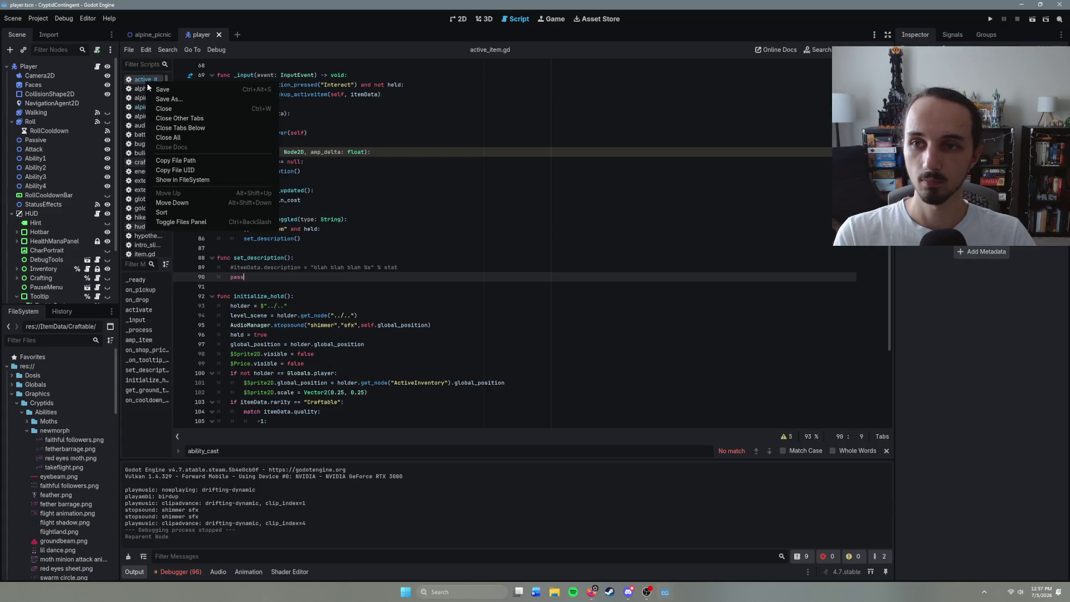
key(Escape)
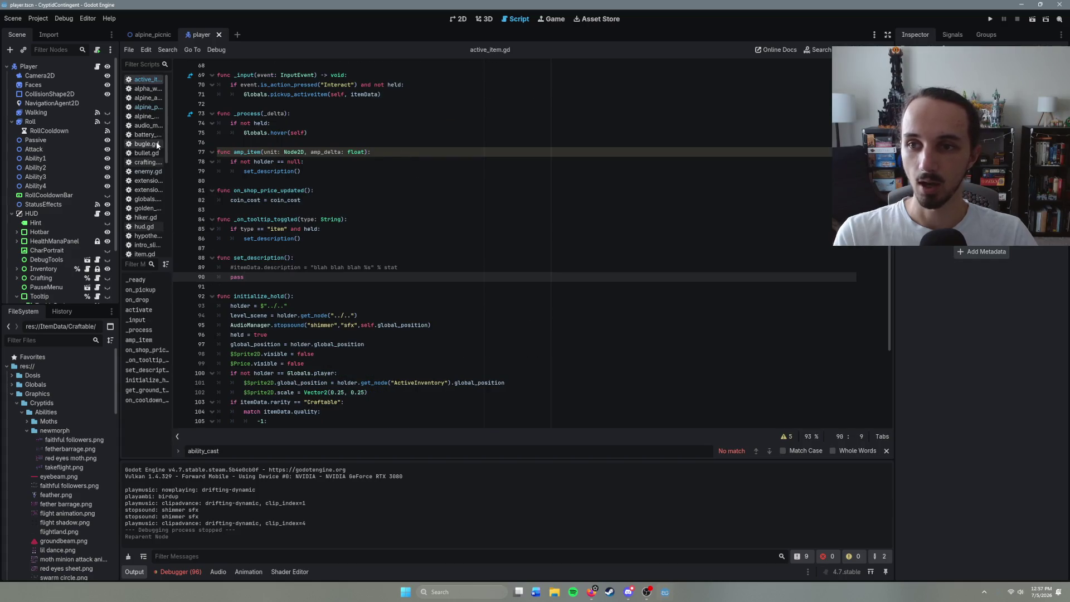
click(146, 198)
right_click(152, 203)
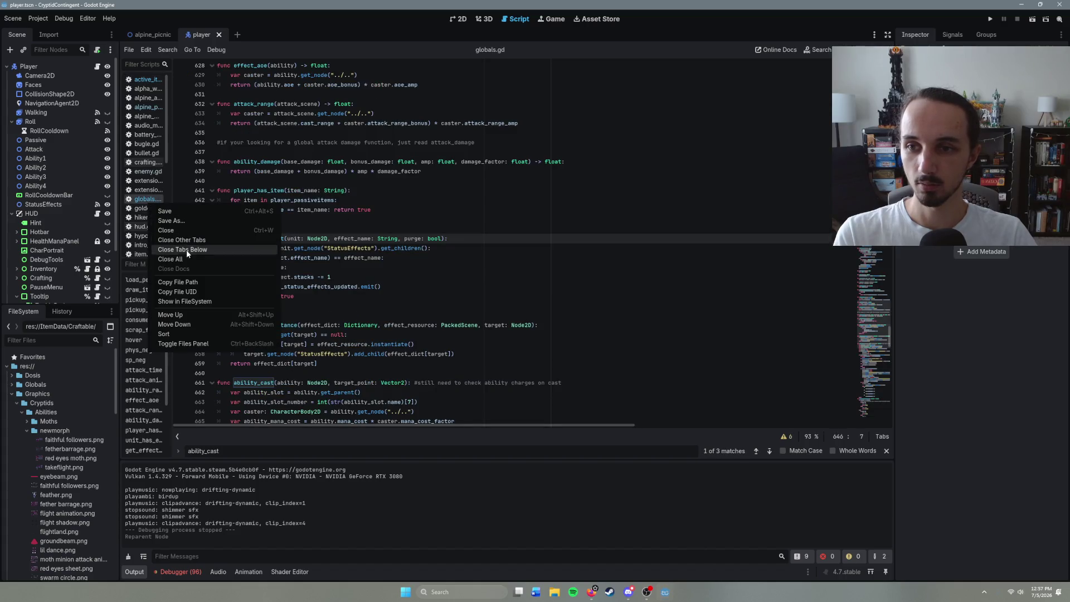
key(Escape)
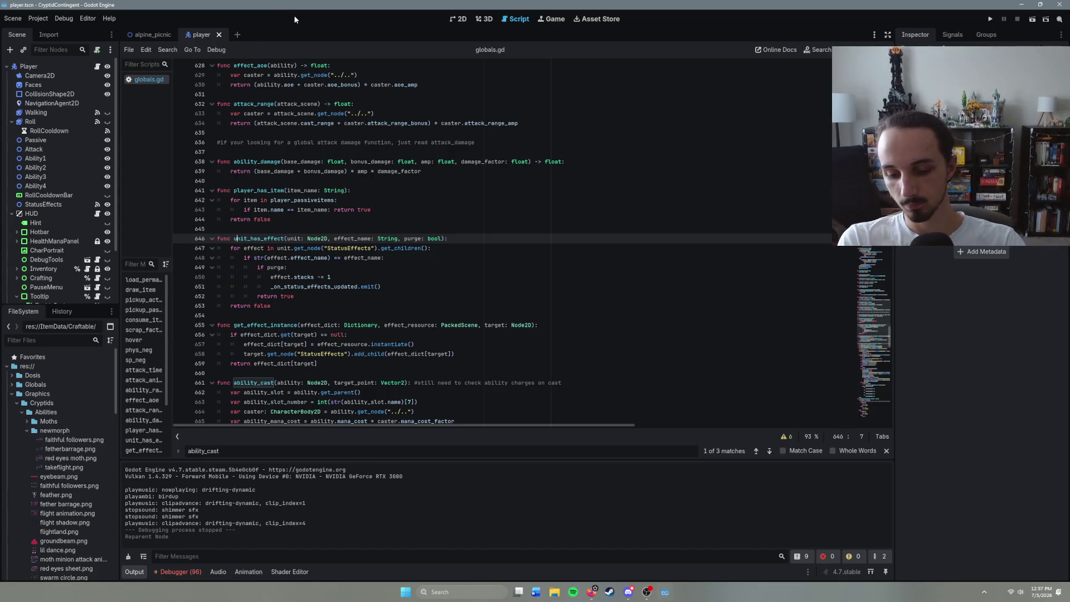
Quick-open the feather_barrage scene by searching 'fea'.
key(ctrl+shift+o)
text(fea)
key(Return)
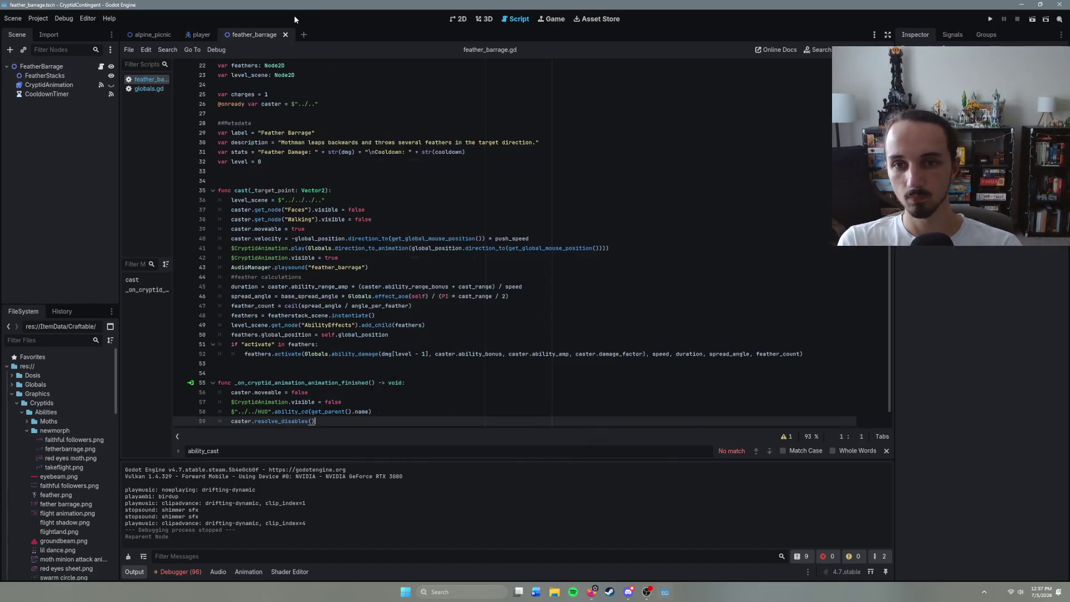
Select CryptidAnimation and clear every frame from its down animation.
click(69, 85)
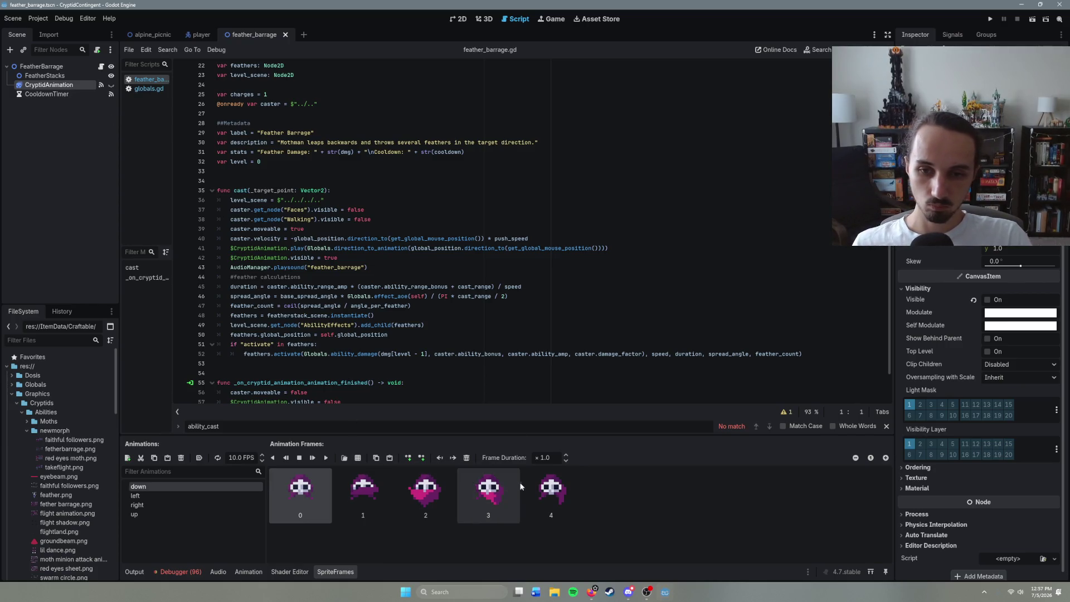
shift+click(545, 503)
click(466, 457)
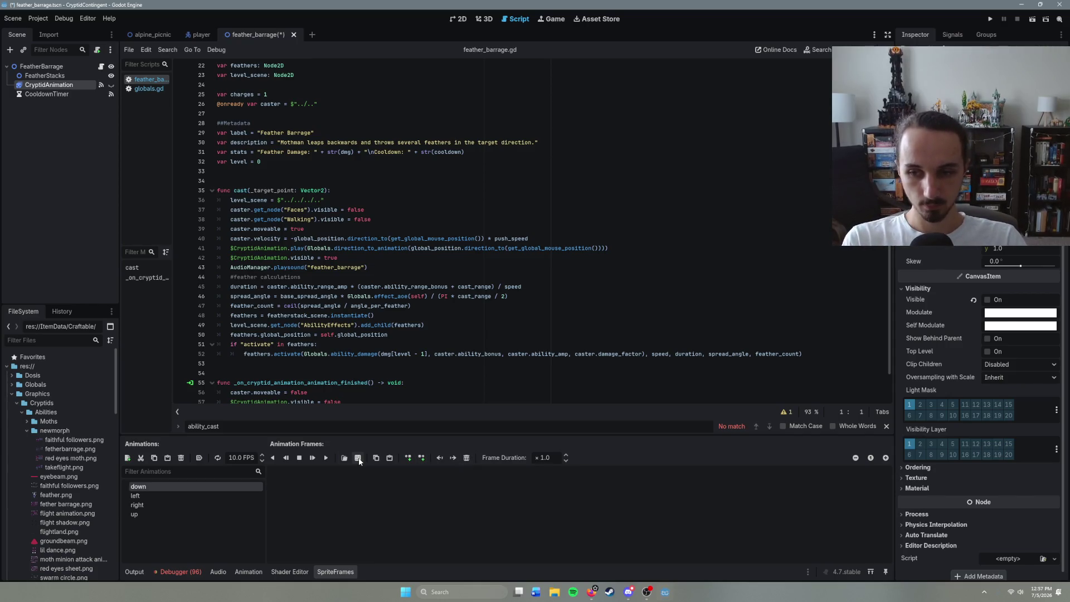
Load fetherbarrage.png from Graphics/Cryptids/Abilities/newmorph as a frame sprite sheet.
click(358, 457)
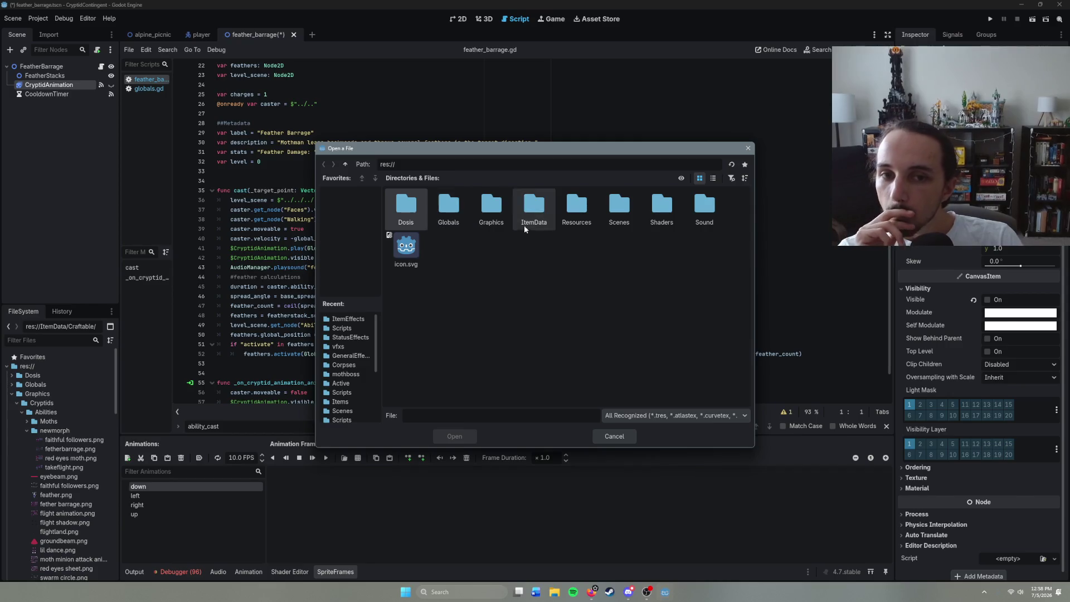
double_click(492, 214)
double_click(454, 220)
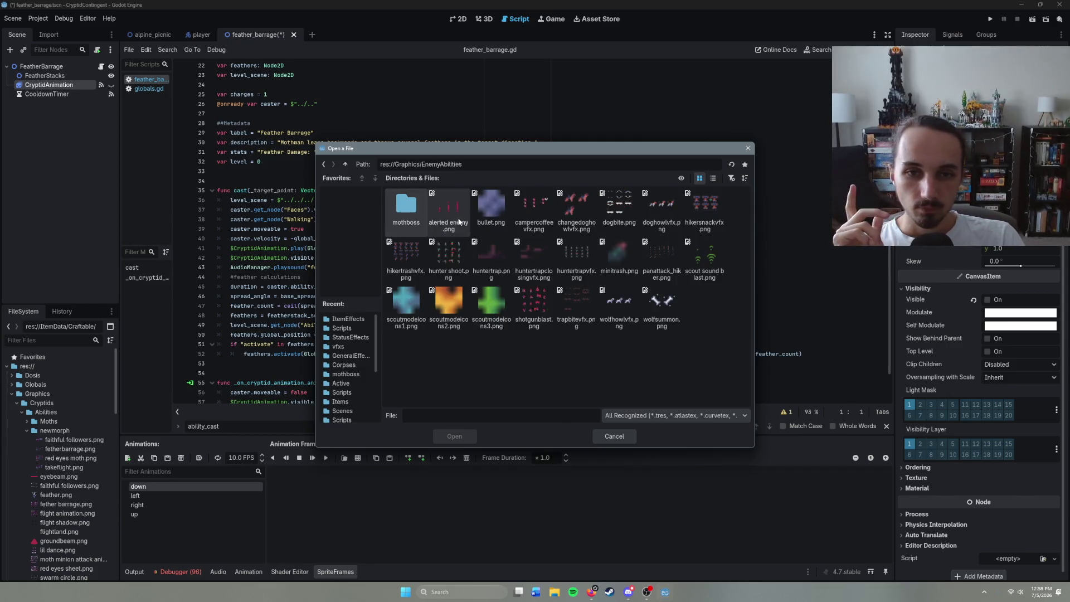
click(349, 163)
double_click(418, 213)
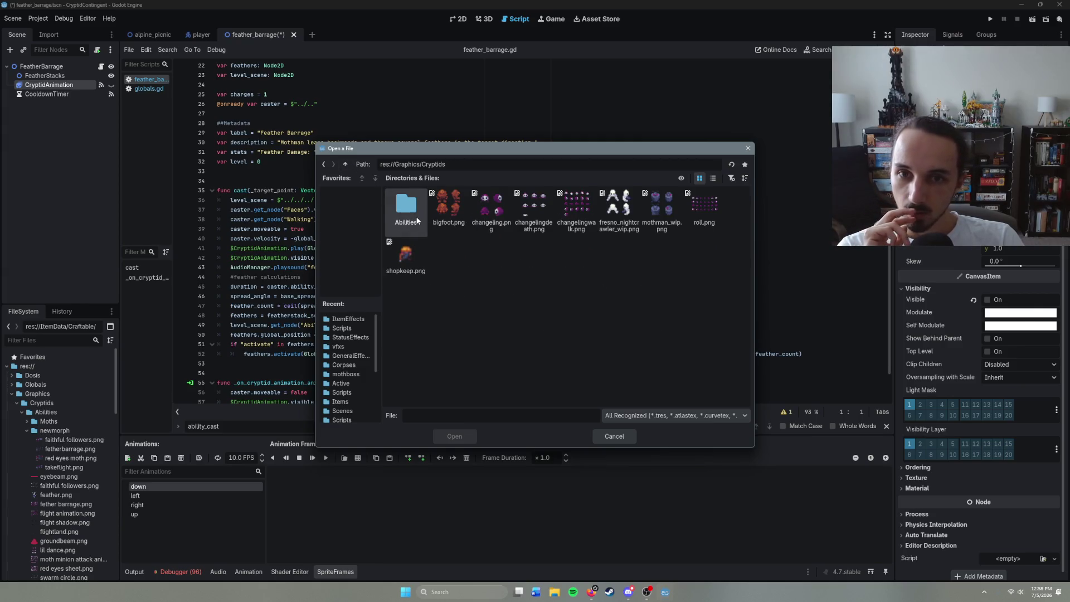
double_click(419, 220)
double_click(450, 209)
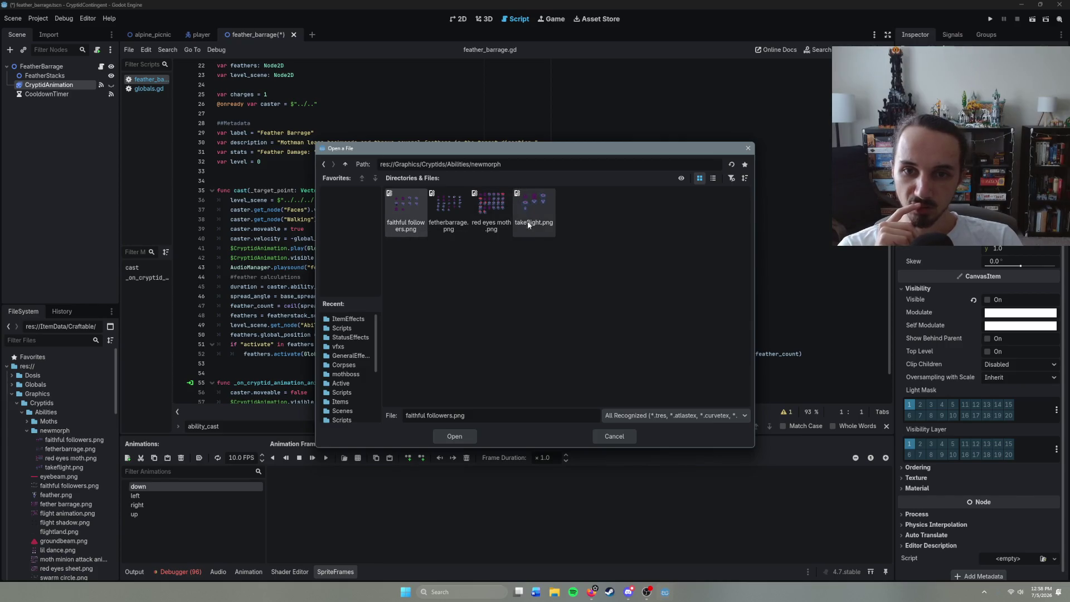
click(447, 223)
double_click(447, 222)
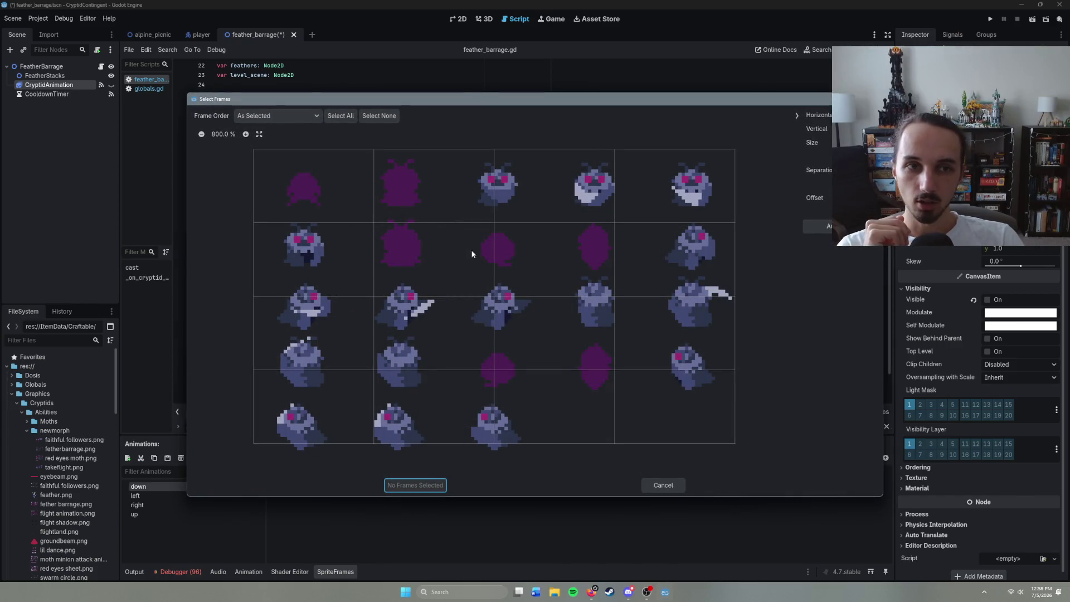
Split the sheet into a 5×5 grid and add frames 0–6 to the down animation.
click(874, 114)
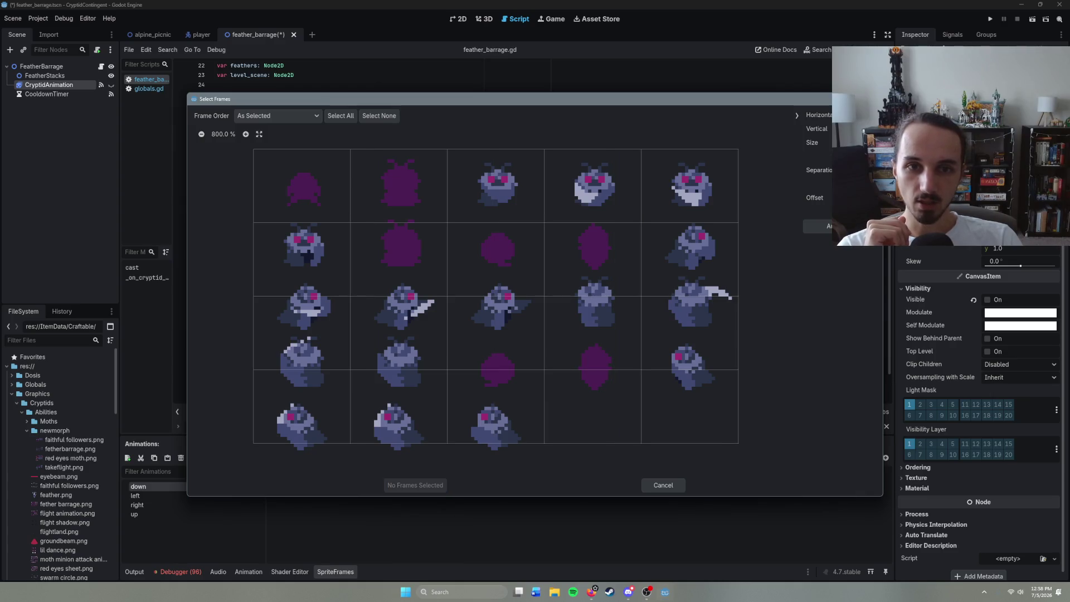
click(874, 128)
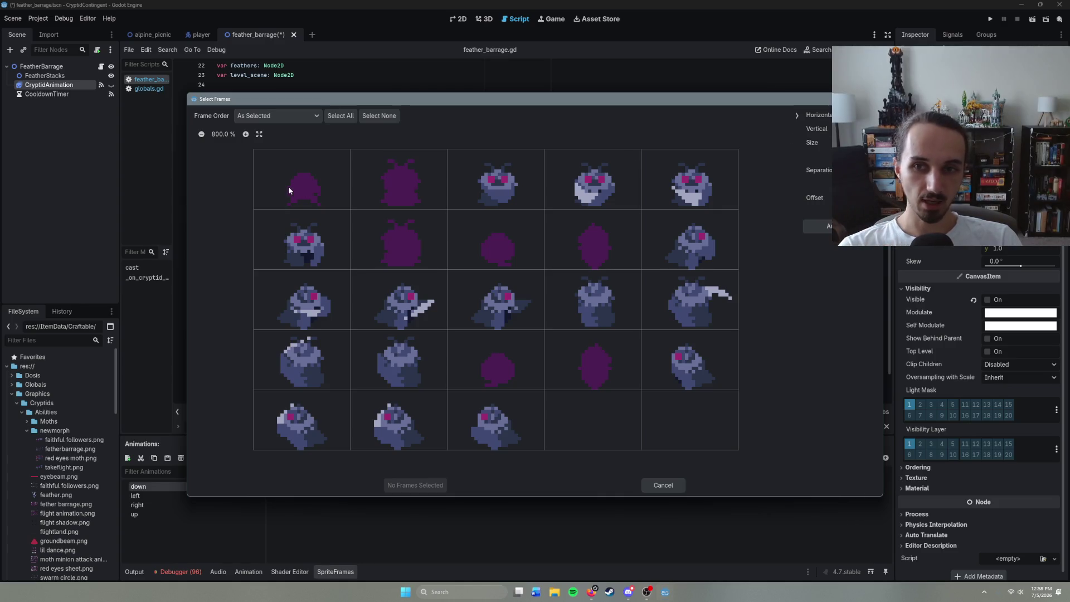
drag(295, 191, 693, 181)
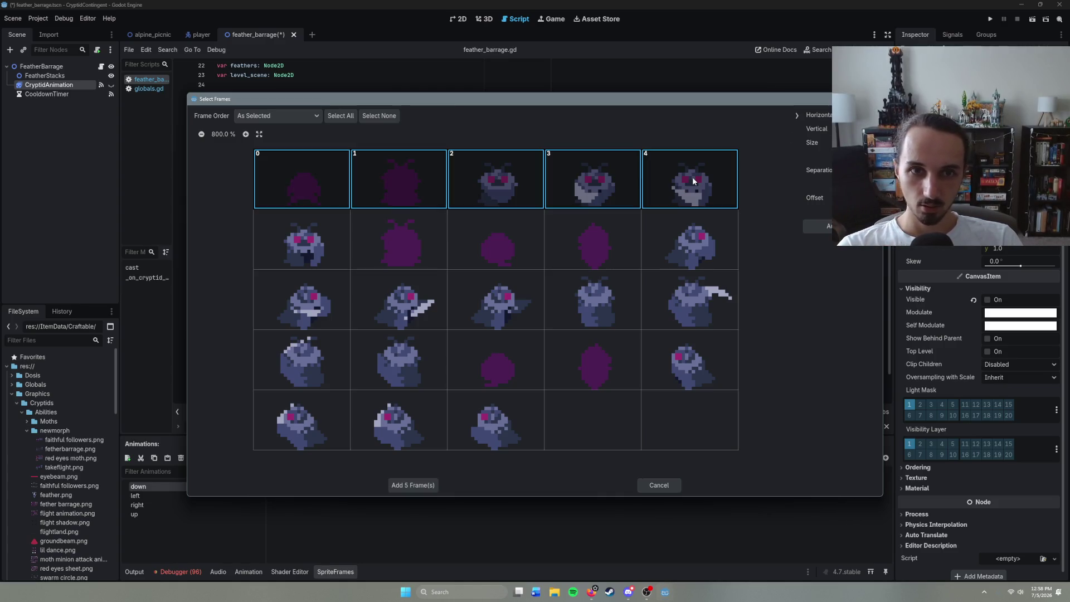
drag(308, 252, 411, 241)
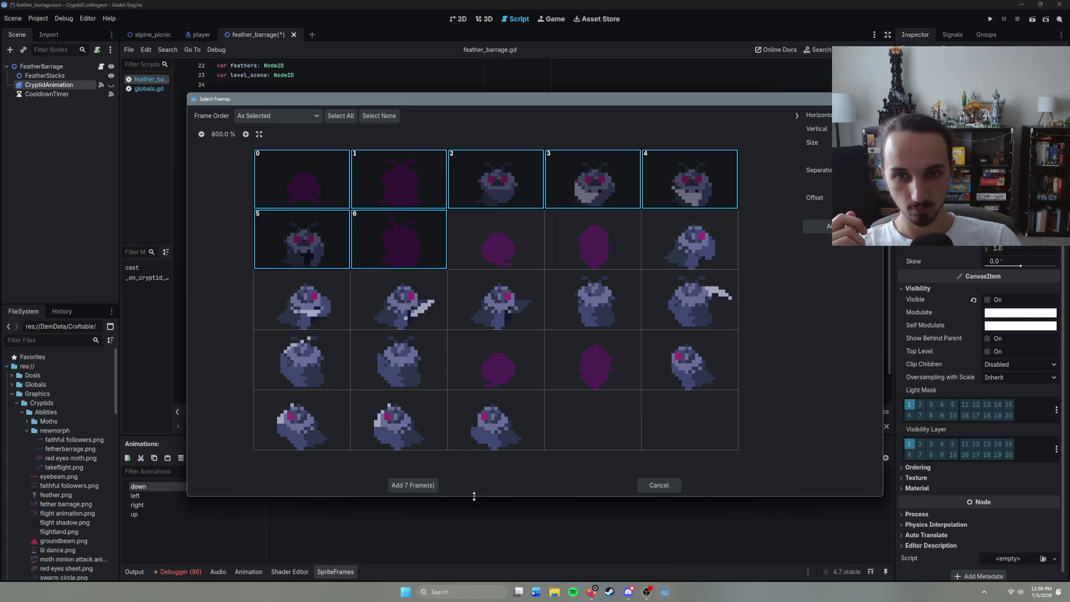
click(413, 488)
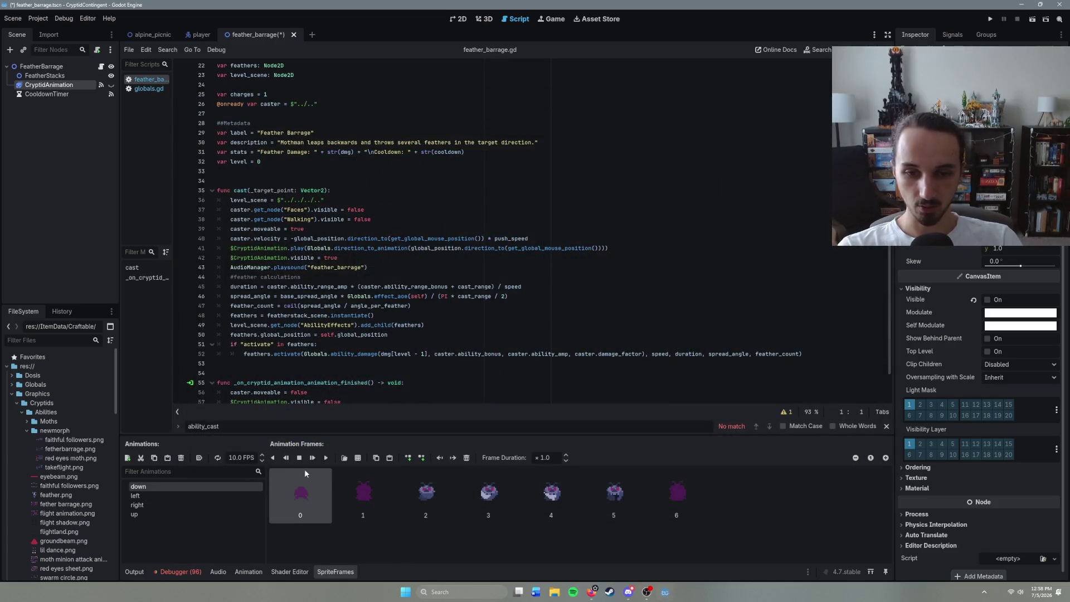
Switch to the left animation and delete its old frames.
click(183, 493)
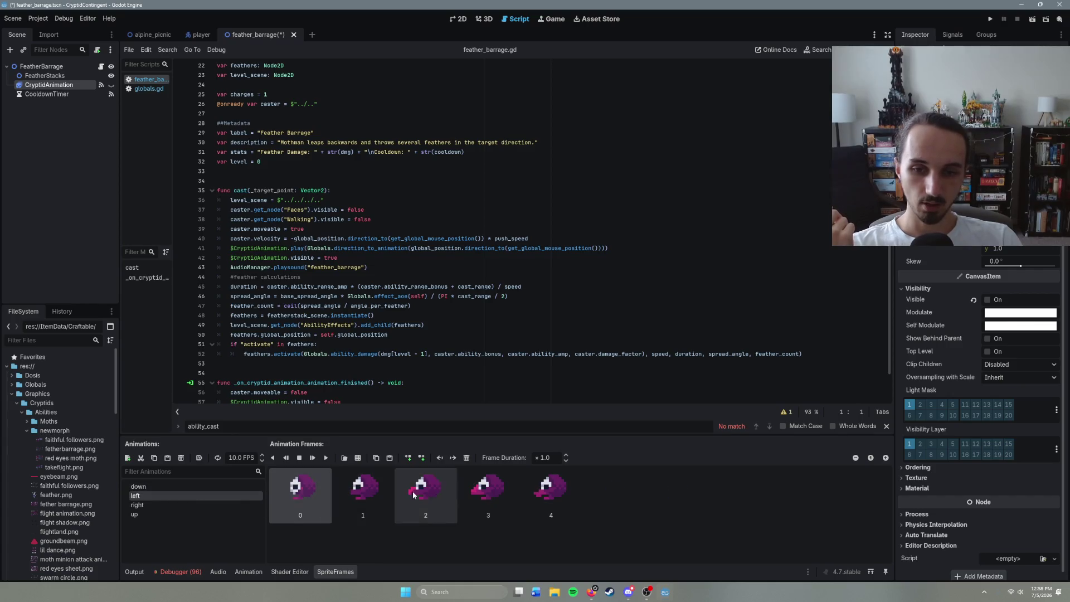
click(467, 458)
click(344, 457)
Add six frames from fetherbarrage.png, three per row, to the left animation.
click(449, 206)
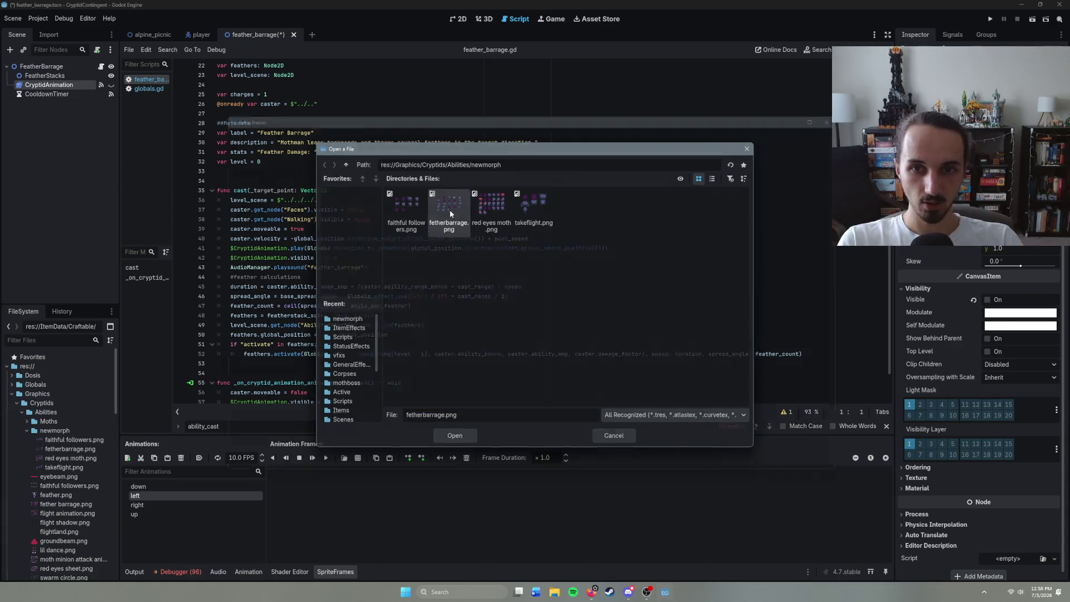
double_click(450, 213)
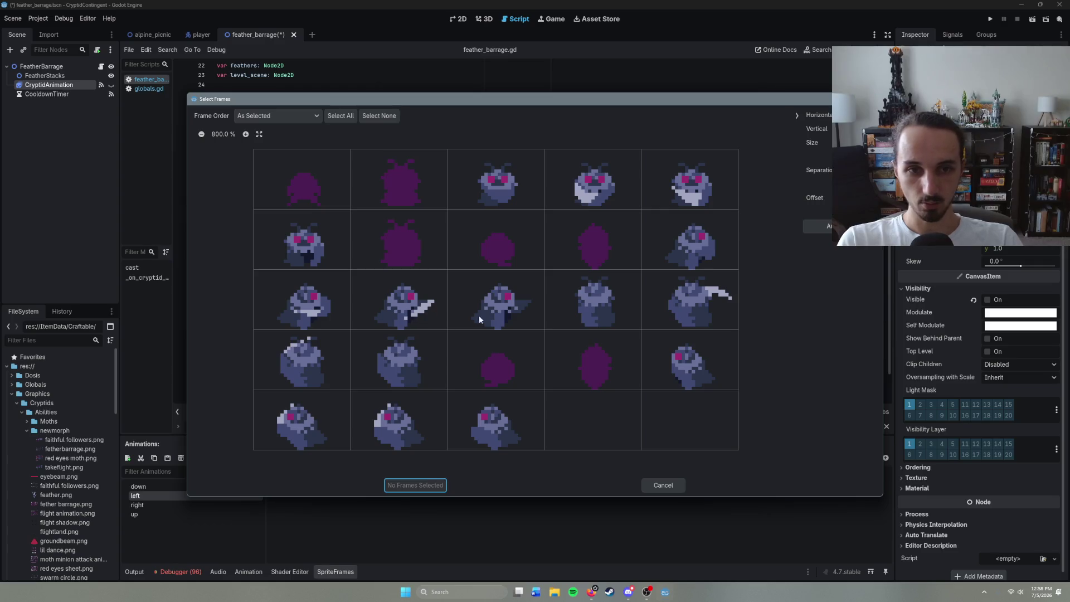
click(476, 359)
click(613, 359)
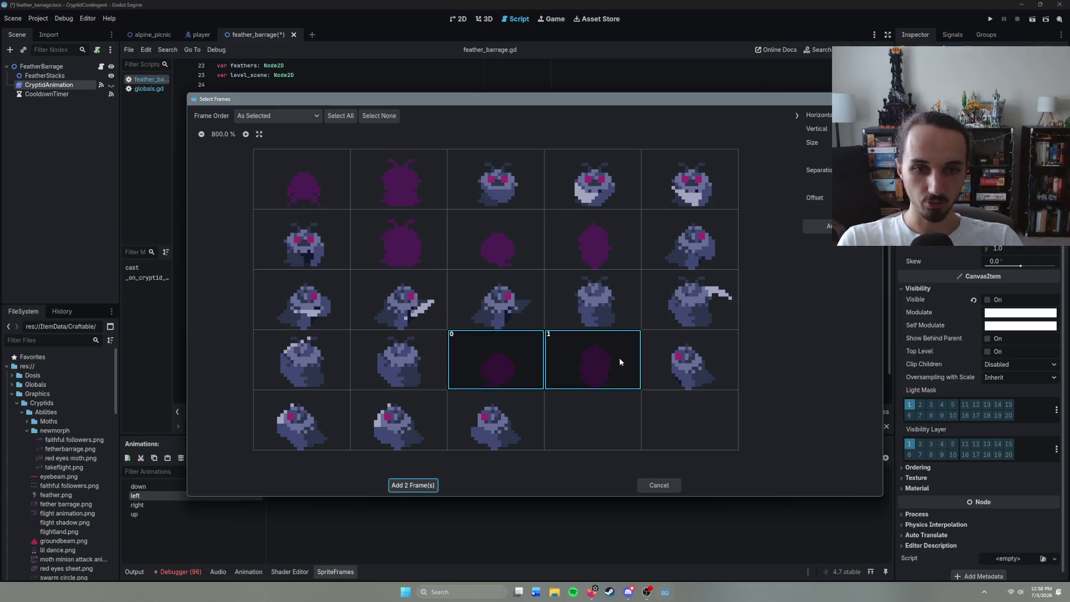
click(681, 361)
click(301, 420)
click(398, 420)
click(455, 413)
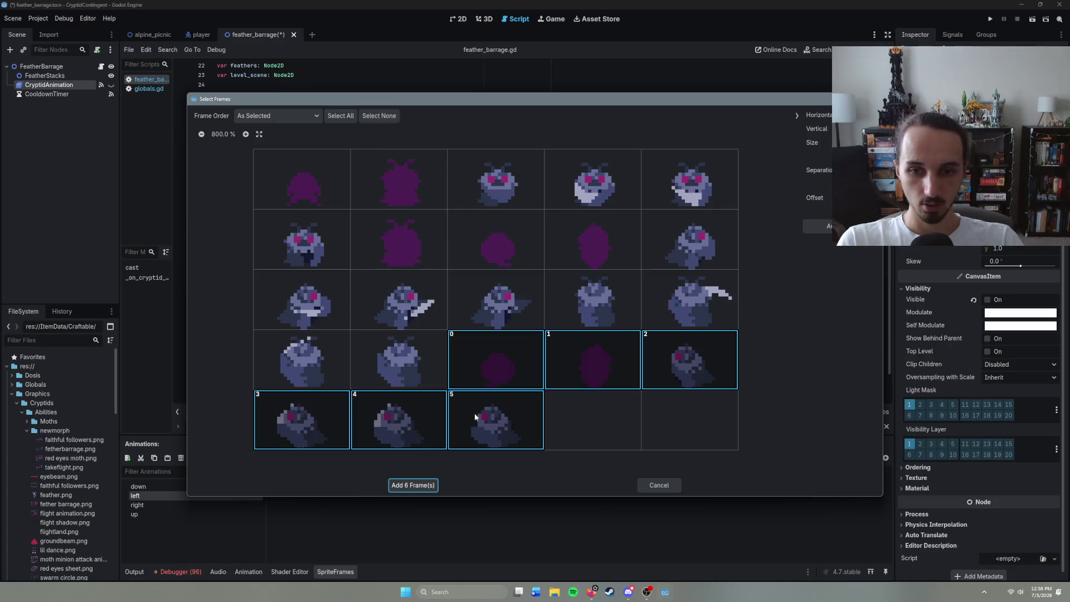
click(413, 485)
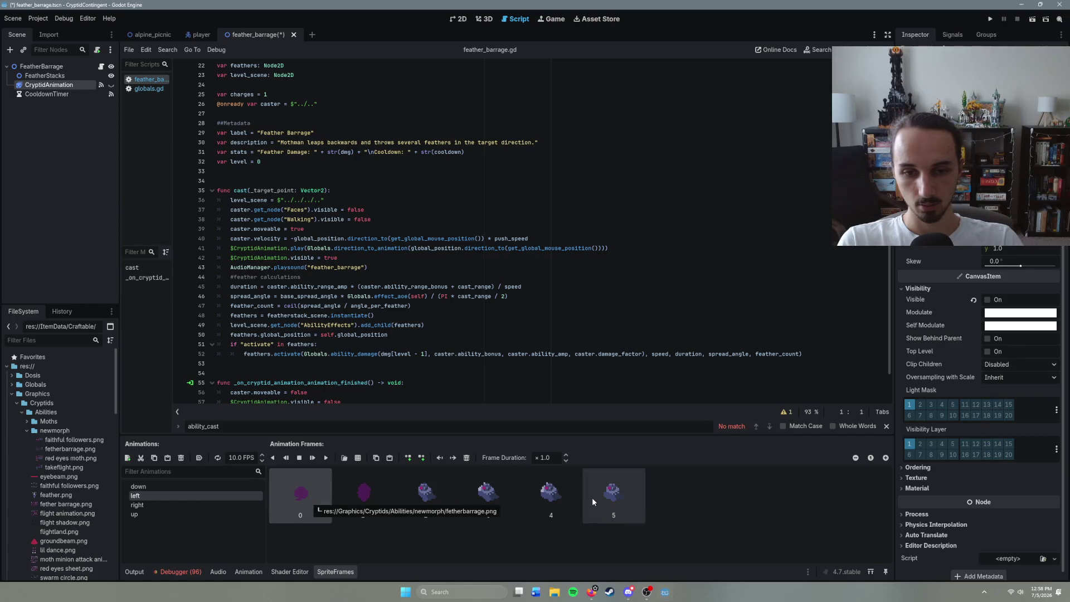
Reopen the fetherbarrage.png frame picker and cancel it without adding frames.
click(359, 460)
double_click(447, 211)
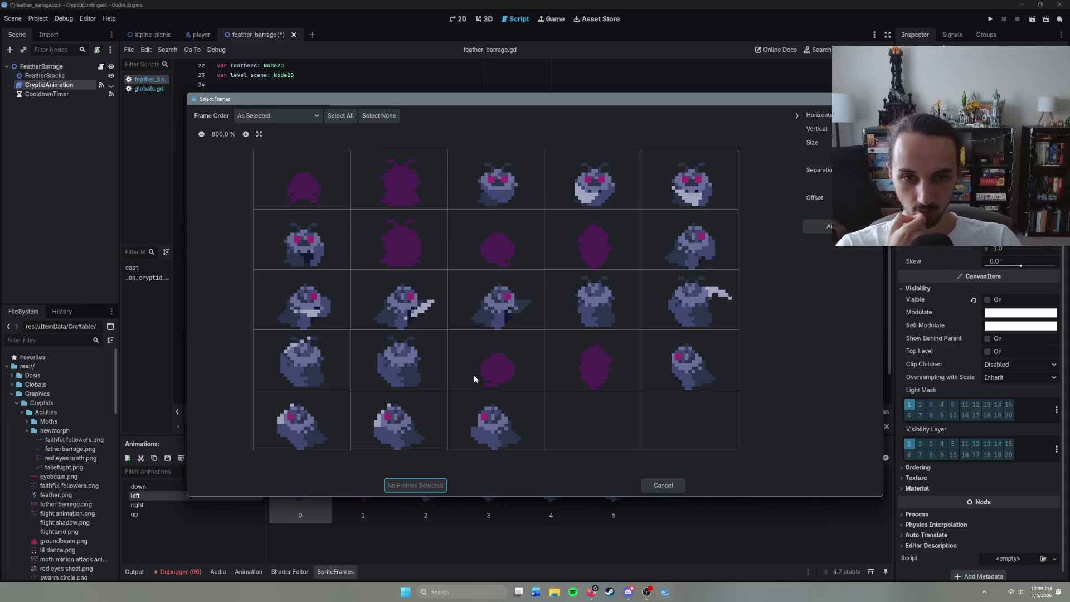
click(663, 485)
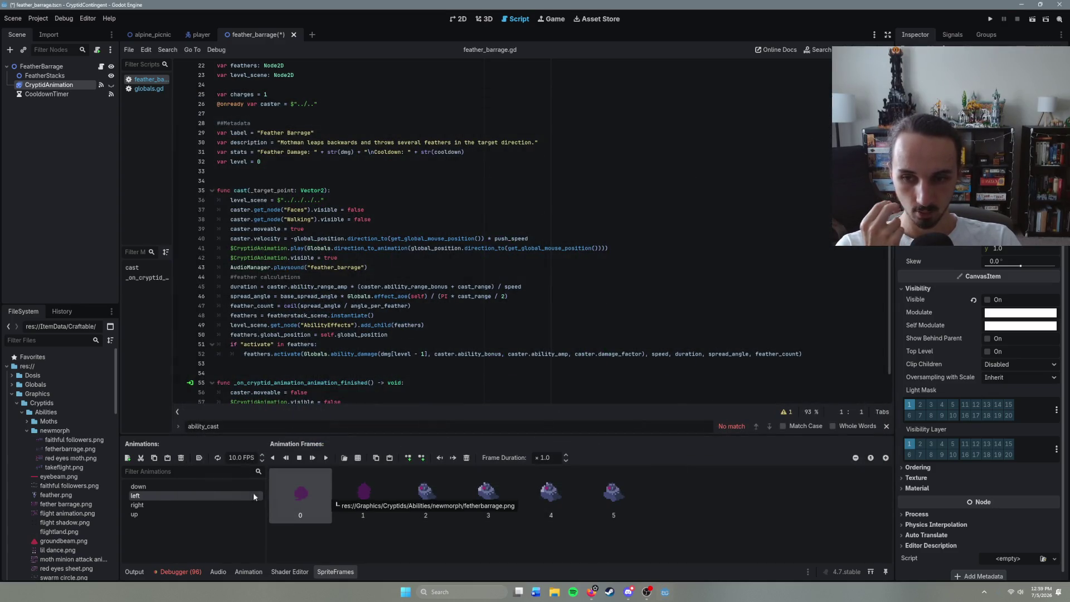
click(163, 503)
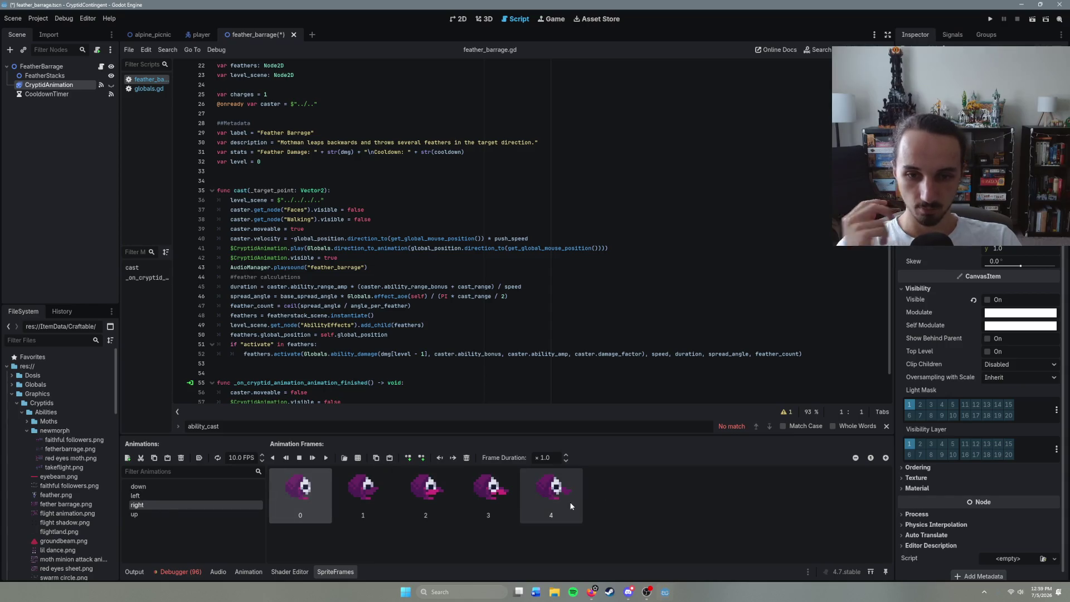
Replace the right animation's five old frames with six from fetherbarrage.png.
shift+click(535, 498)
click(468, 459)
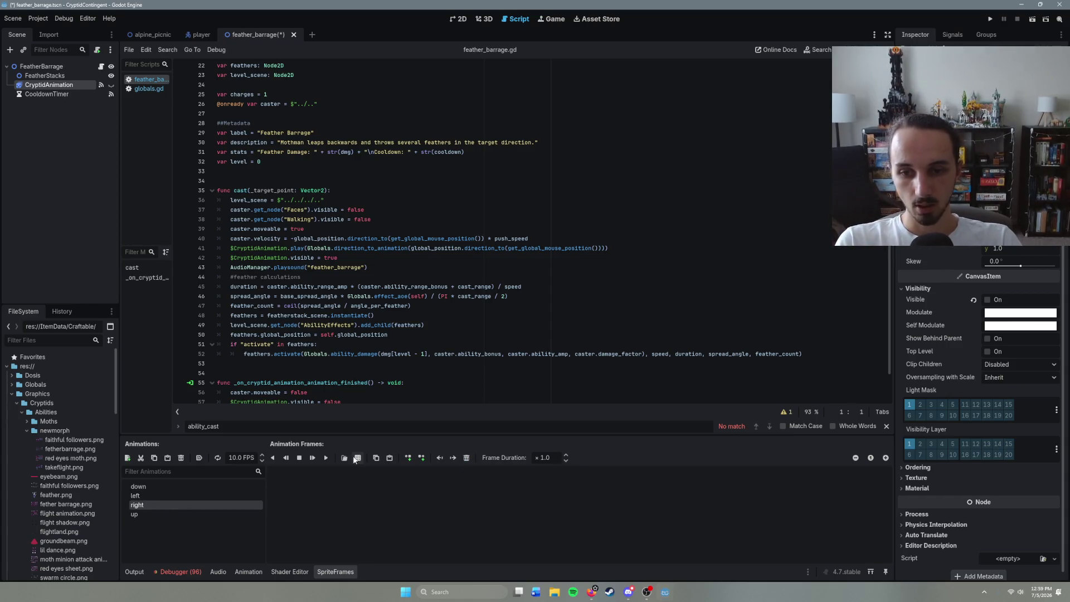
click(360, 458)
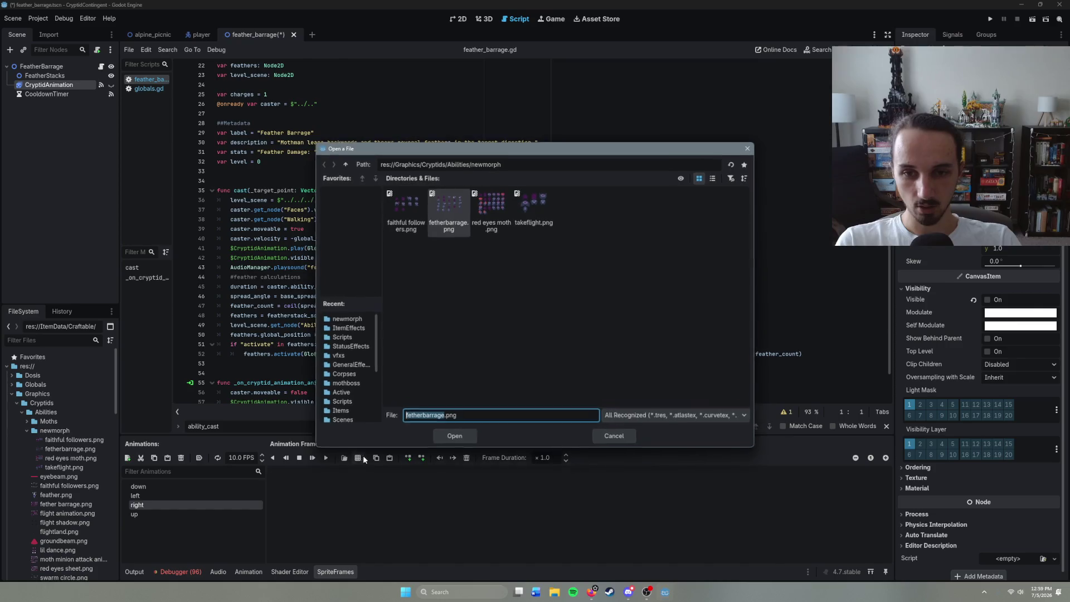
double_click(434, 221)
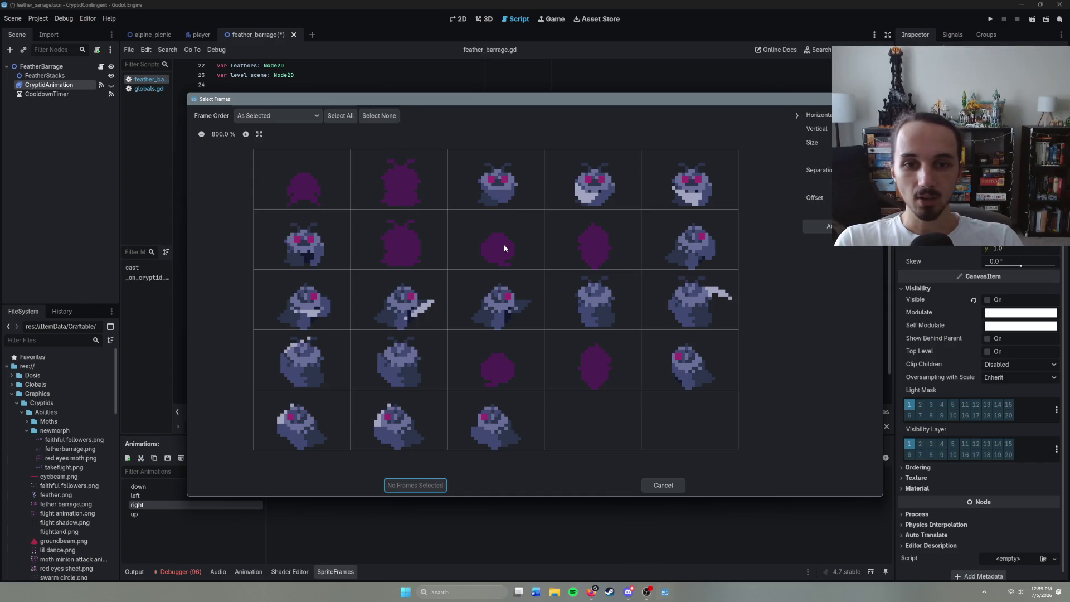
drag(503, 243, 707, 233)
drag(313, 314, 502, 312)
click(411, 485)
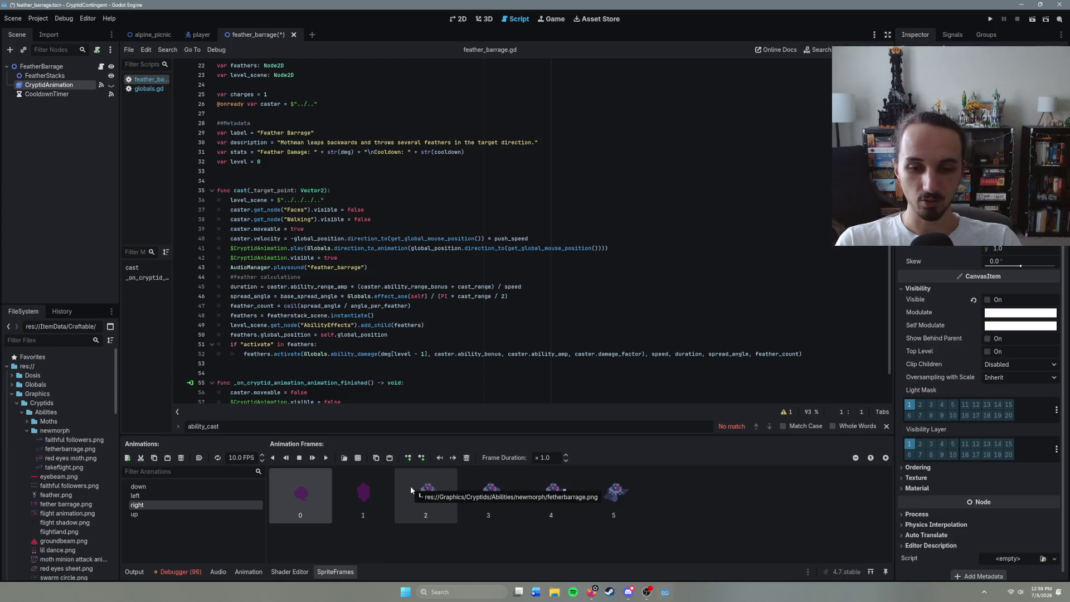
Replace the up animation's four old frames with four up-facing frames from fetherbarrage.png.
click(167, 496)
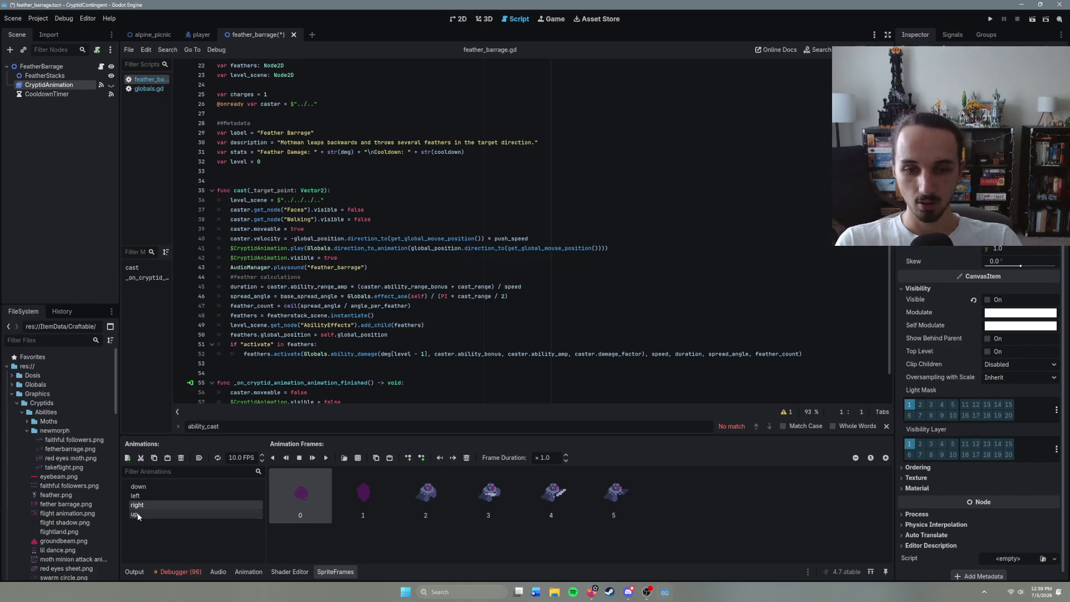
click(156, 514)
shift+click(488, 488)
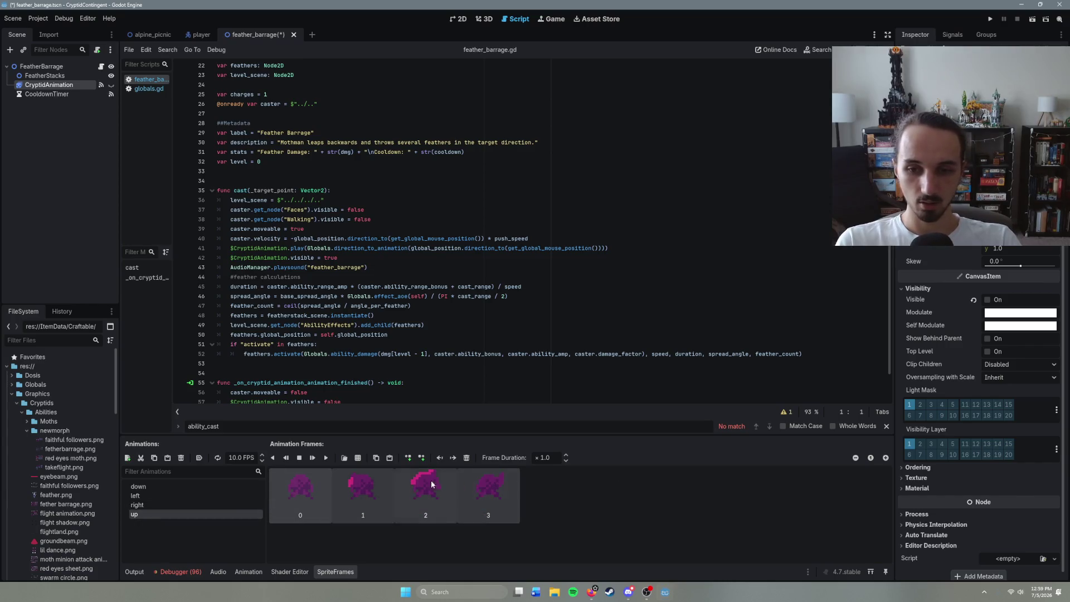
click(466, 458)
click(358, 457)
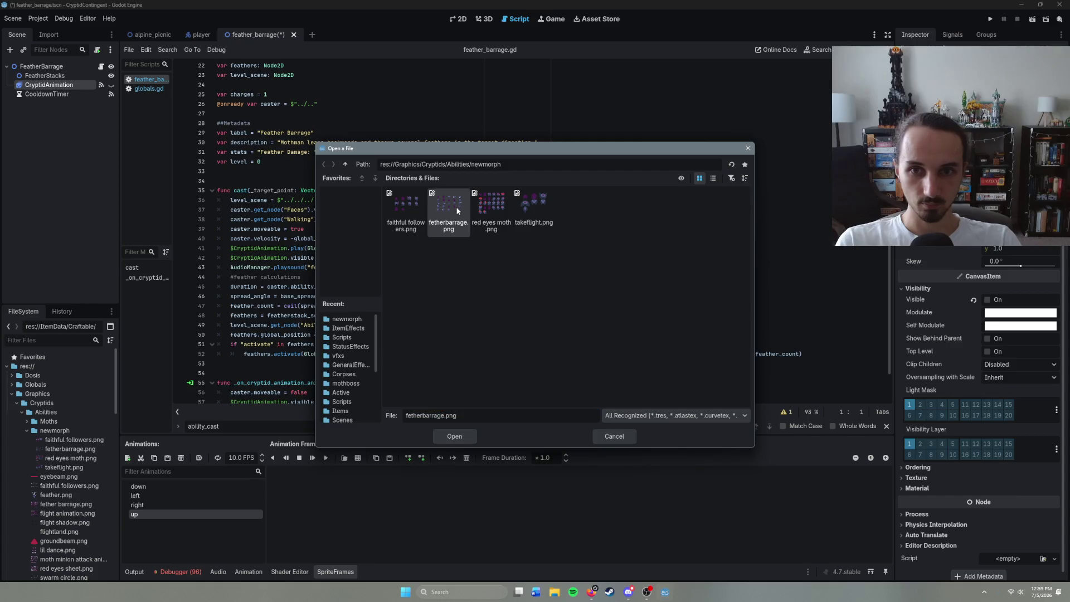
double_click(457, 210)
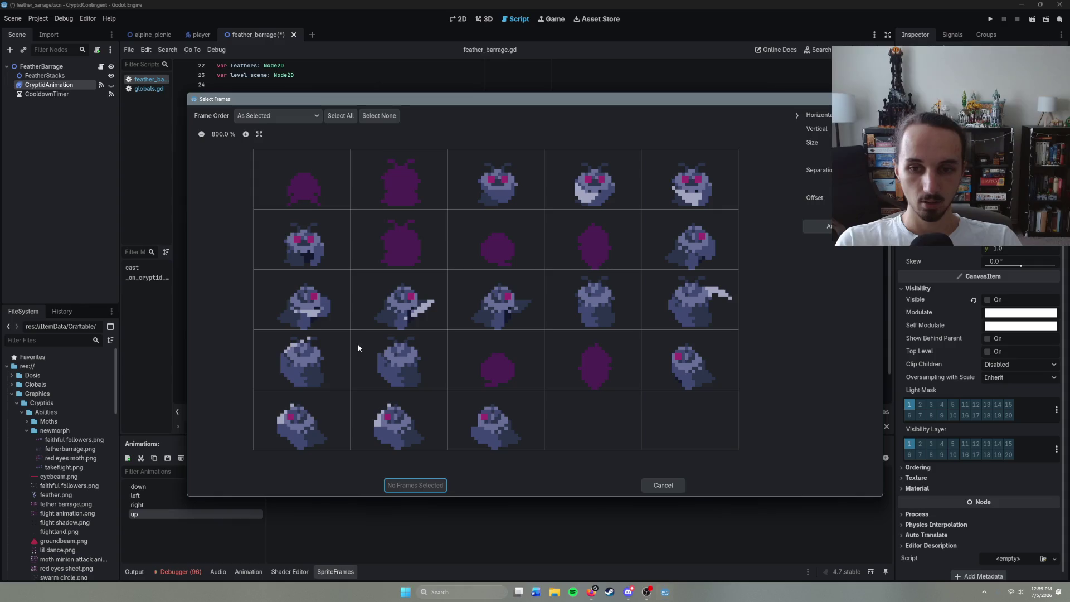
mouse_move(599, 310)
mouse_down()
mouse_move(579, 305)
mouse_move(689, 301)
mouse_up()
mouse_move(301, 354)
mouse_down()
mouse_move(547, 365)
mouse_move(544, 346)
mouse_move(478, 372)
mouse_up()
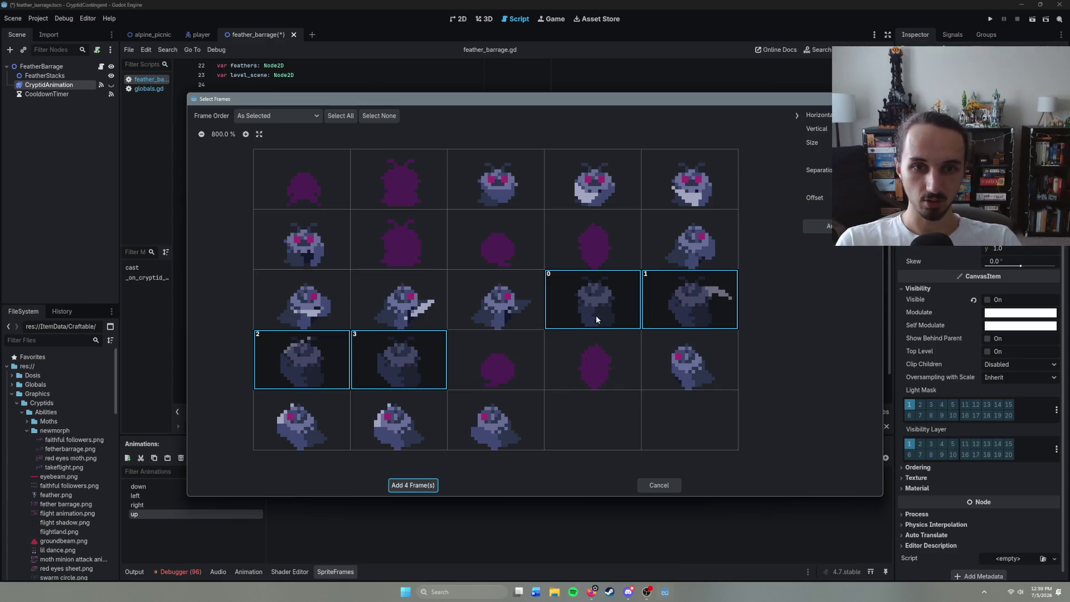
click(417, 488)
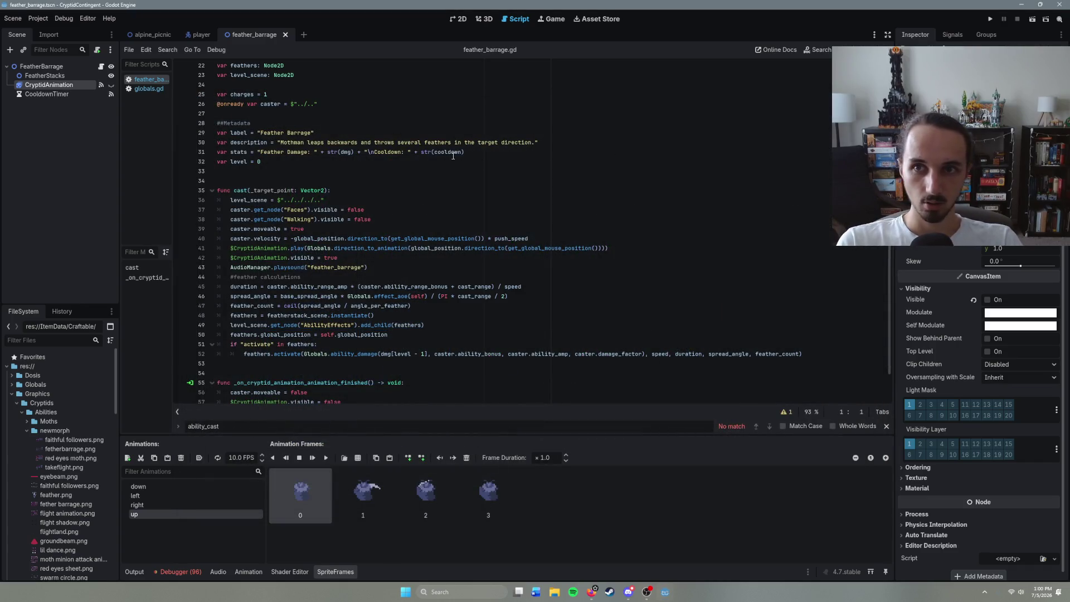
Run the alpine_picnic level with F5 and cast Feather Barrage using Q.
key(ctrl+Tab)
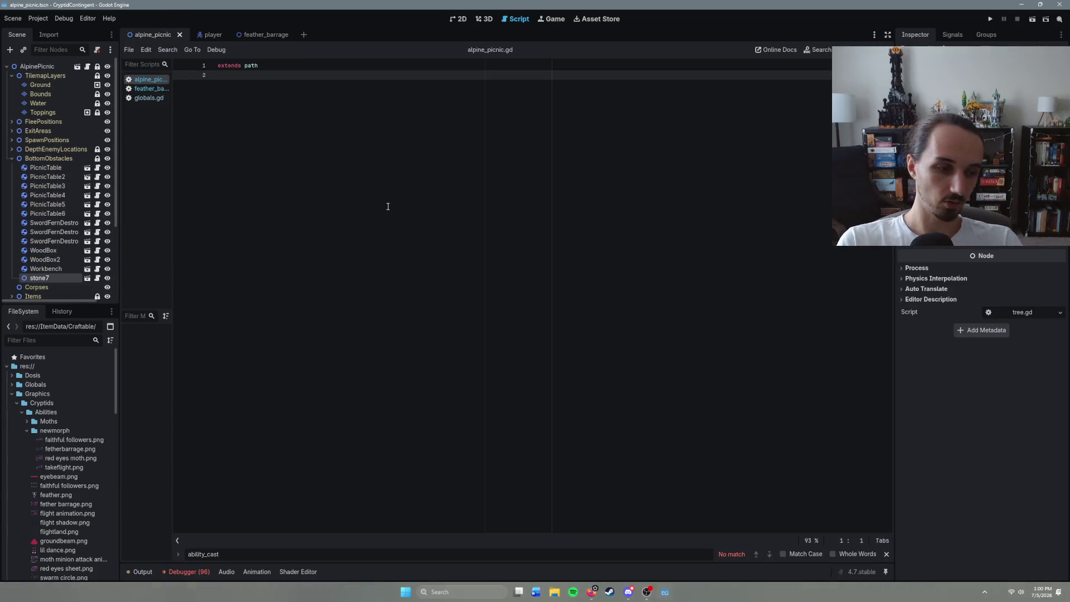
key(F5)
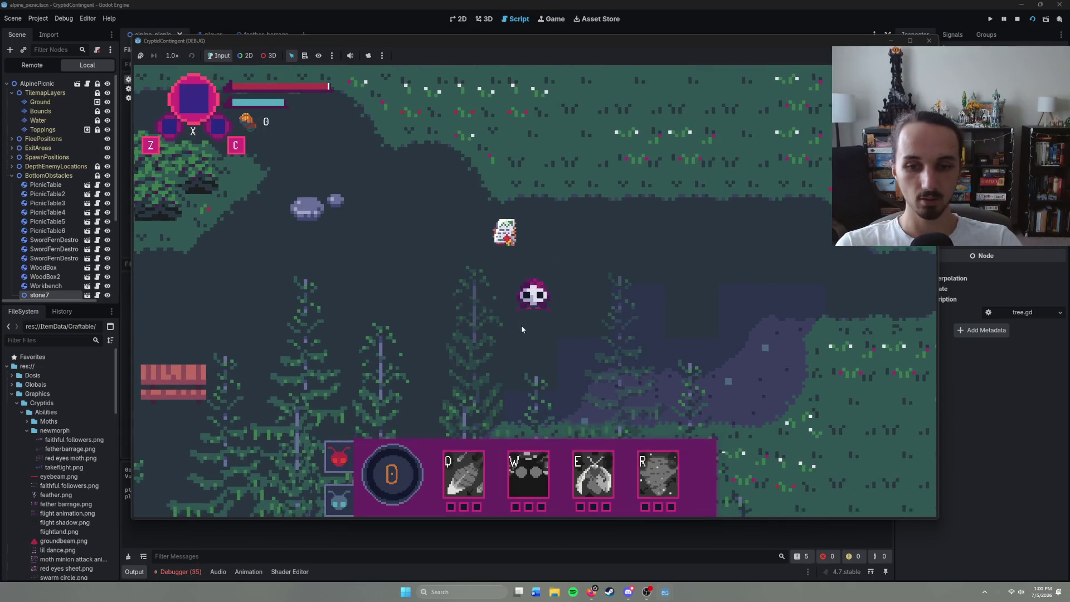
key(q)
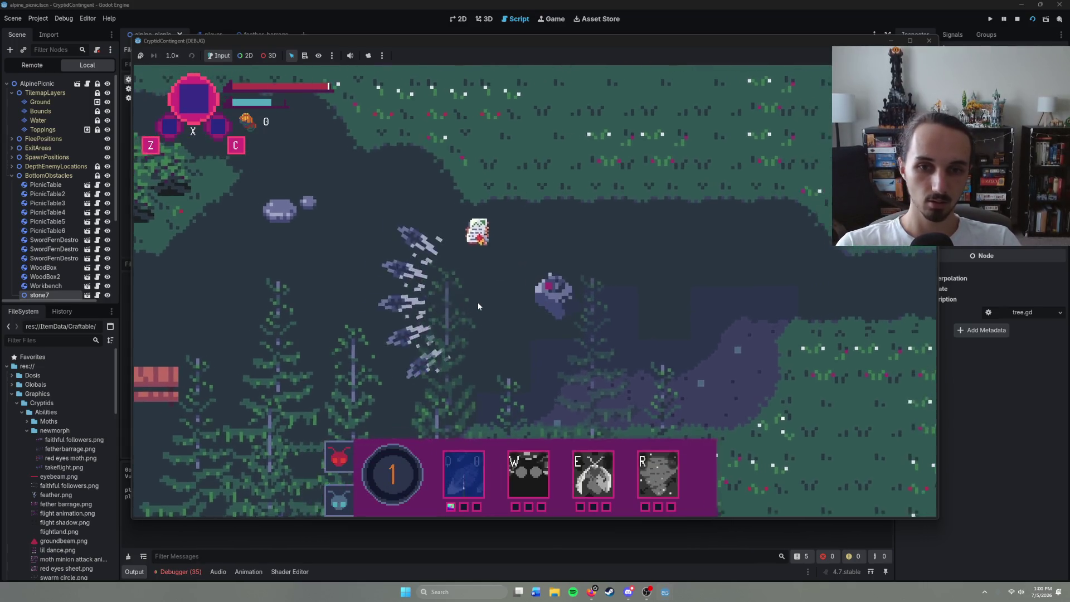
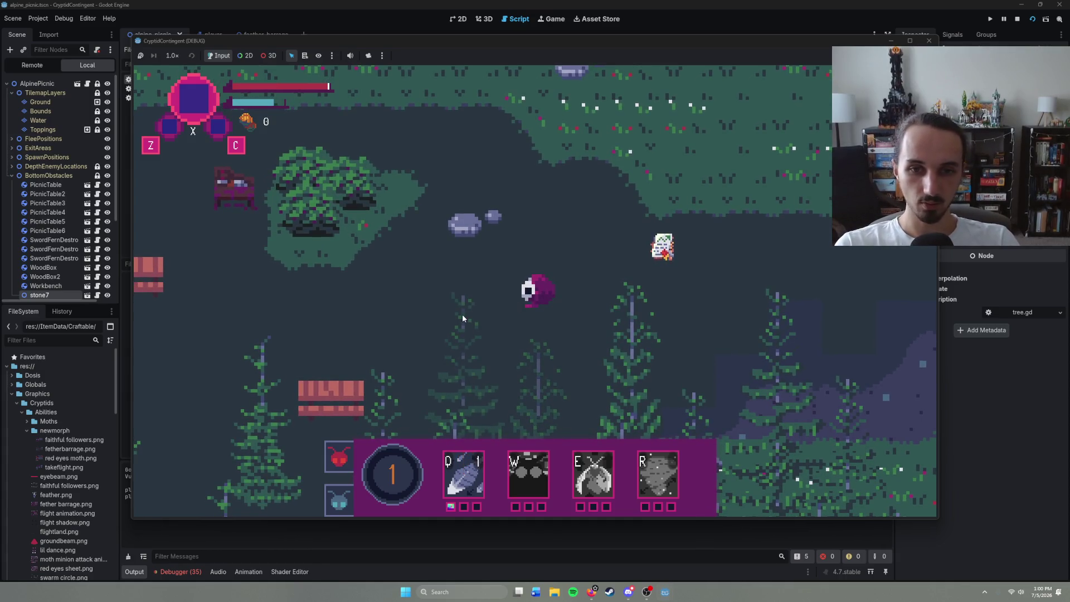
Cast Feather Barrage in the running game, close it, and return to the feather_barrage scene.
key(q)
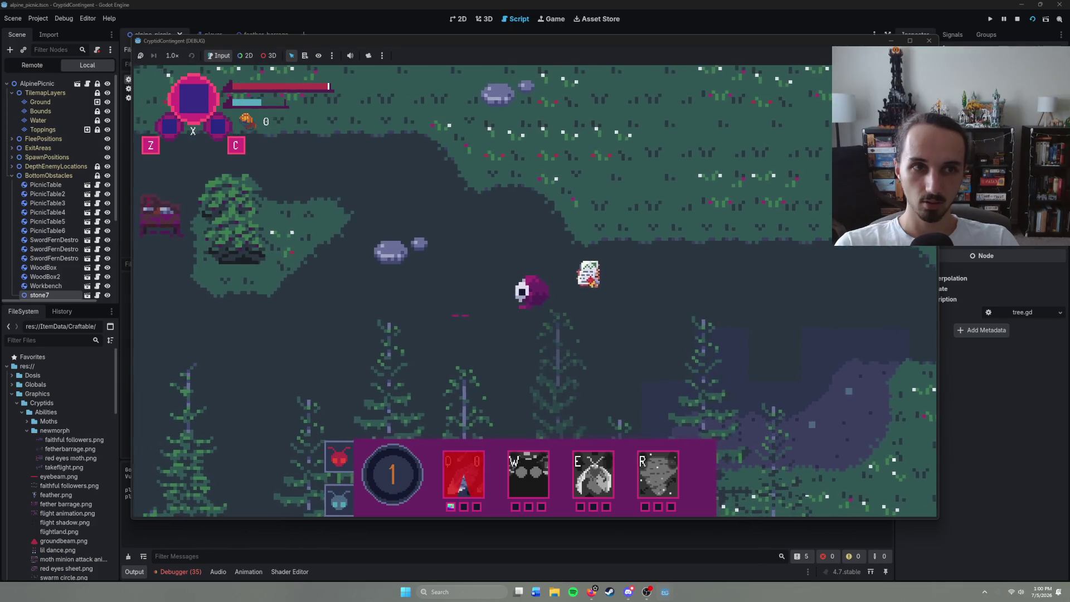
click(929, 40)
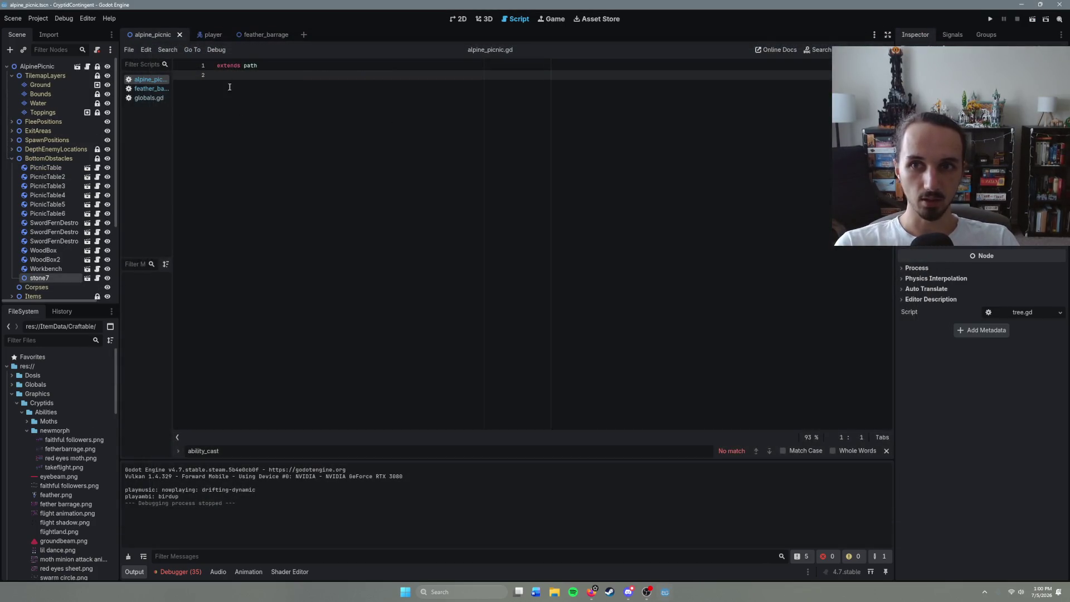
click(264, 37)
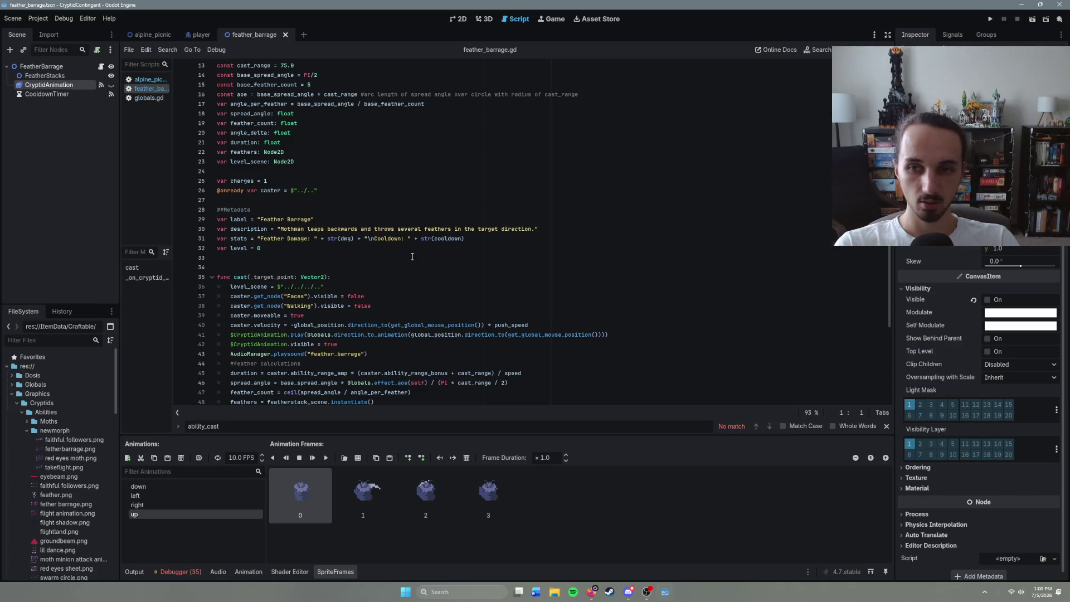
Delete one extra frame each from the left, down and right cast animations.
click(172, 488)
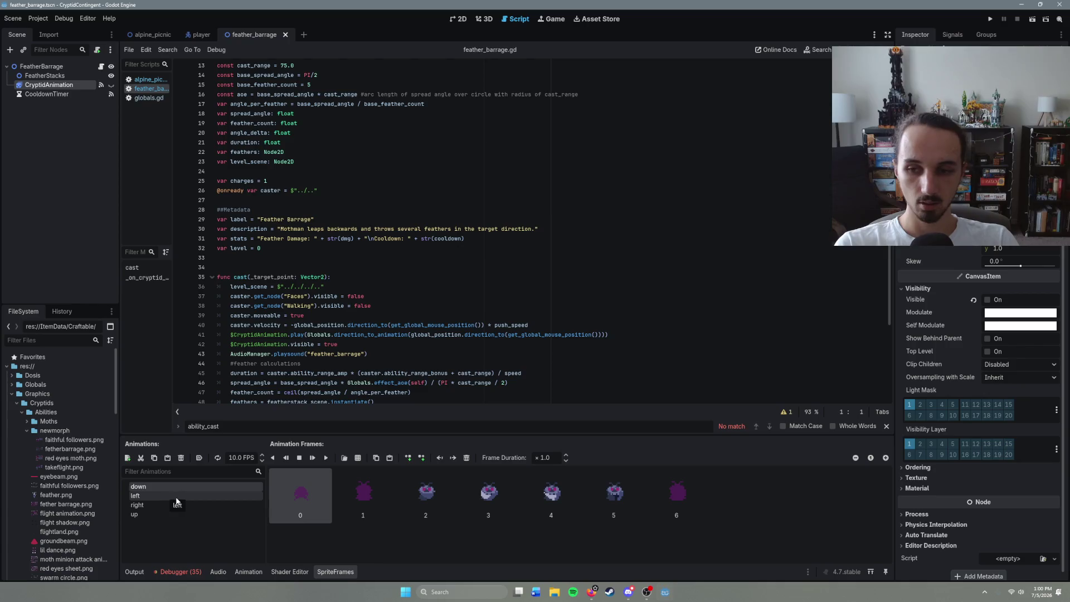
click(166, 496)
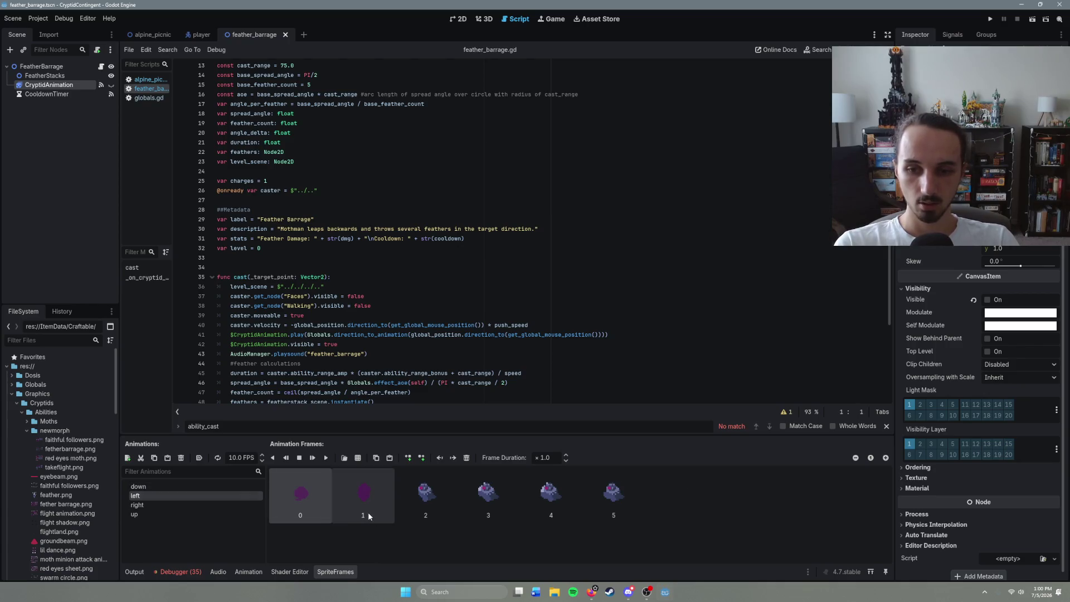
click(363, 493)
click(467, 457)
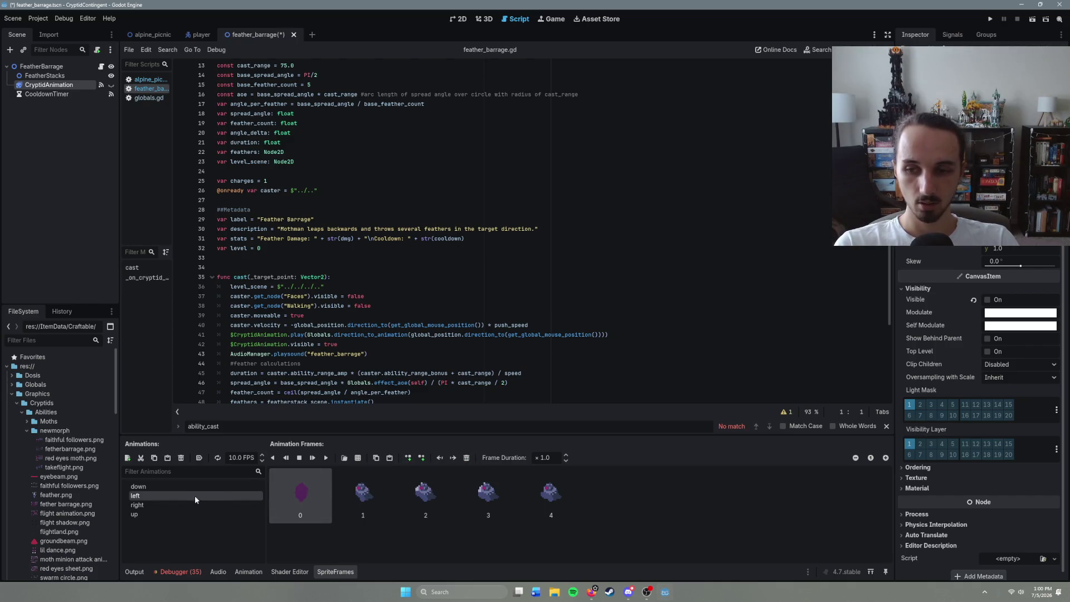
click(182, 487)
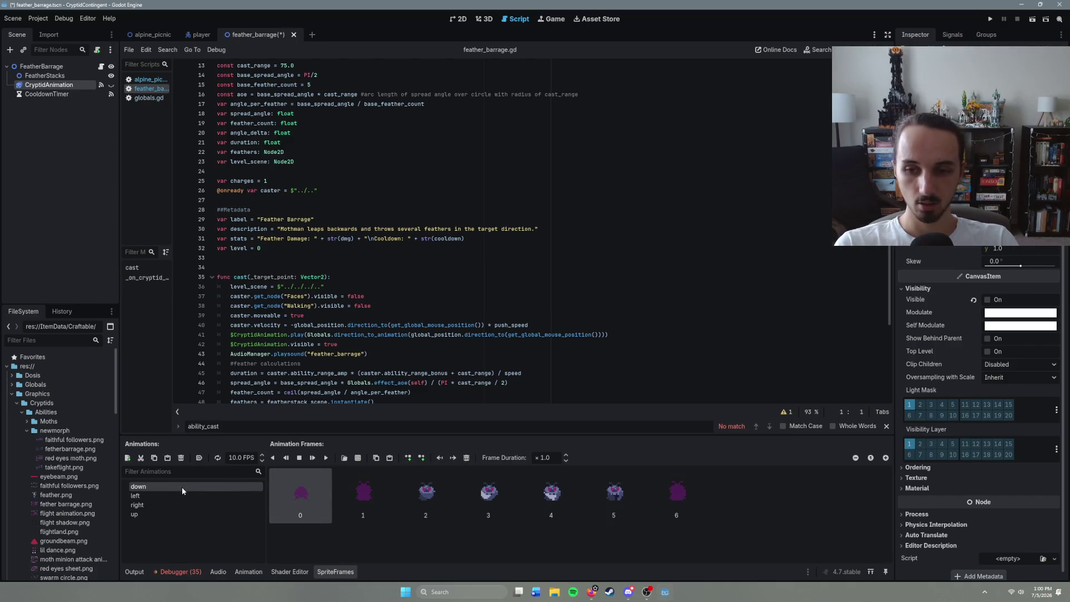
click(466, 458)
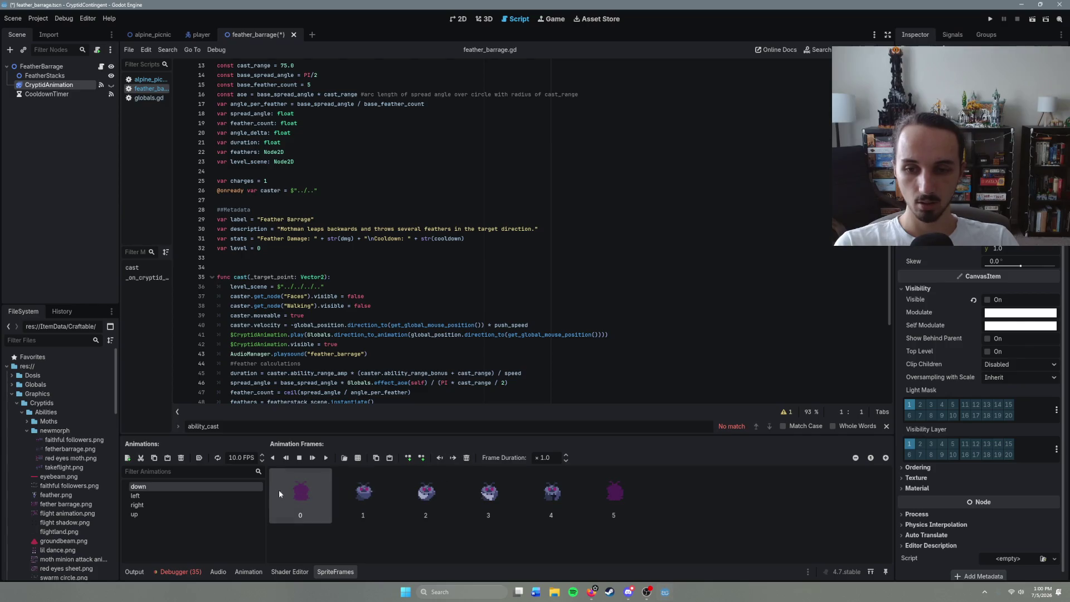
click(191, 505)
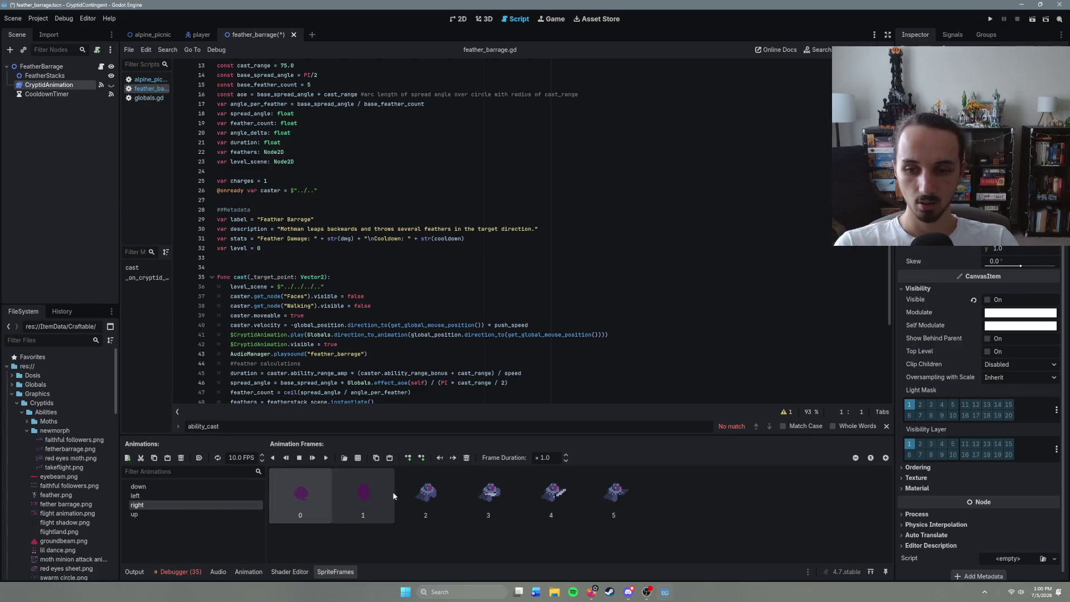
click(466, 457)
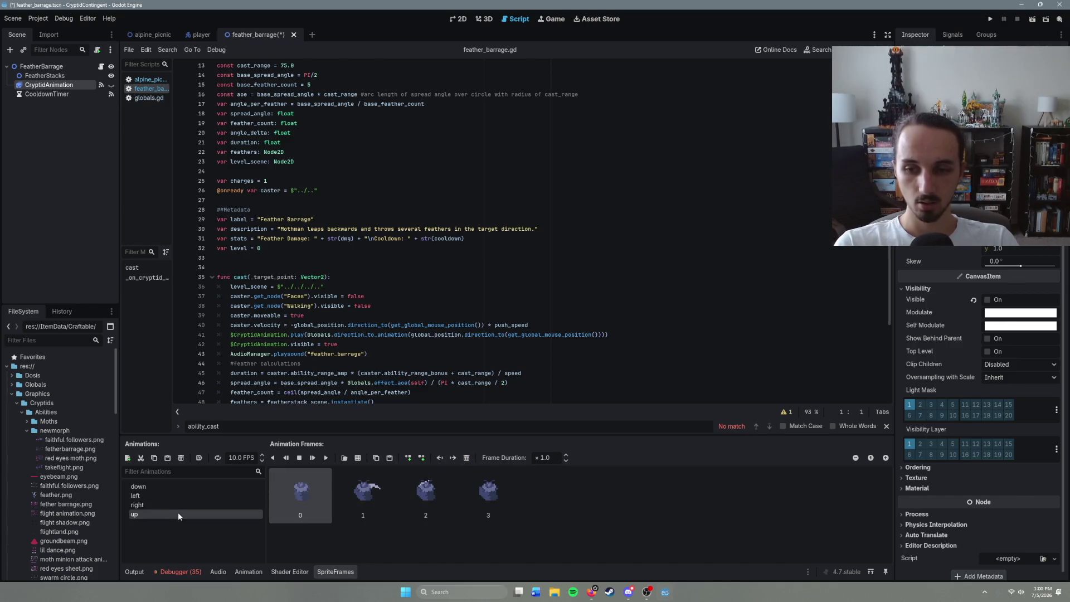
Review the left and up animations, save the feather_barrage scene, and launch the game.
click(161, 496)
click(161, 495)
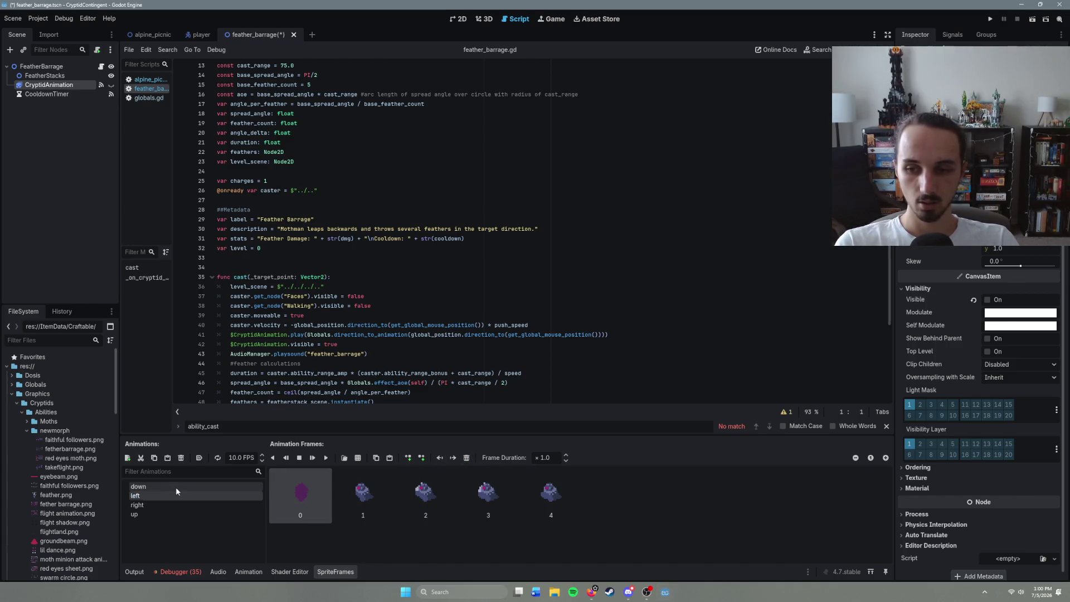
click(167, 514)
key(ctrl+s)
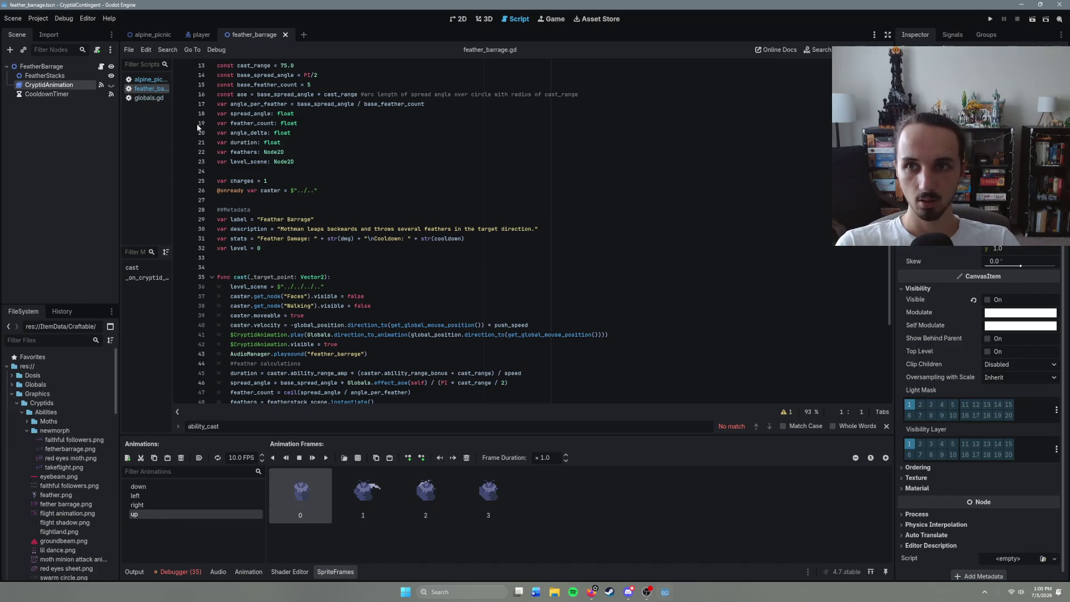
key(F5)
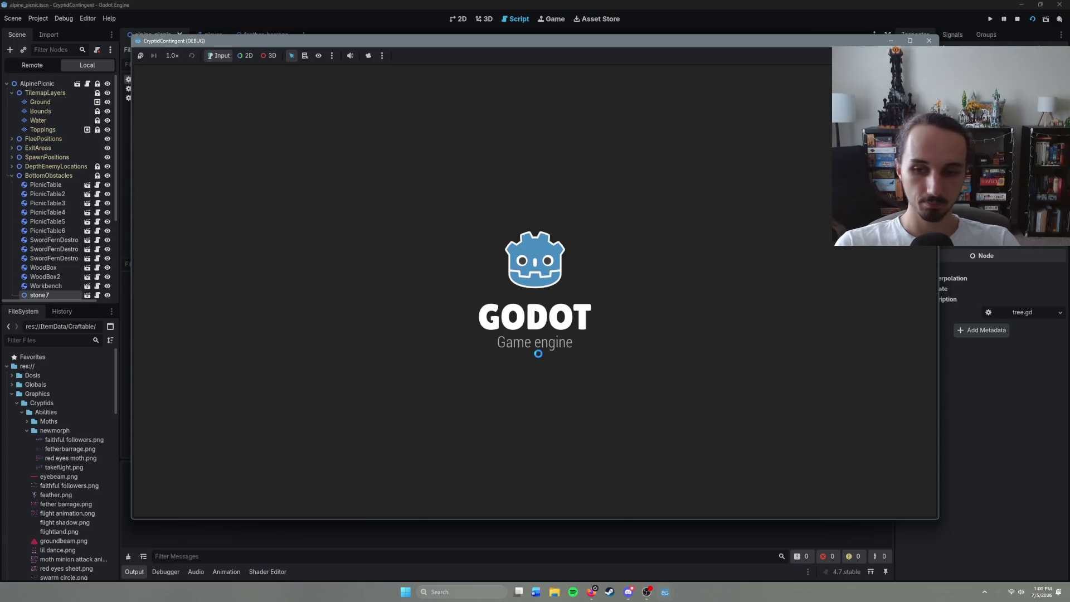
Cast Feather Barrage to check the trimmed animation, then stop the game.
key(q)
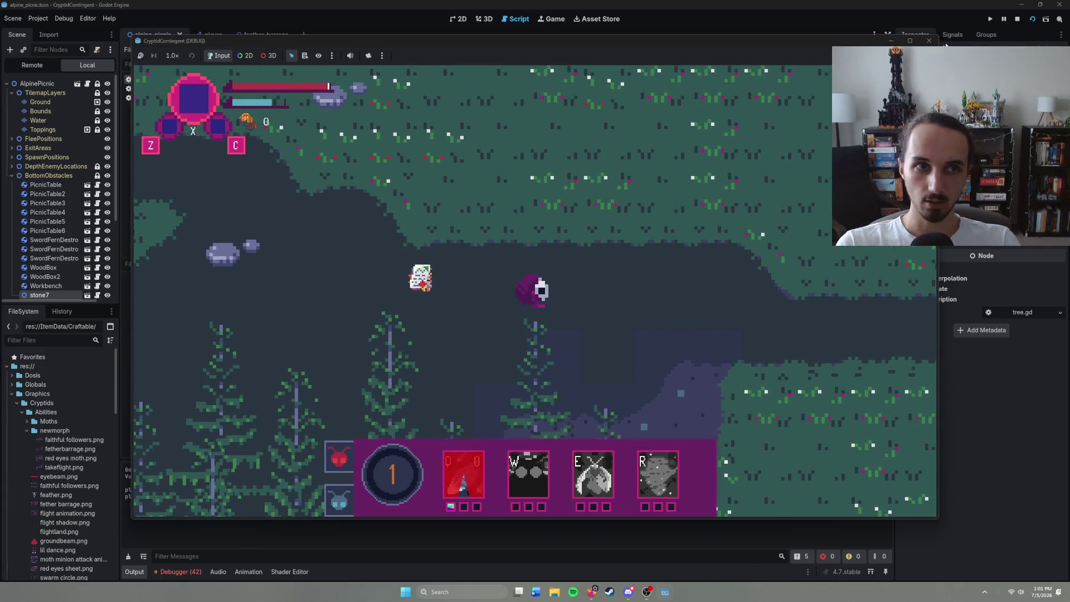
key(F8)
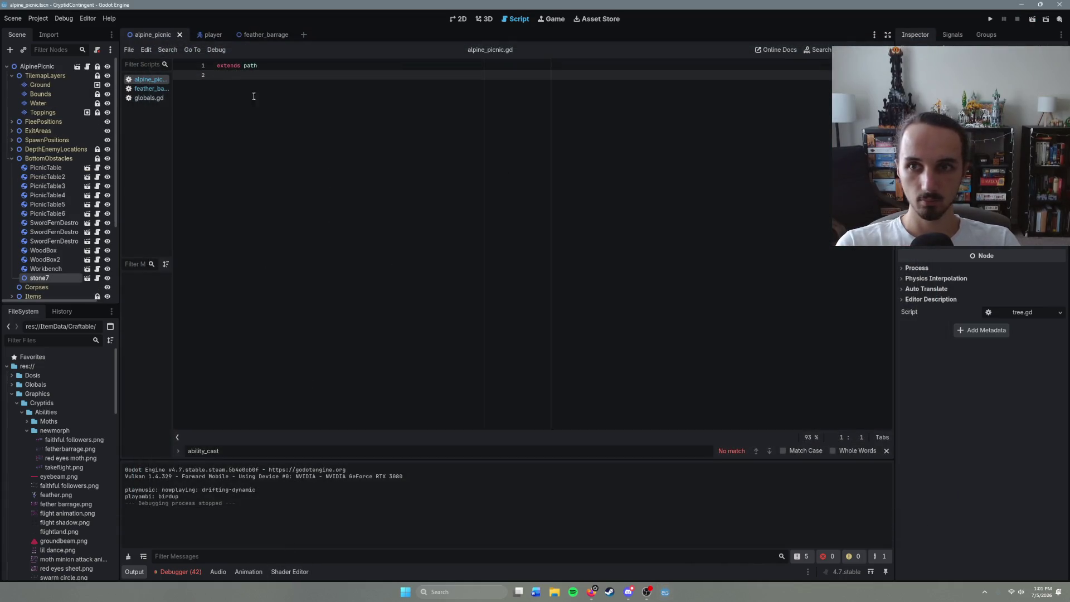
In the feather_barrage scene, set the down cast animation to 15 FPS.
click(267, 35)
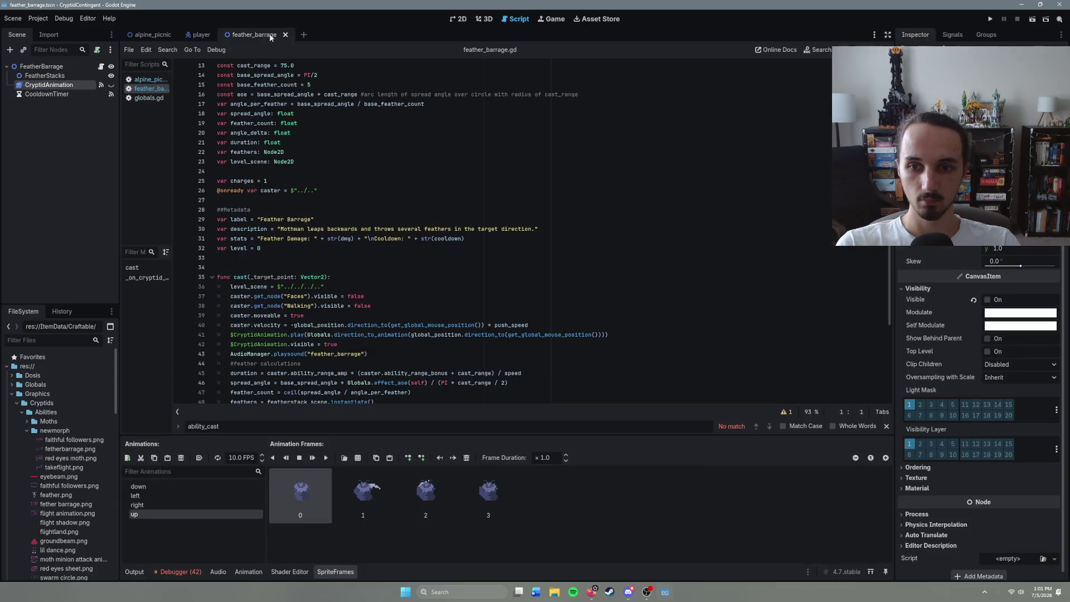
click(171, 494)
click(171, 512)
click(175, 488)
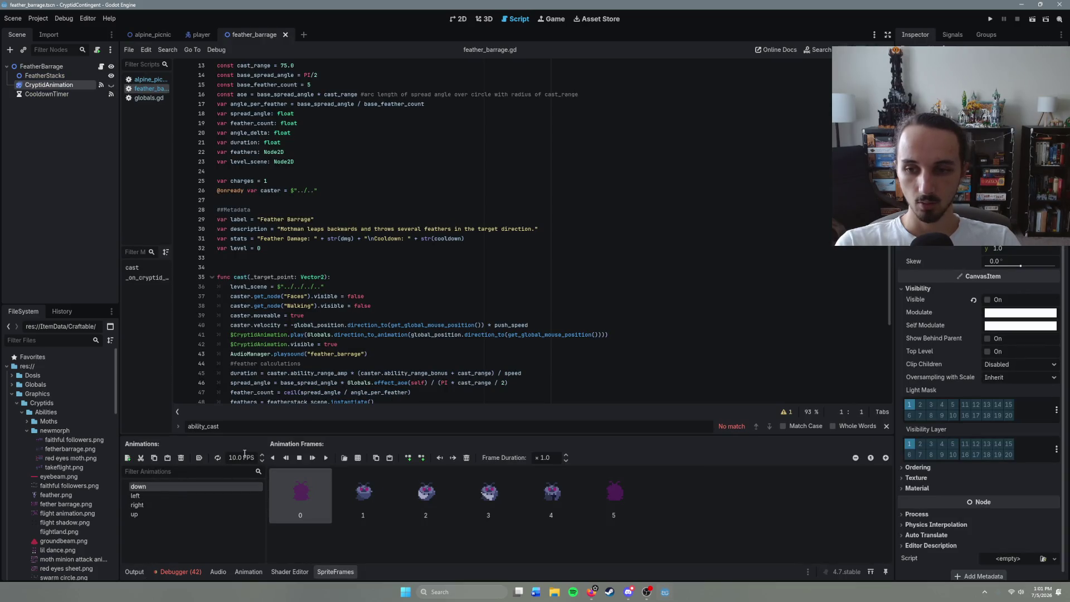
text(15)
key(Return)
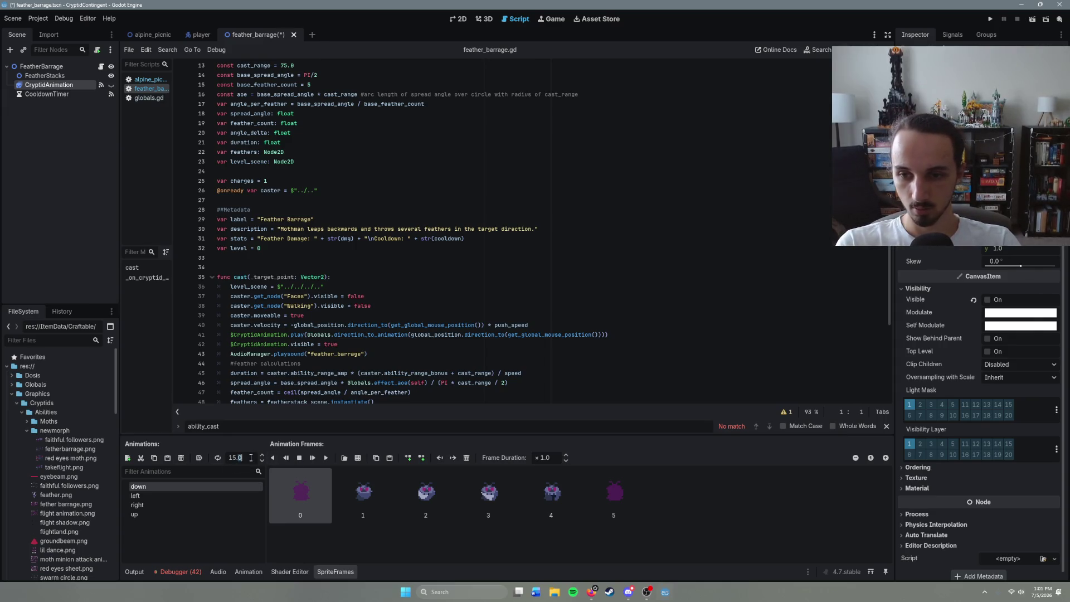
Set the up cast animation to 15 FPS, save, and relaunch the game.
click(193, 495)
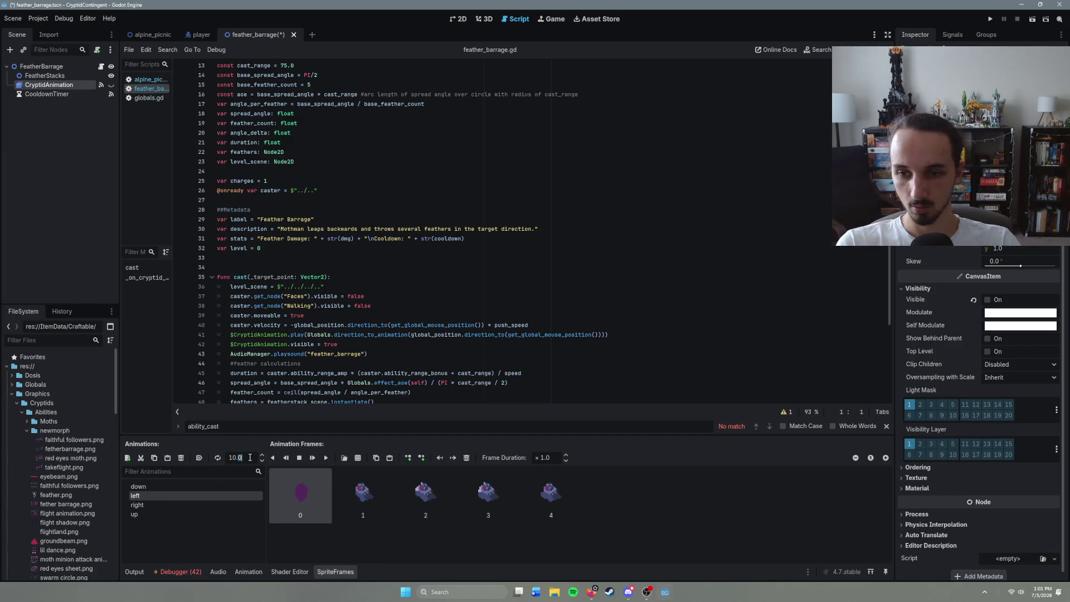
click(214, 502)
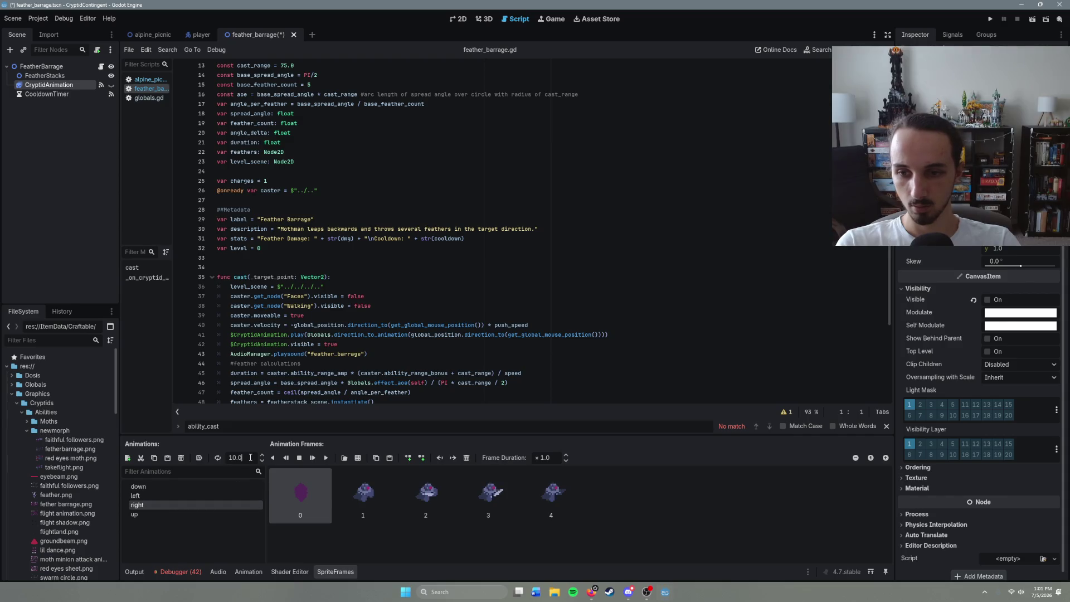
click(196, 515)
text(15)
key(ctrl+s)
click(153, 32)
key(F6)
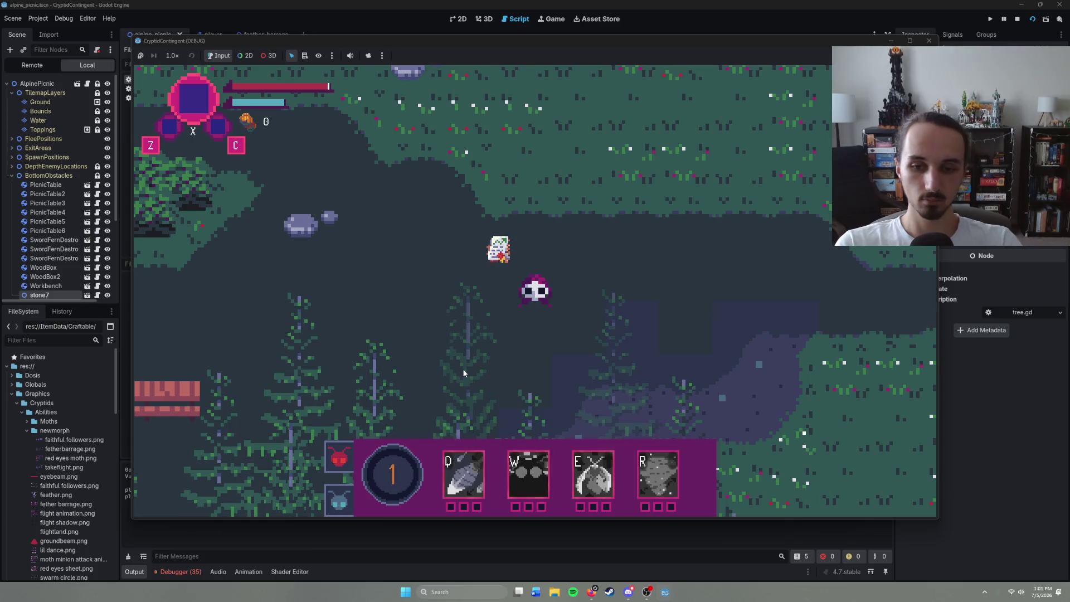
Cast Feather Barrage to check the faster animation, then switch to the editor.
key(q)
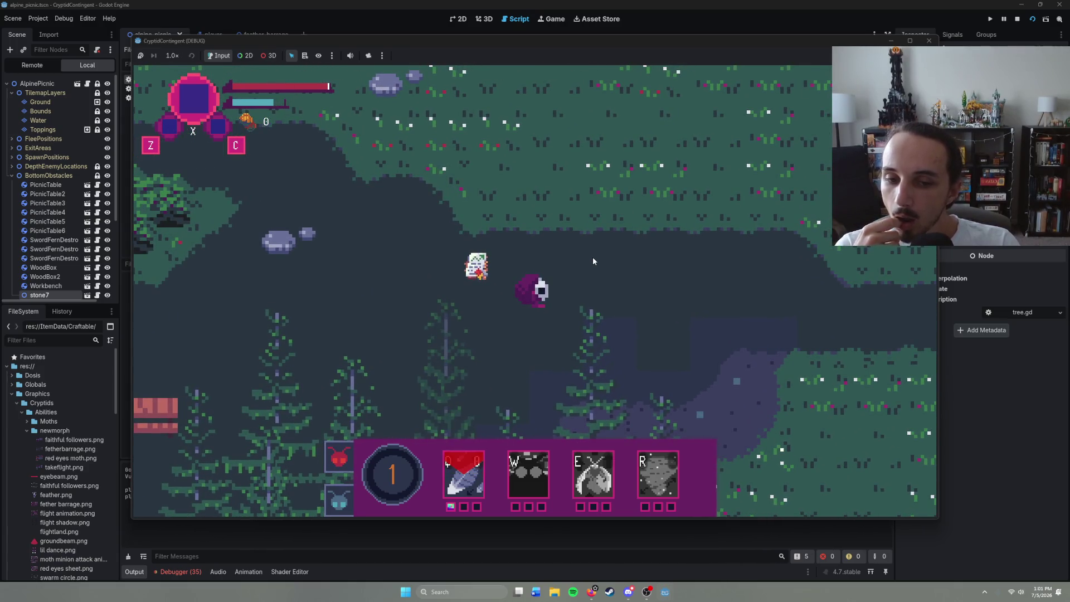
key(alt+Tab)
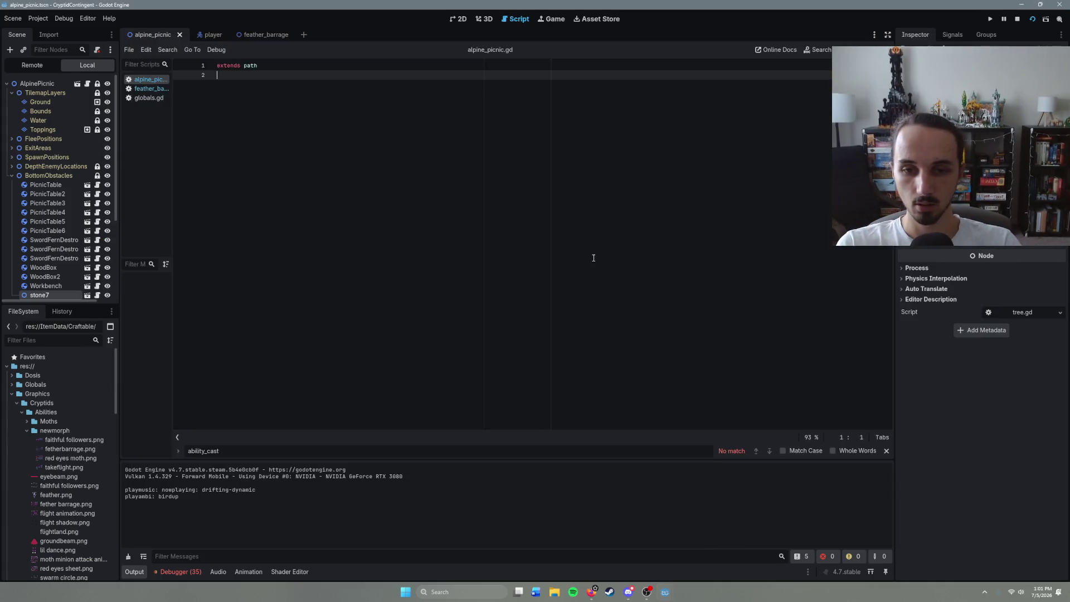
Back in the game, cast Feather Barrage, walk around, and cast it again.
key(alt+Tab)
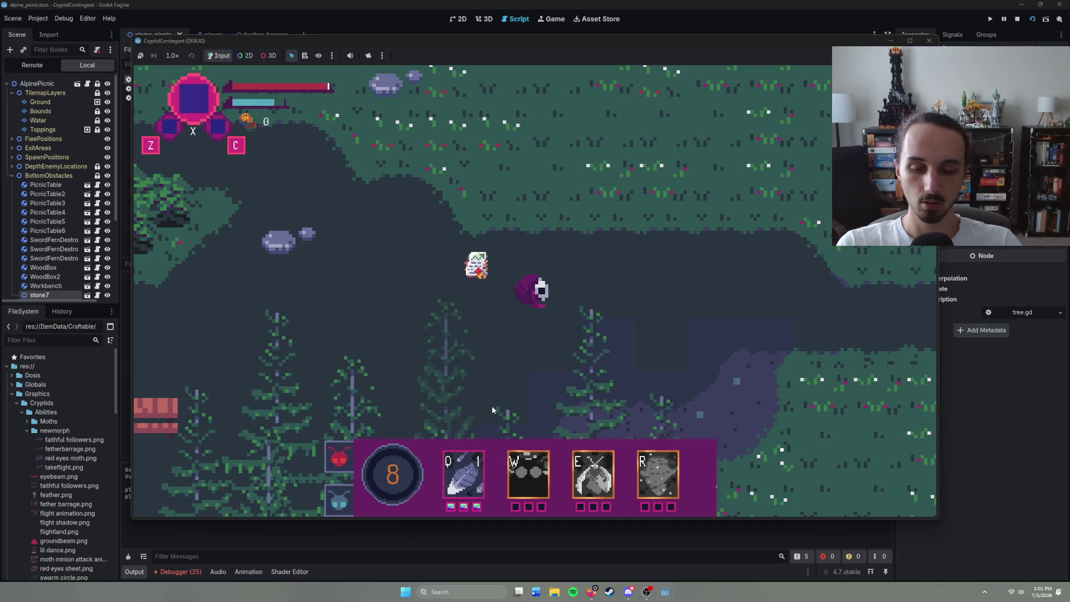
key(q)
right_click(680, 261)
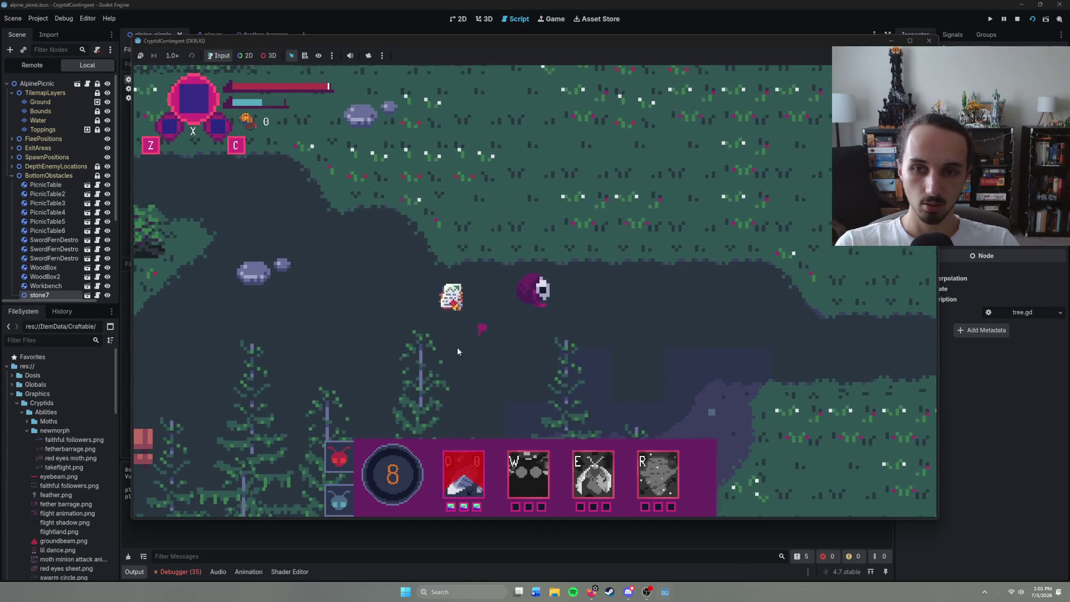
right_click(460, 362)
right_click(642, 312)
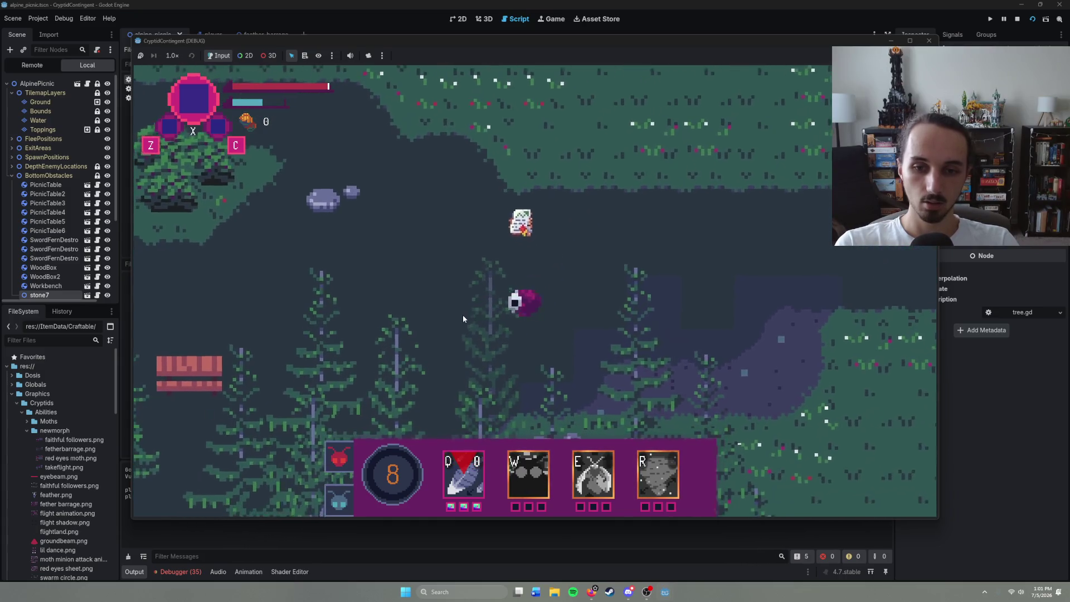
right_click(569, 323)
key(q)
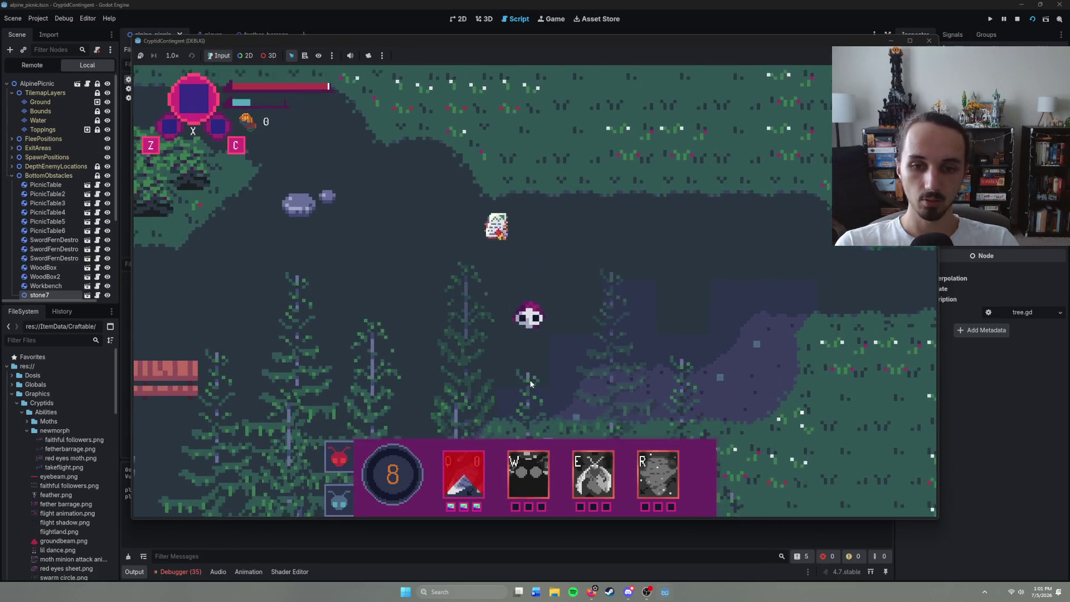
Walk to new spots, cast Feather Barrage once more, then stop the game.
right_click(540, 253)
right_click(518, 366)
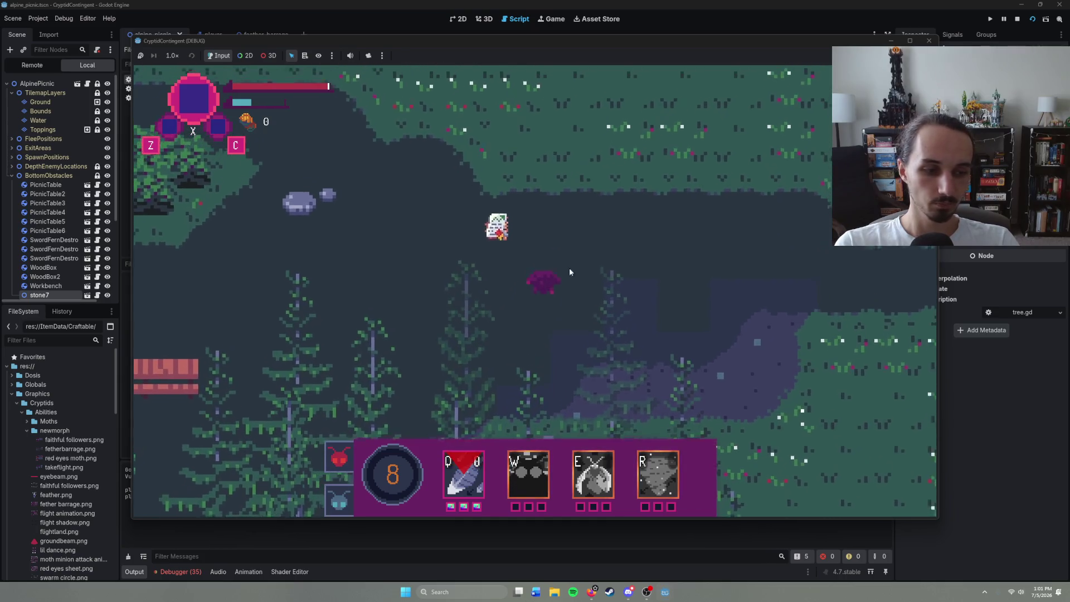
right_click(570, 254)
right_click(538, 240)
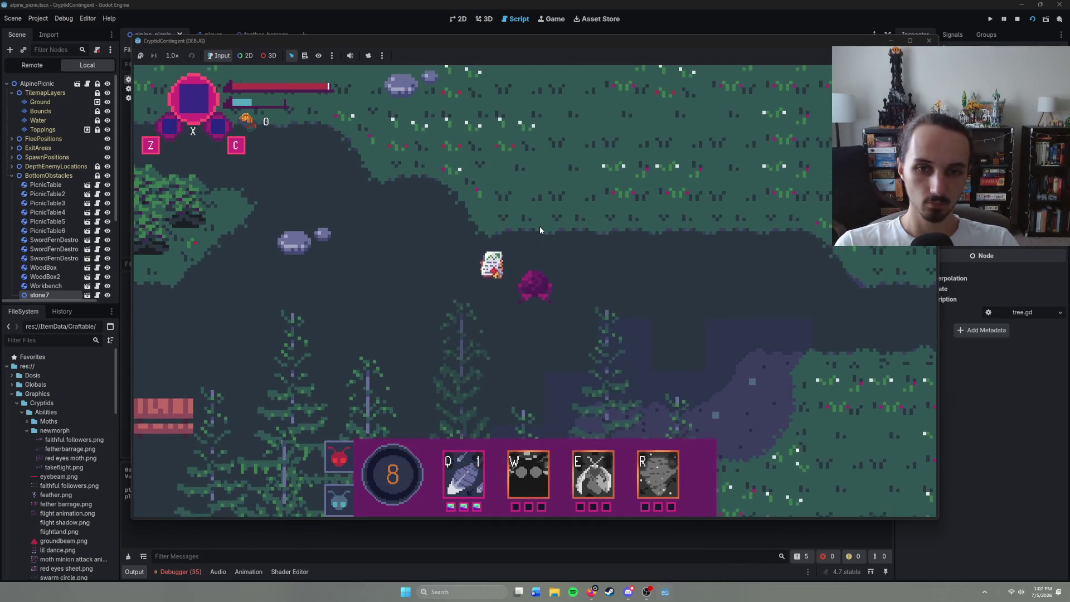
key(q)
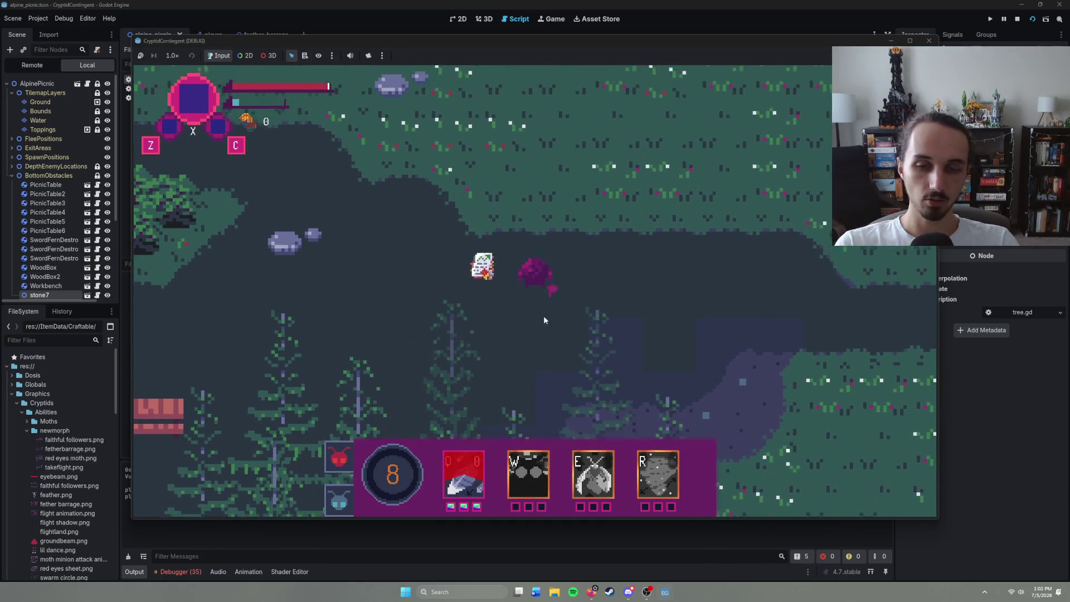
right_click(540, 329)
right_click(515, 333)
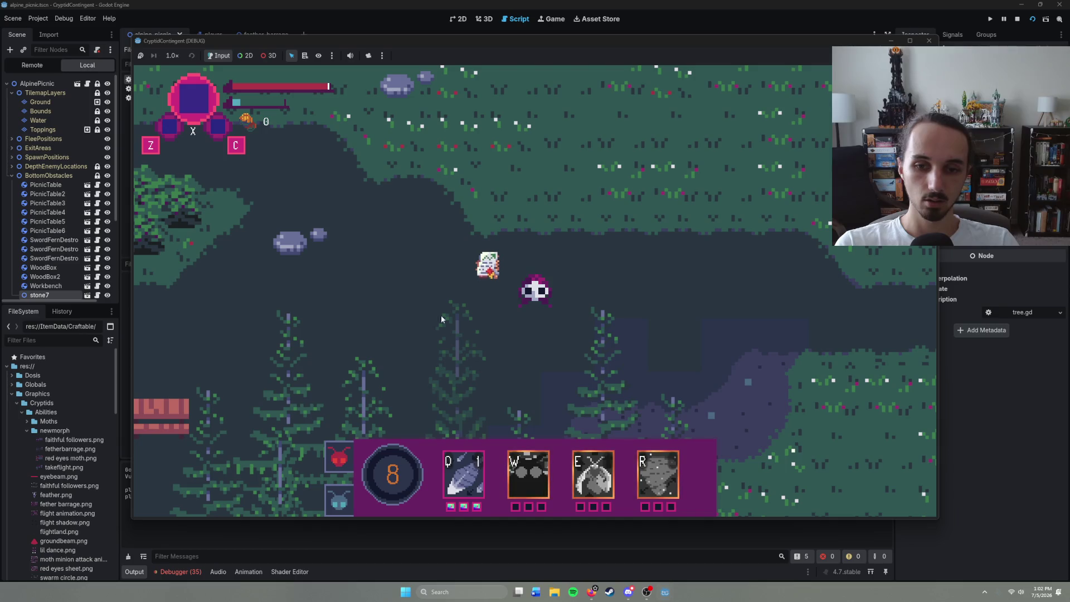
right_click(394, 299)
right_click(663, 320)
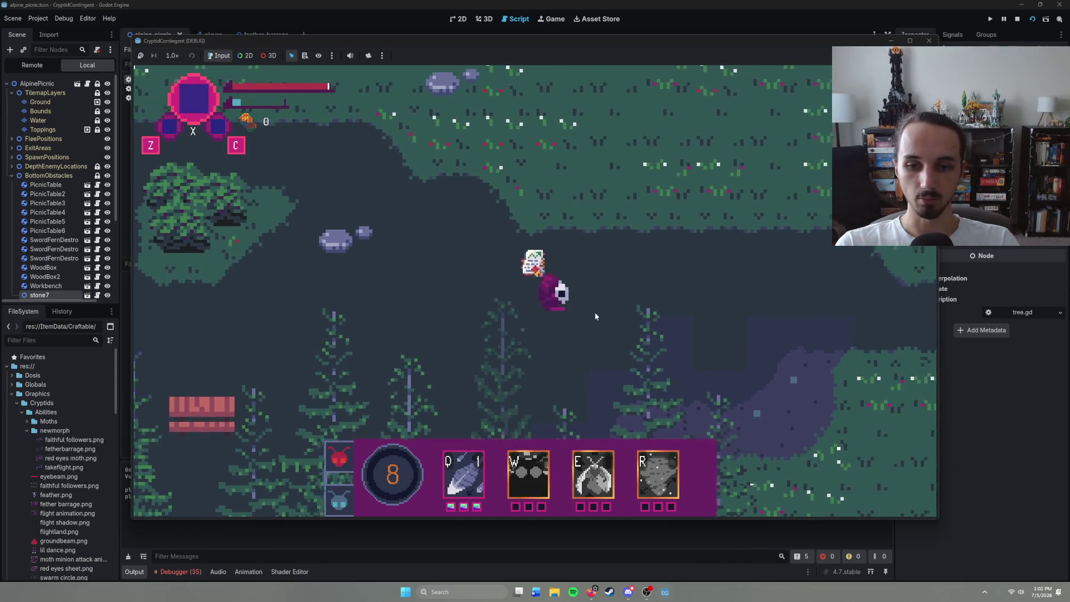
key(F8)
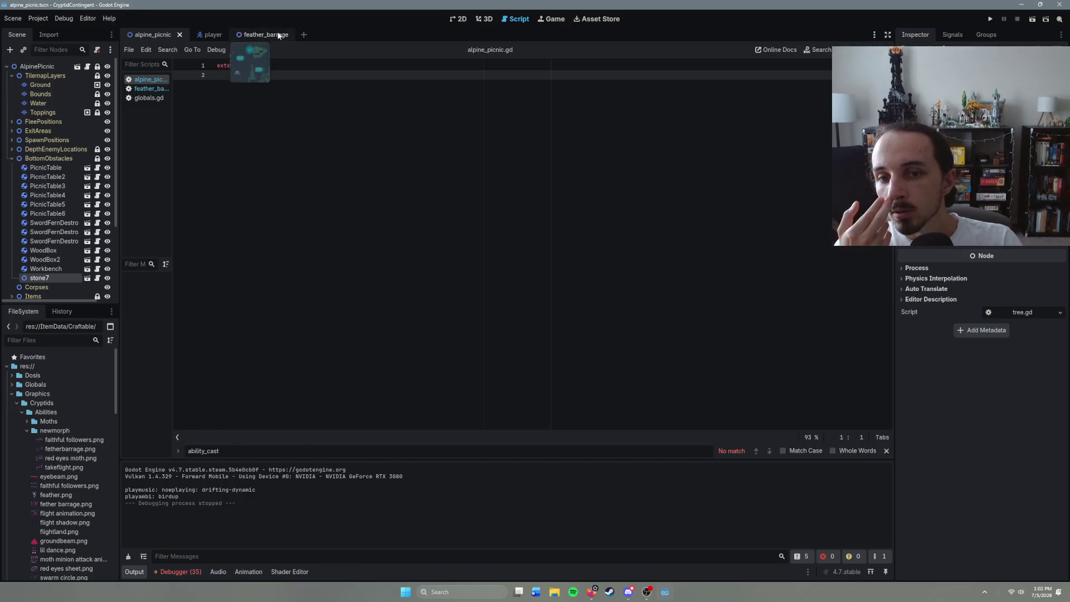
Remove the extra first frame and trailing purple frame from the down cast animation.
click(276, 32)
click(166, 505)
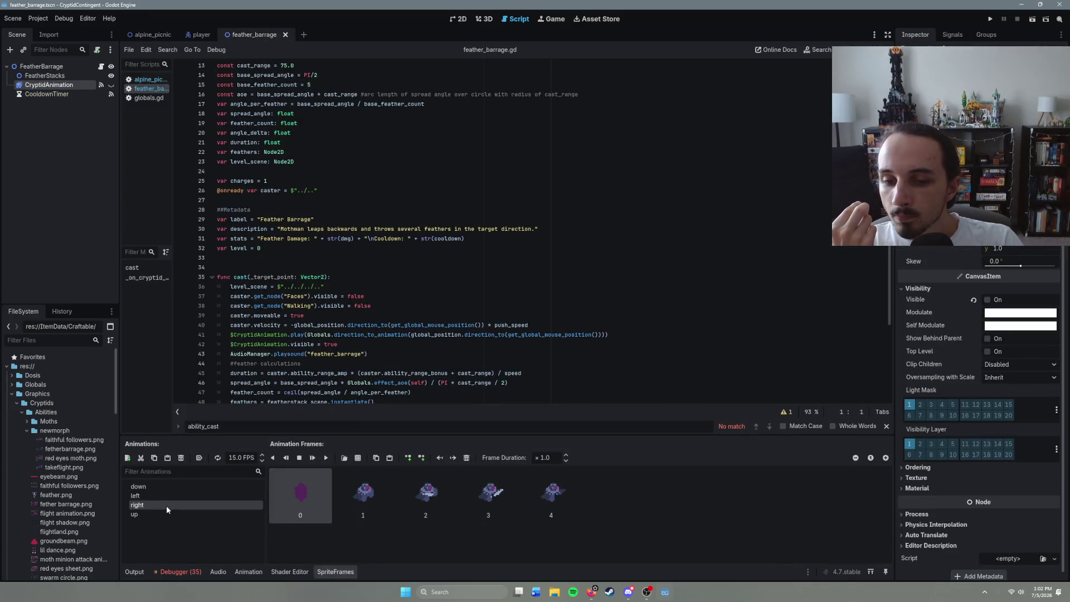
click(178, 495)
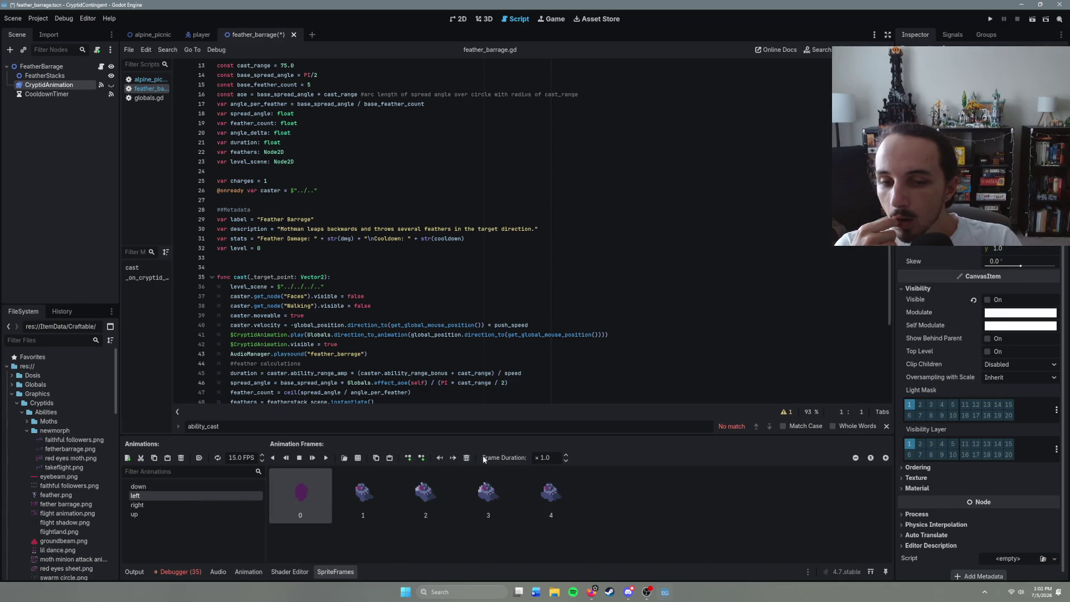
click(223, 487)
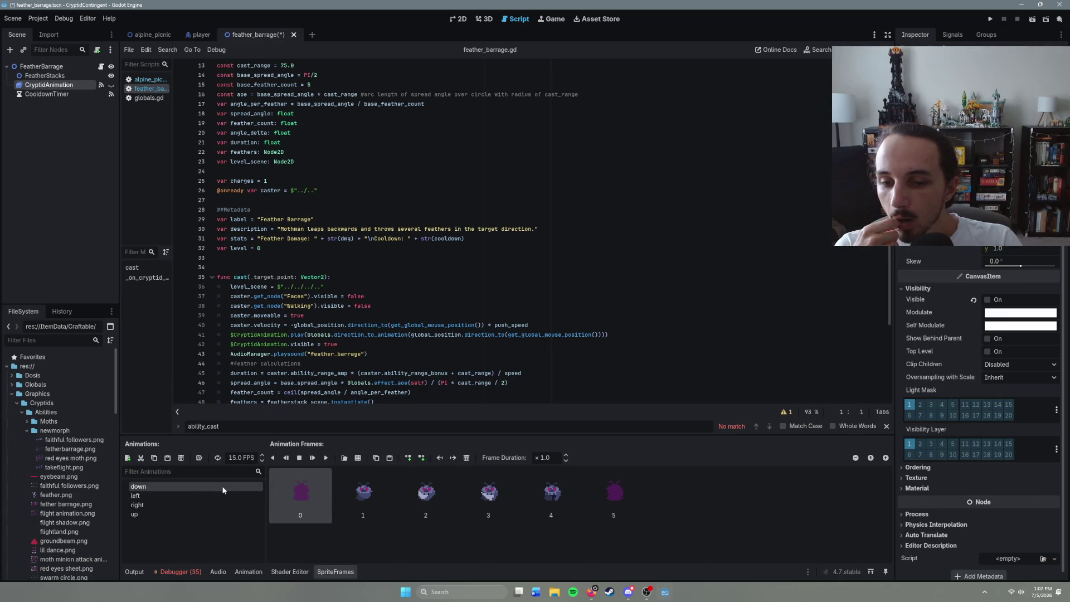
click(467, 457)
click(543, 489)
click(471, 459)
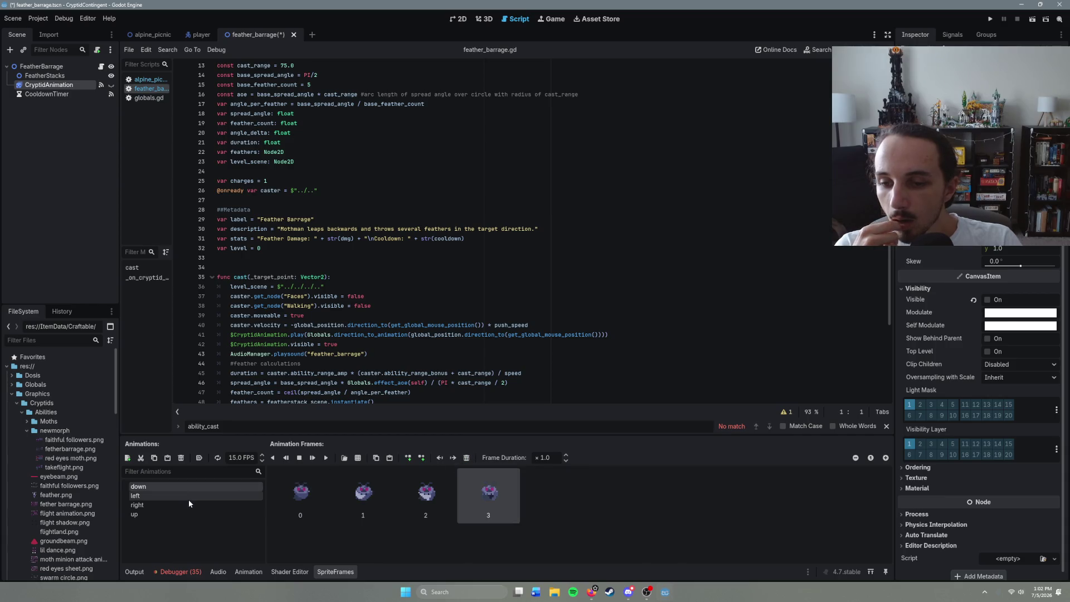
click(188, 500)
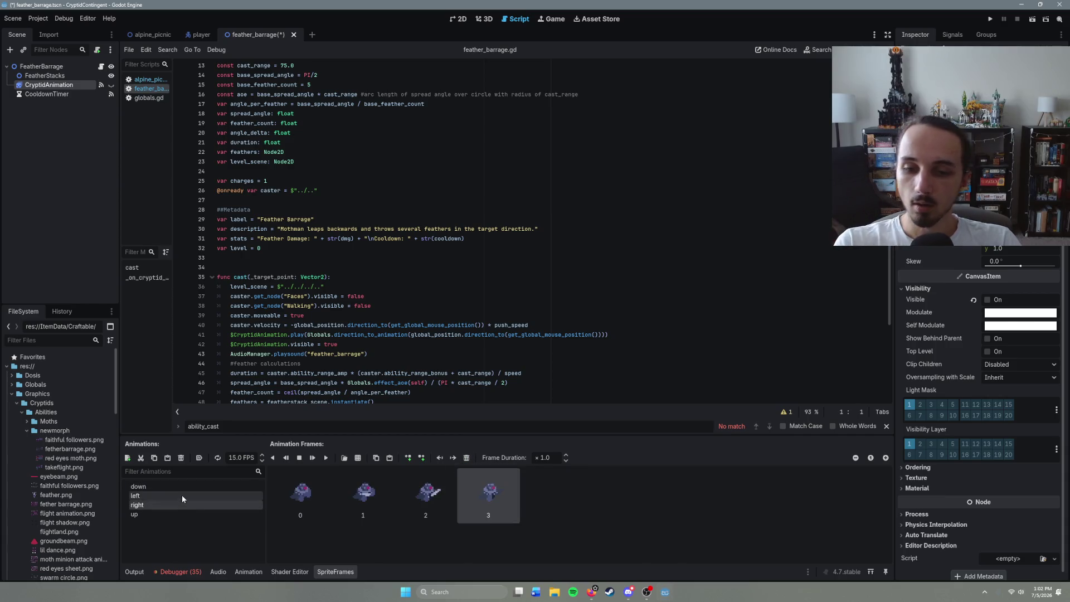
click(180, 486)
Save the feather_barrage scene and run the project from alpine_picnic.
key(ctrl+s)
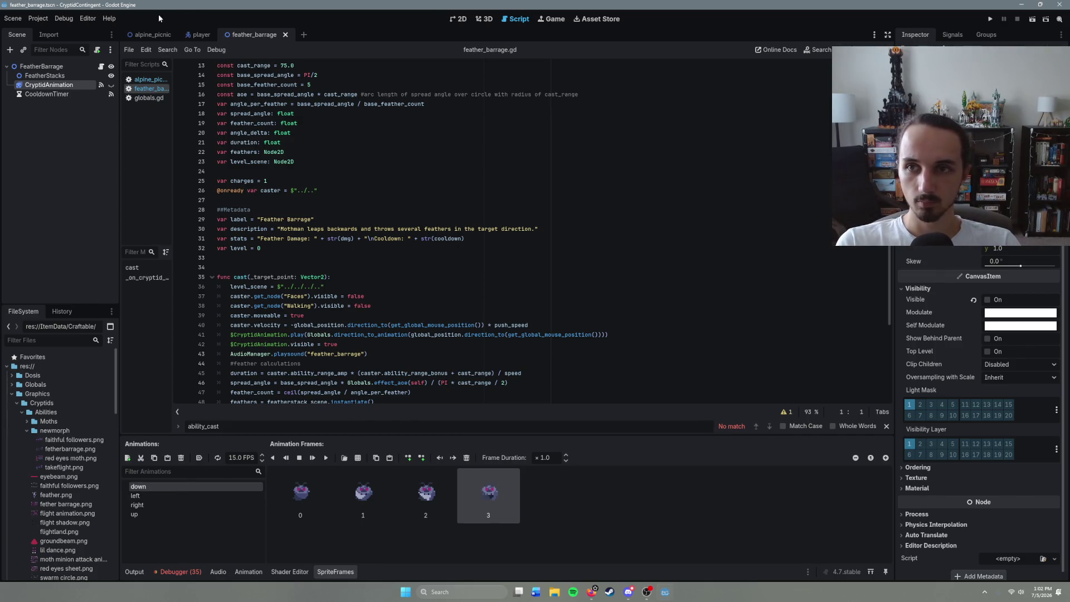
click(149, 35)
key(F5)
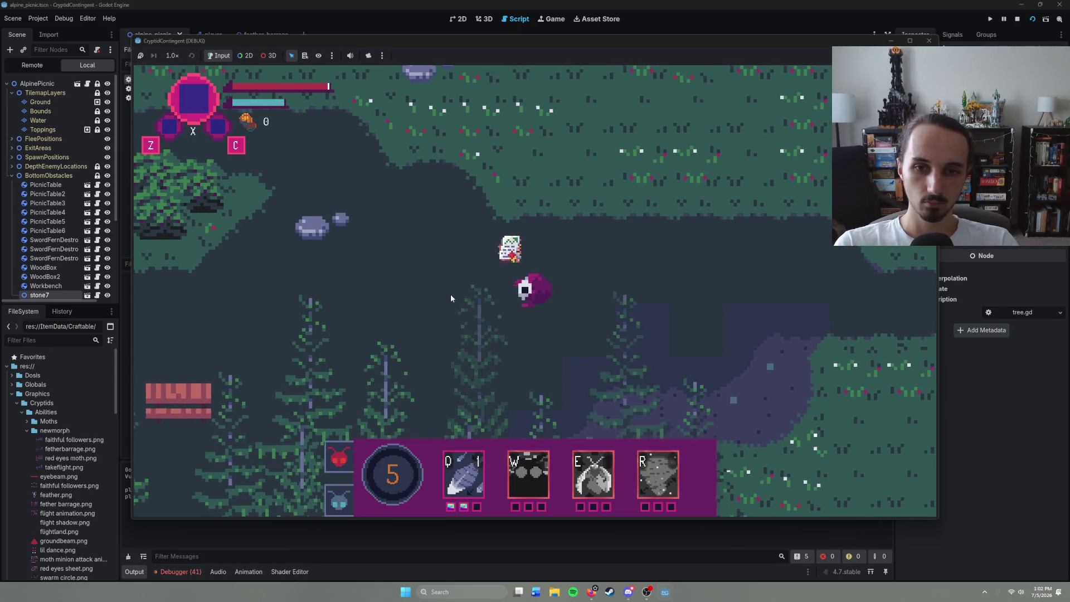
Cast Feather Barrage in the new run, stop the game, and reopen the feather_barrage scene.
key(q)
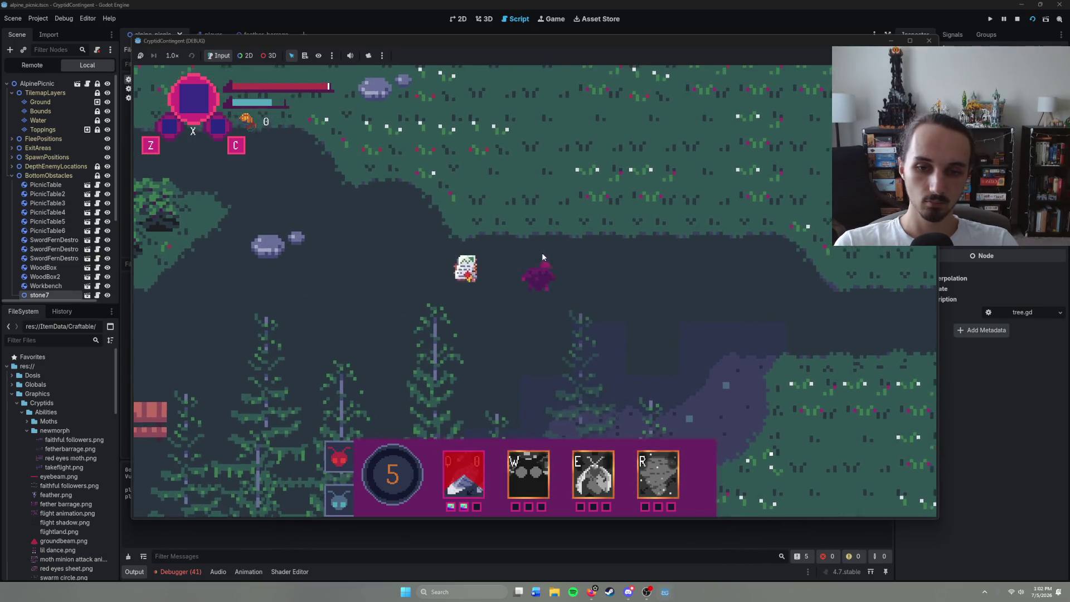
key(F8)
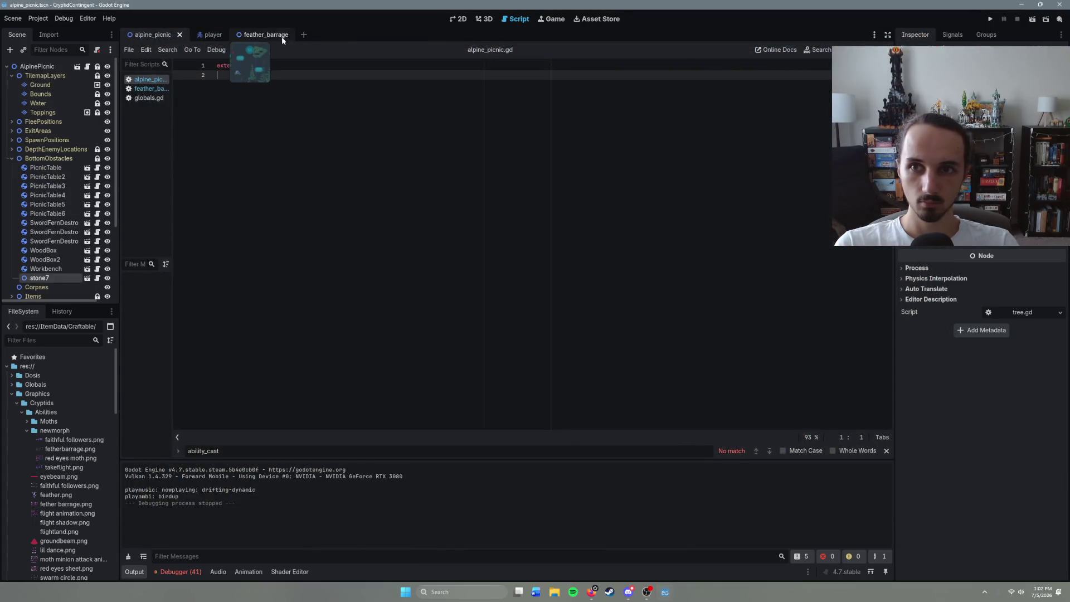
click(279, 35)
Set the right cast animation's playback speed to 10 FPS.
click(234, 458)
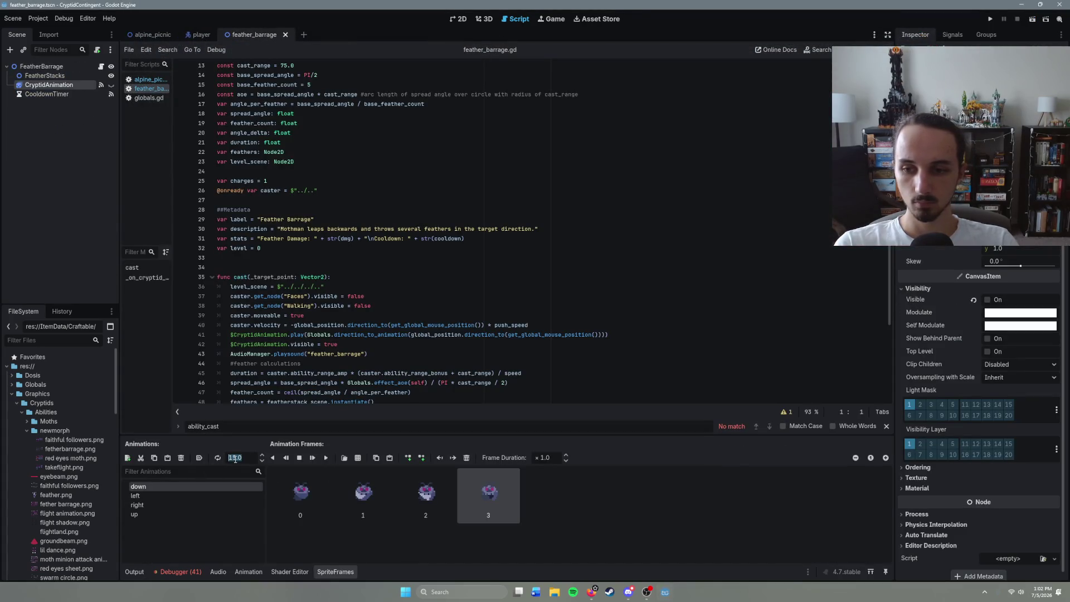
text(10)
key(Return)
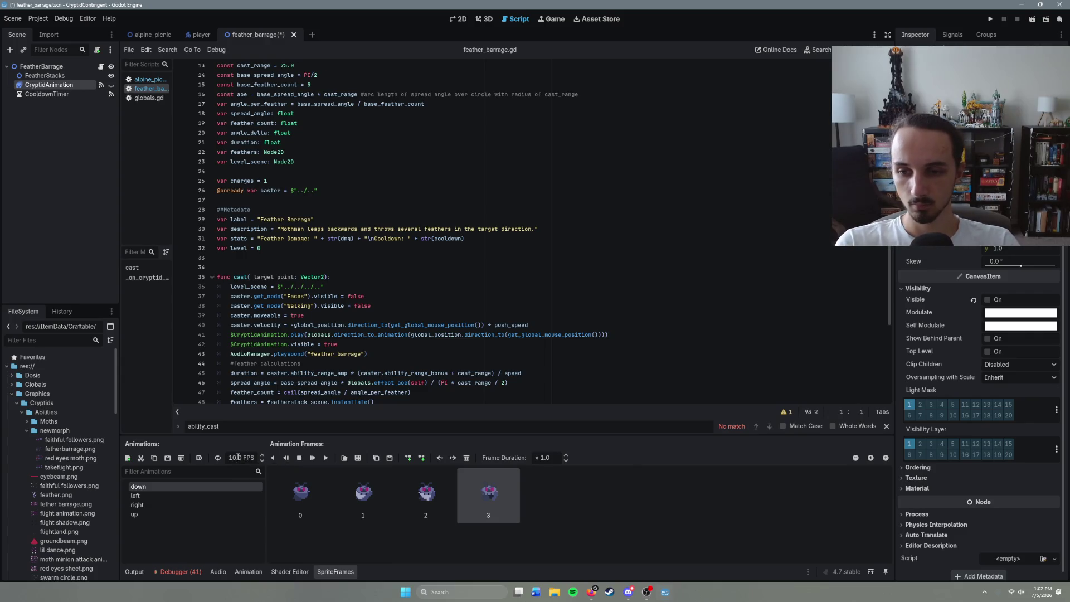
click(142, 495)
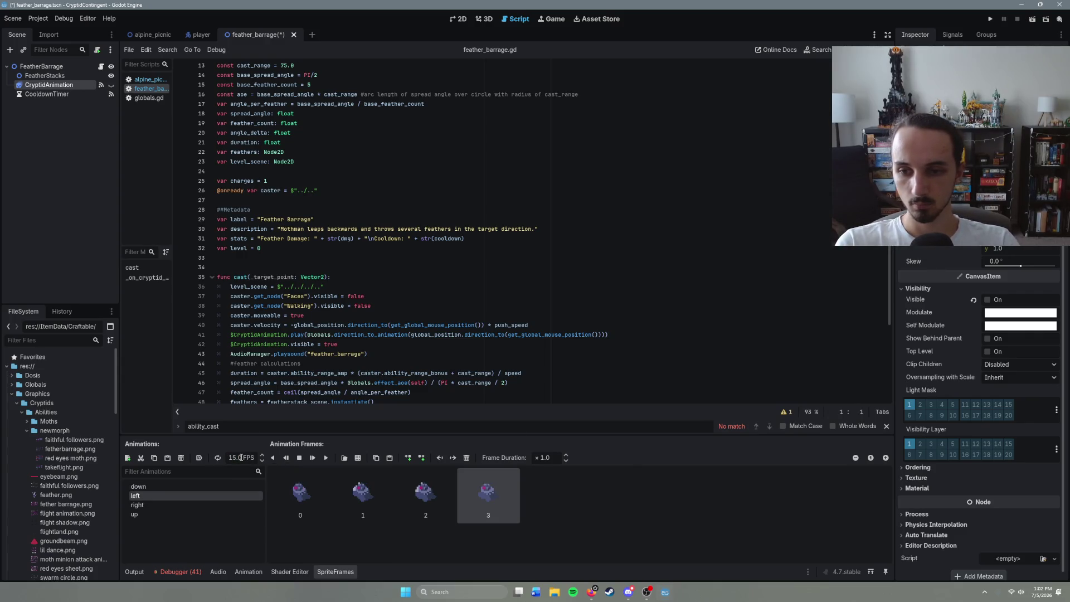
double_click(190, 502)
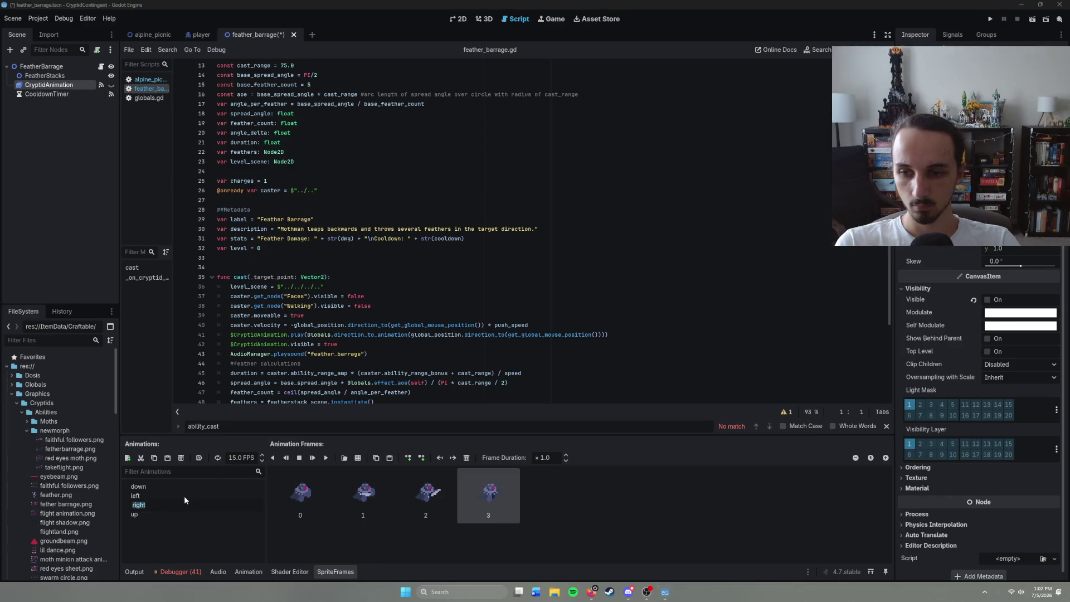
double_click(233, 457)
text(10)
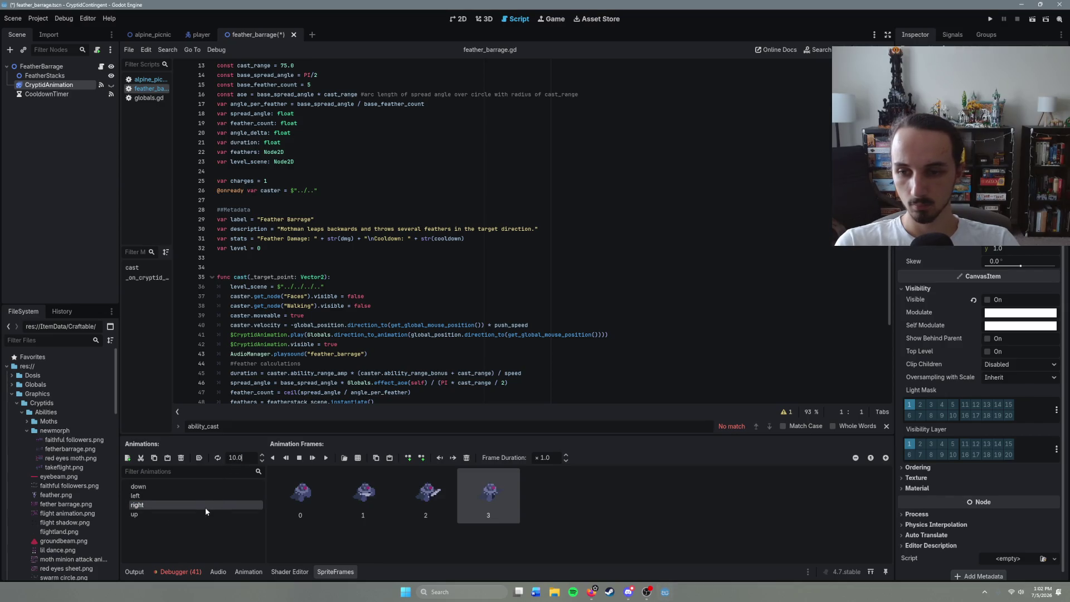
Set the up cast animation to 10 FPS, save the scene, and run the game.
click(206, 514)
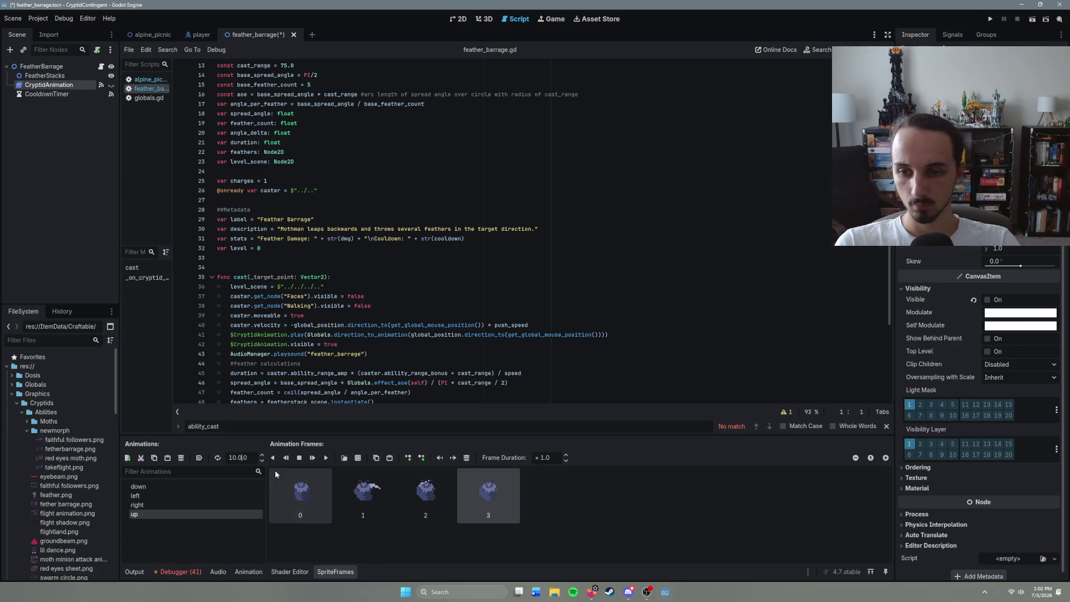
key(BackSpace)
key(BackSpace)
key(ctrl+s)
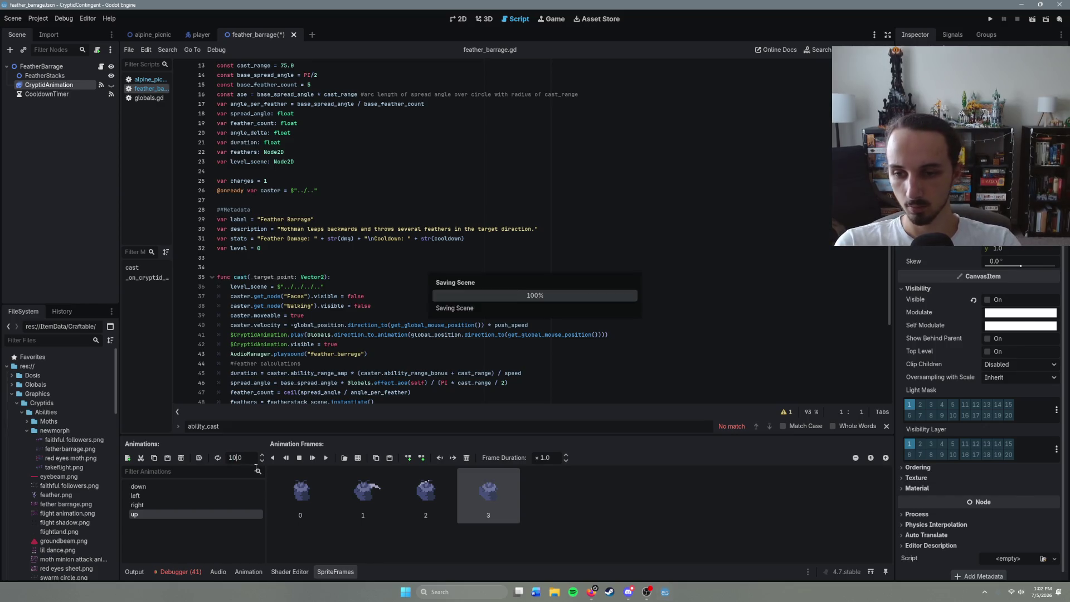
click(149, 34)
key(F6)
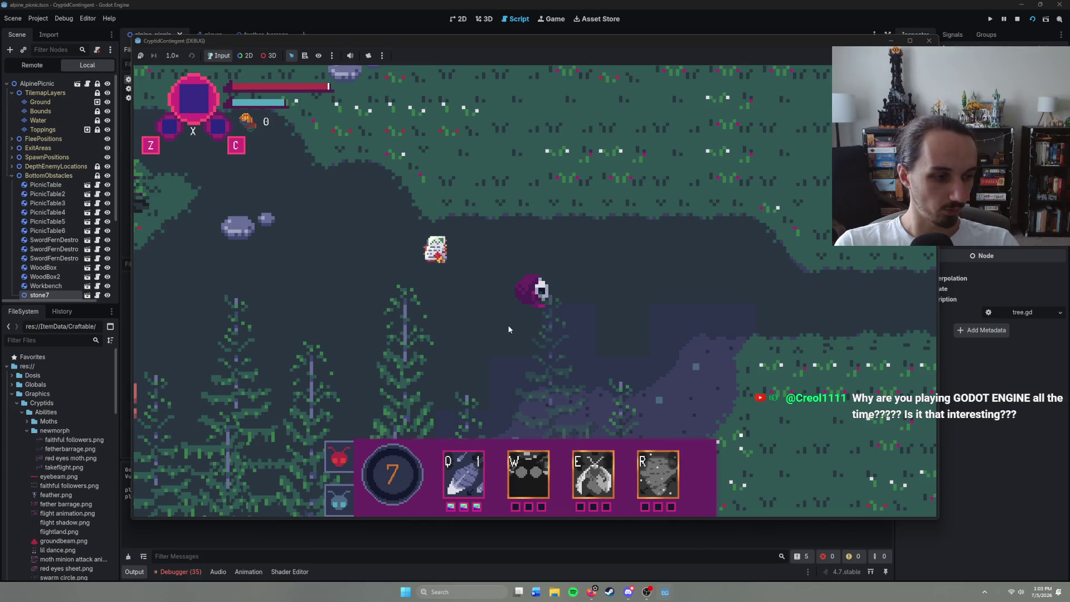
Cast Feather Barrage three times near the purple moth while moving, then close the game.
key(q)
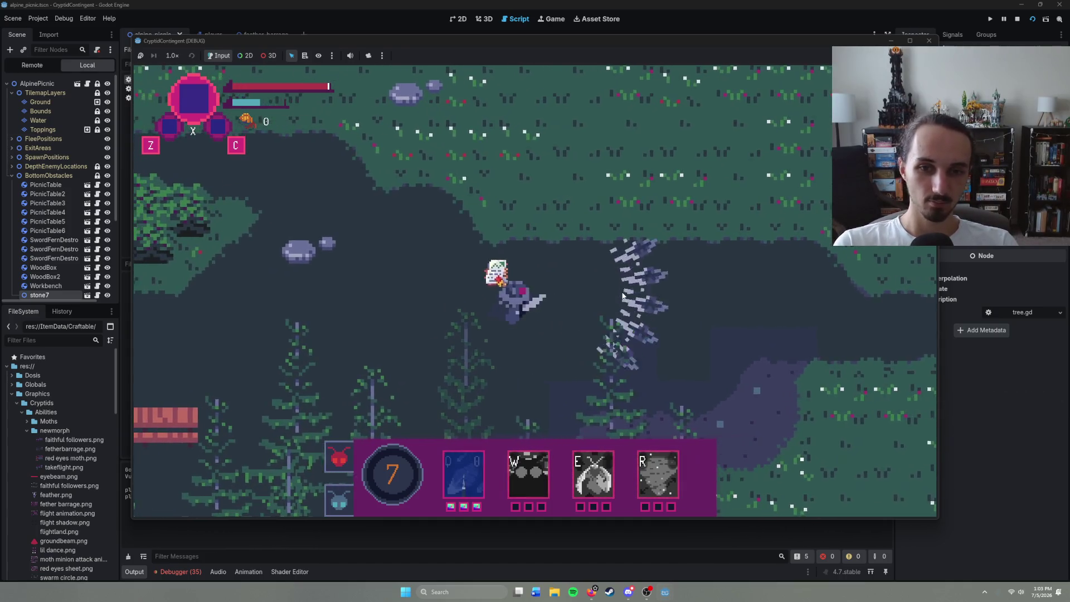
key(q)
key(d)
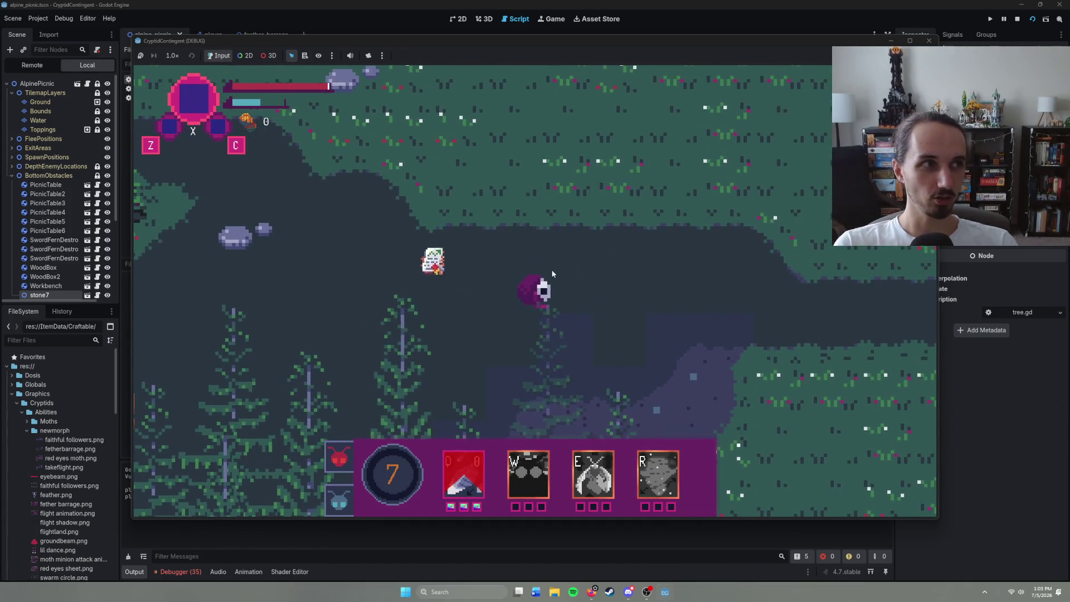
key(a)
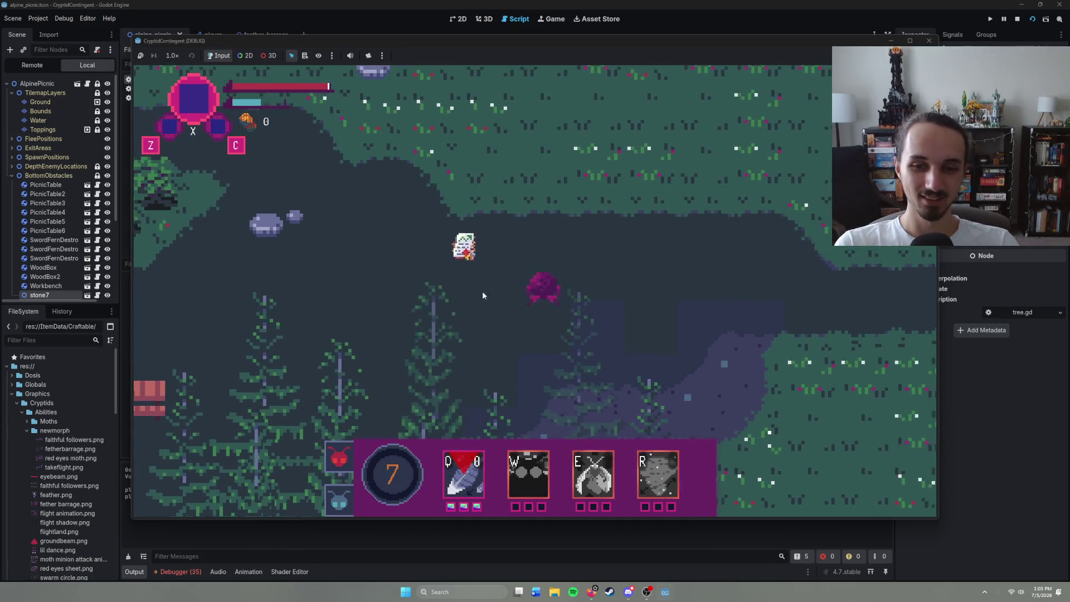
key(q)
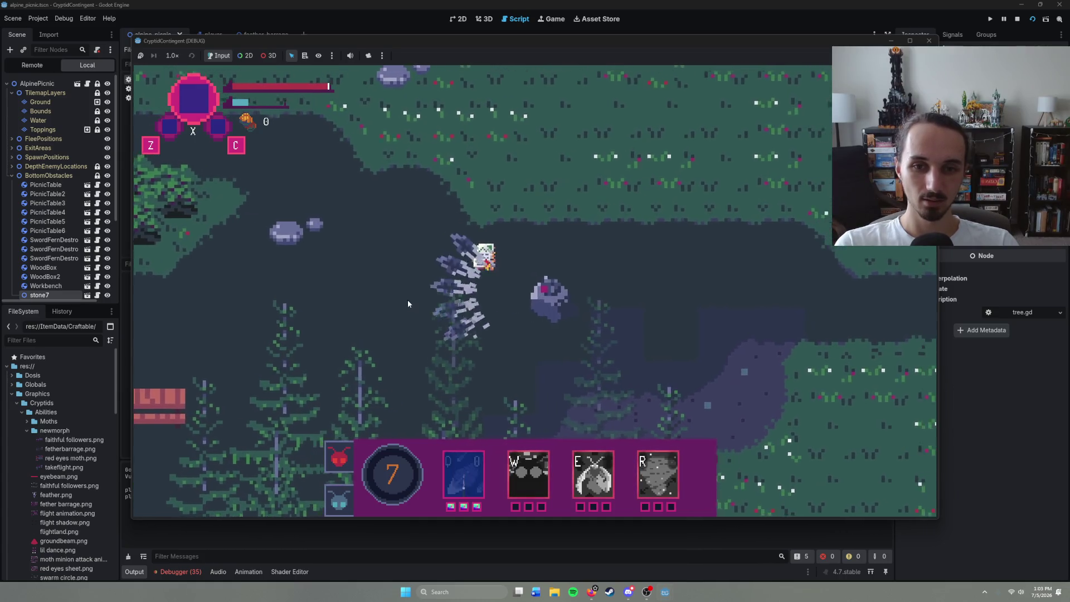
click(929, 40)
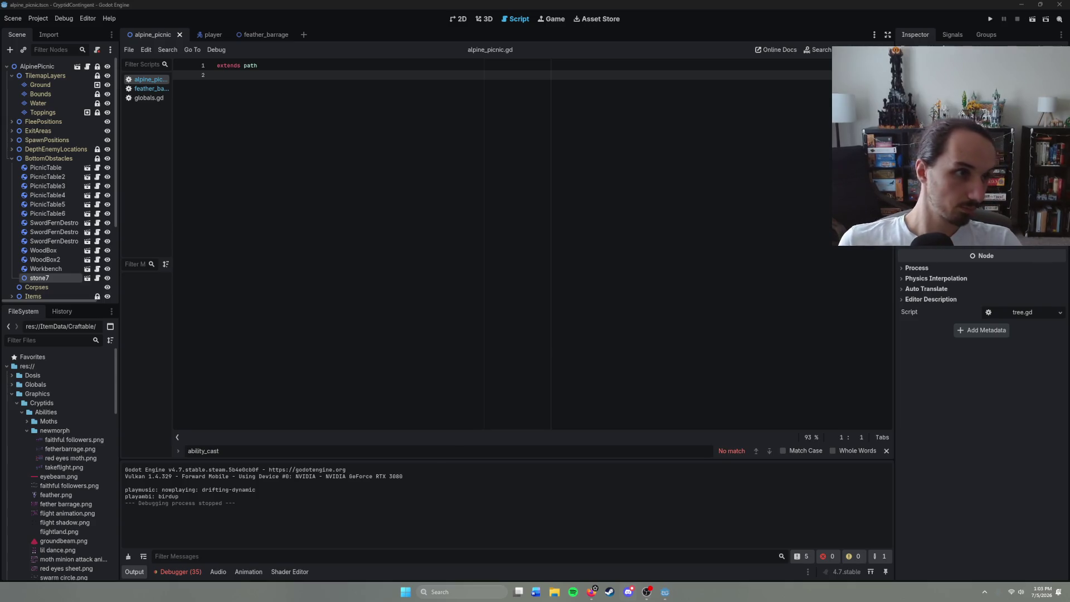
click(318, 158)
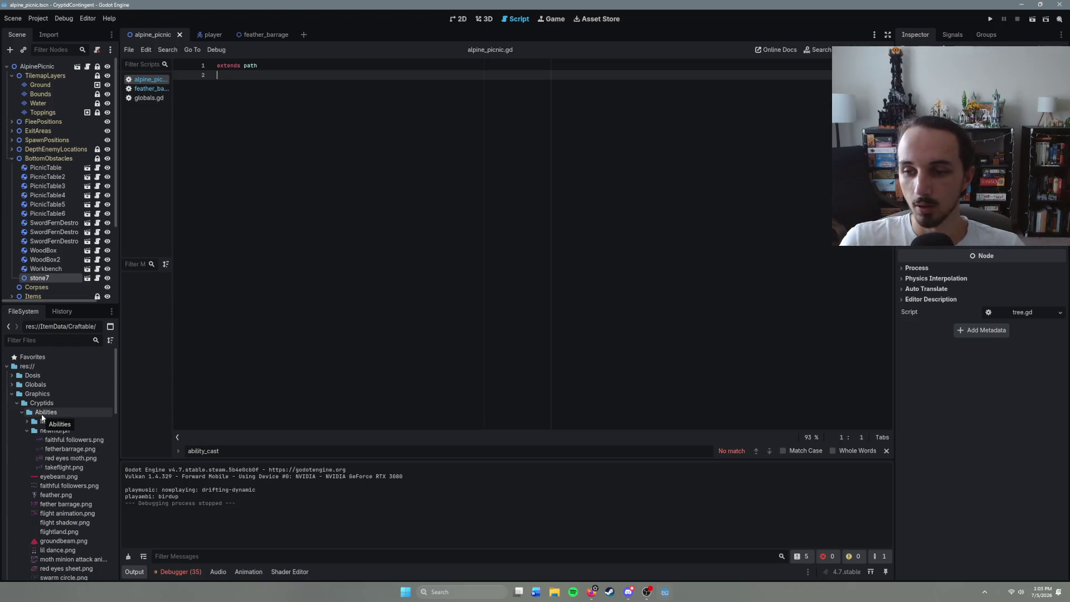
Collapse the BottomObstacles group in the Scene dock.
scroll(37, 267, down, 4)
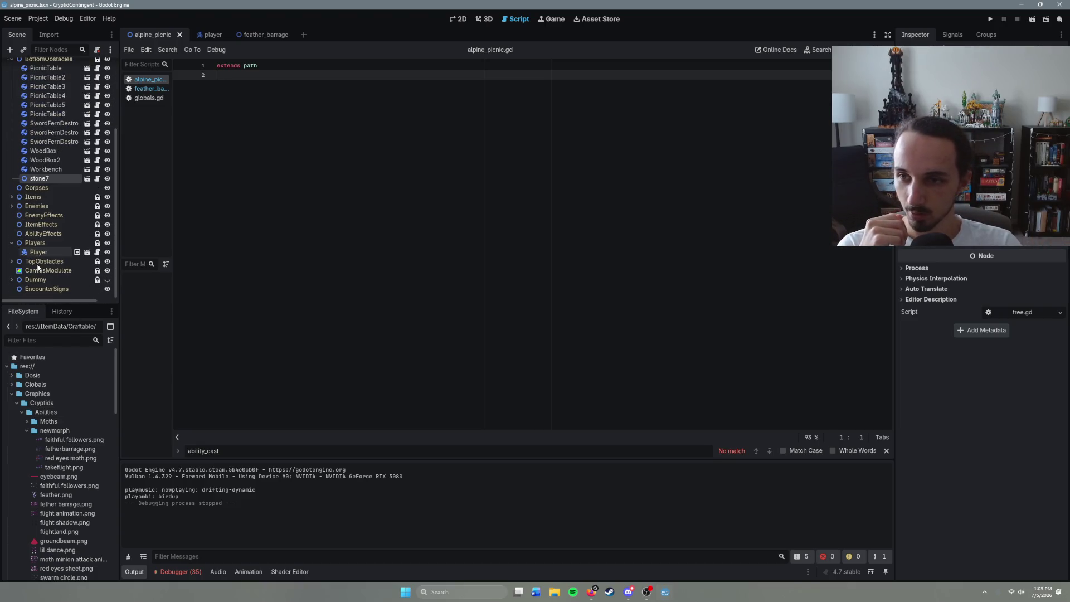
scroll(48, 273, up, 3)
click(12, 121)
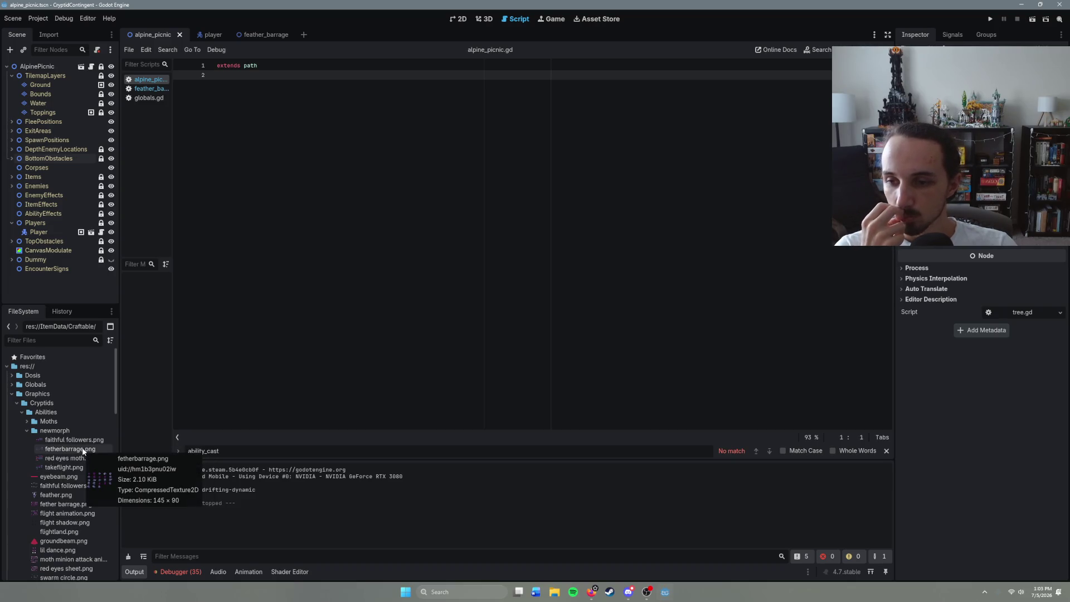
Preview the newmorph sprite sheets: red eyes moth, takeflight, faithful followers and fetherbarrage.
click(85, 461)
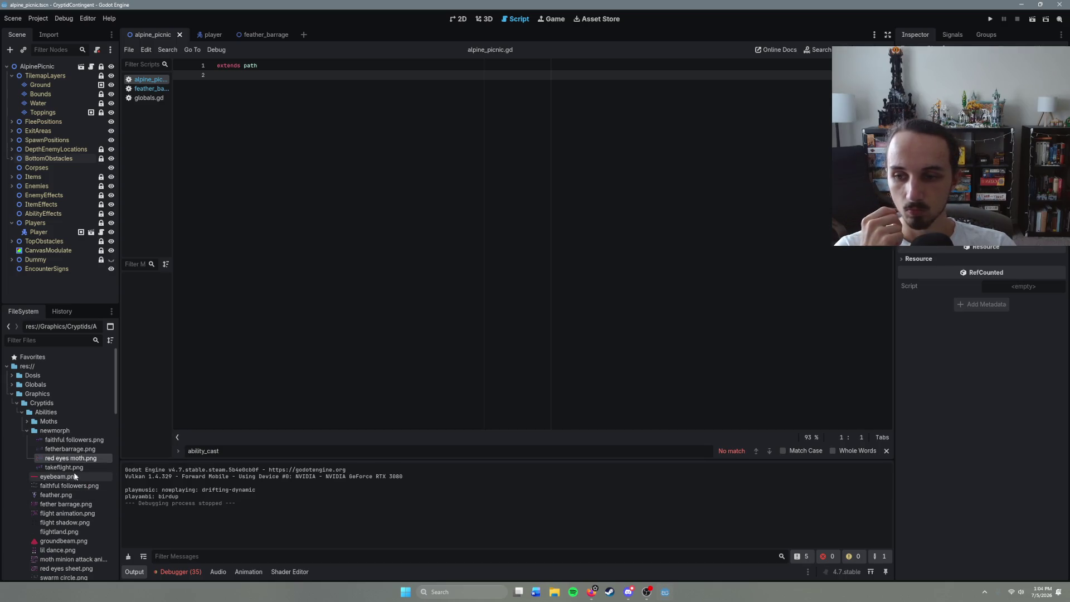
click(76, 468)
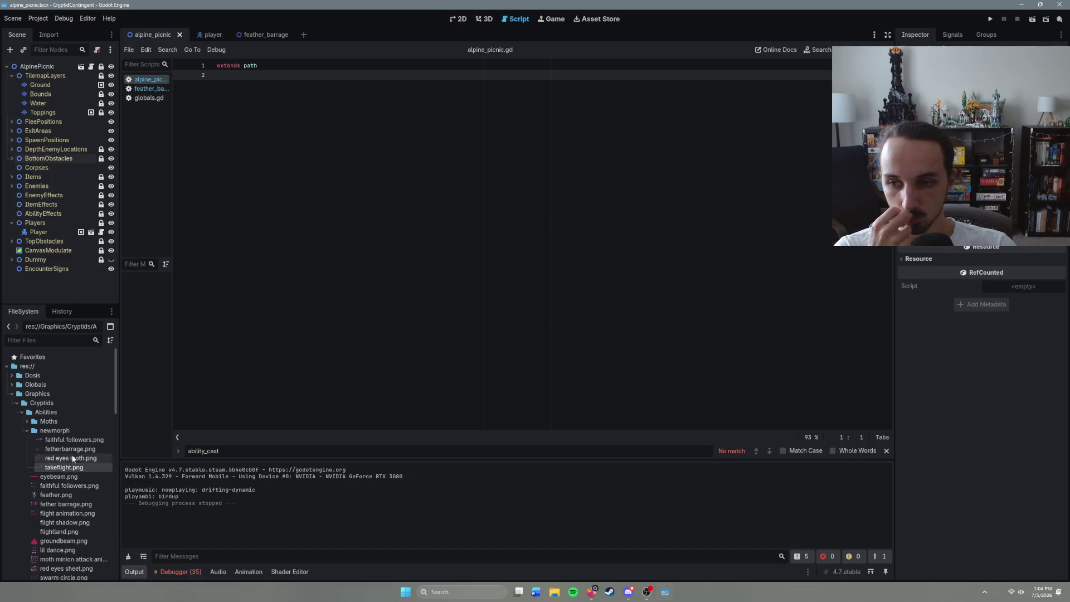
click(81, 443)
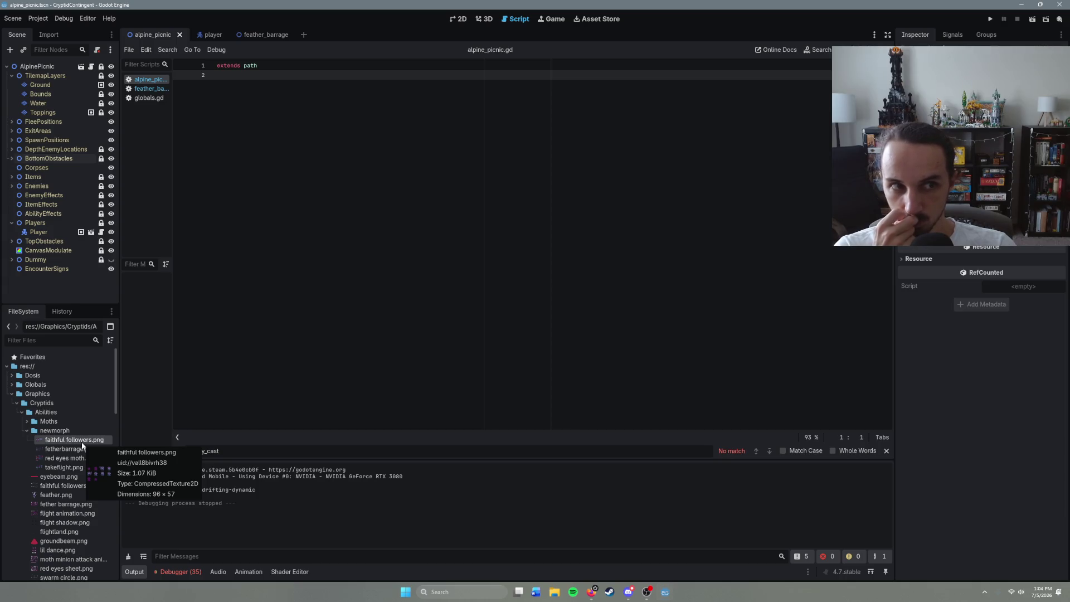
click(77, 458)
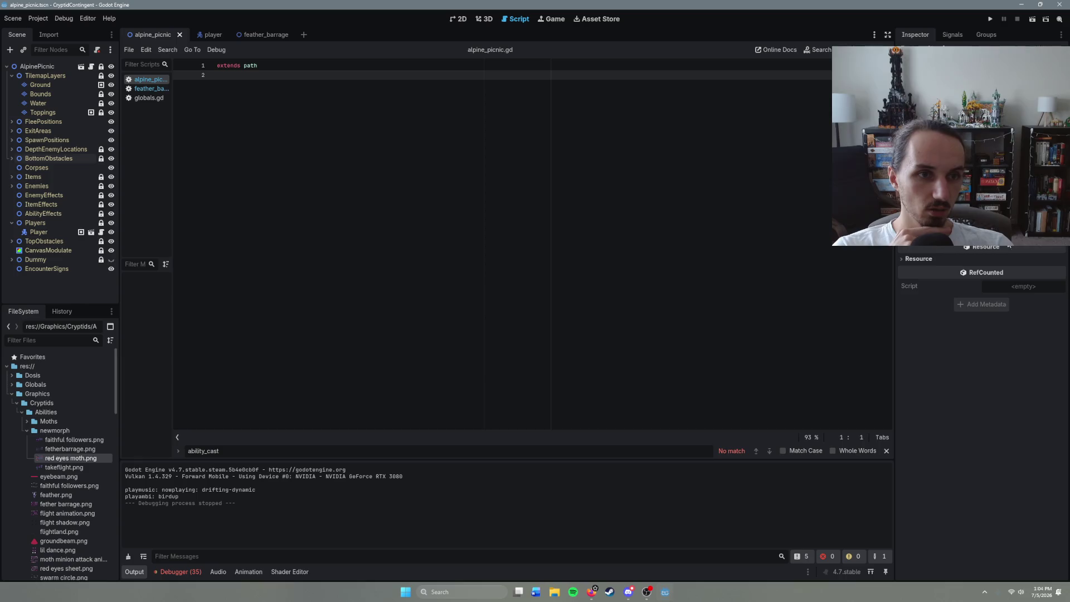
click(73, 440)
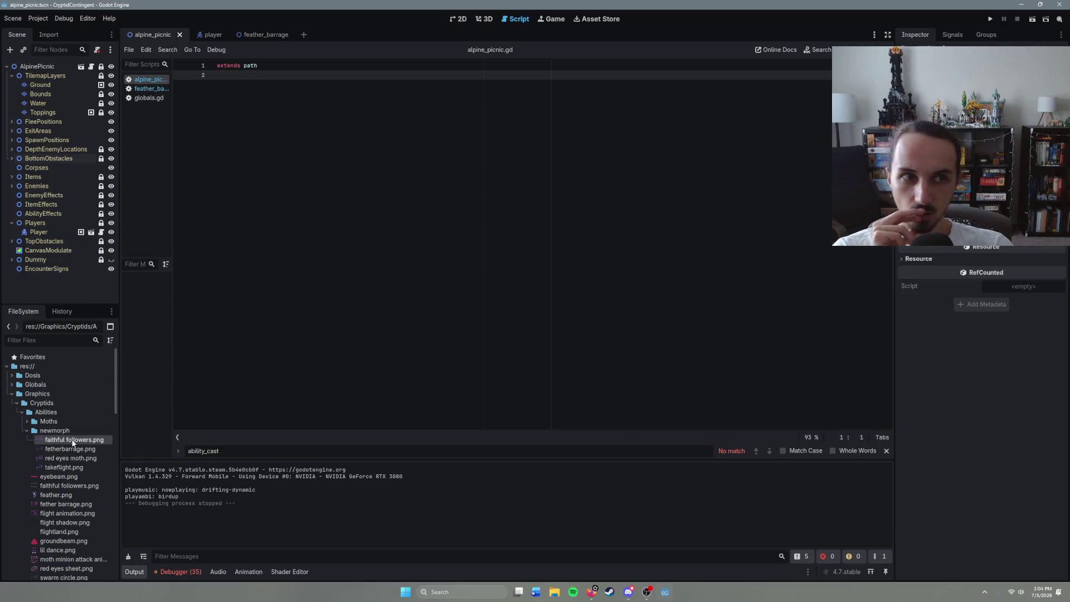
click(75, 449)
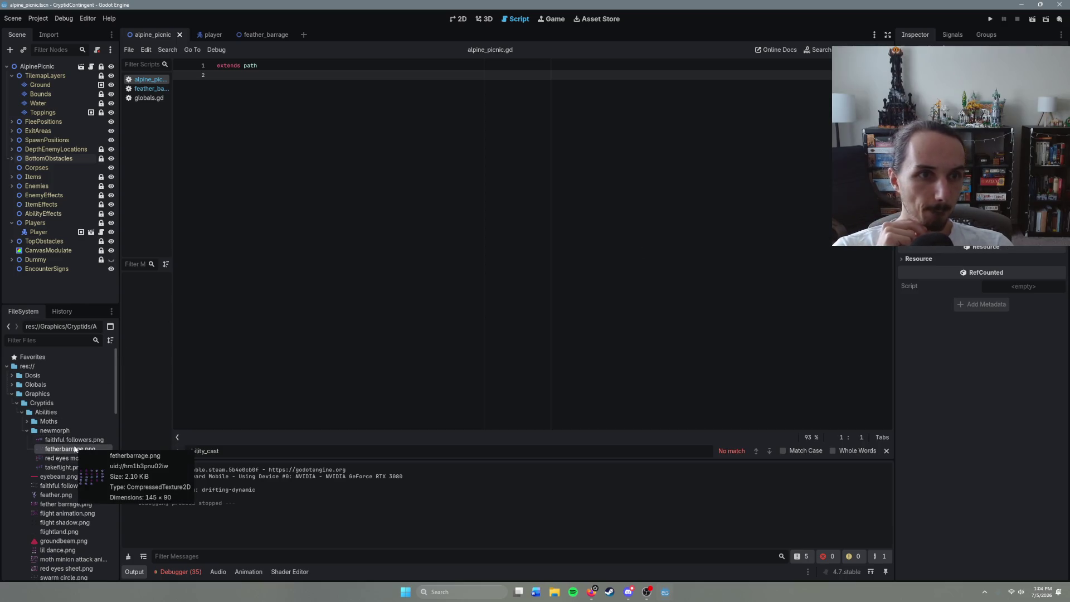